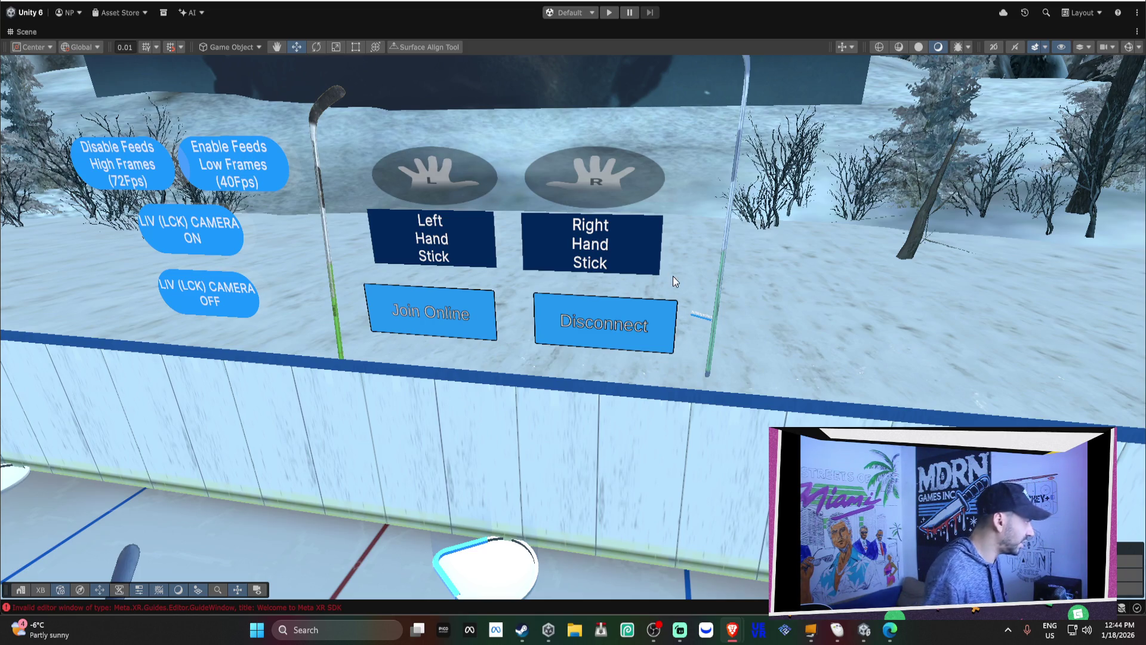
Step: Fly the hockey scene camera from the menu buttons to the air hockey table, then bring up Unity Hub
mouse_move(685, 230)
left_mouse_down()
mouse_move(747, 227)
mouse_move(597, 215)
mouse_move(1073, 143)
mouse_move(1083, 279)
left_mouse_up()
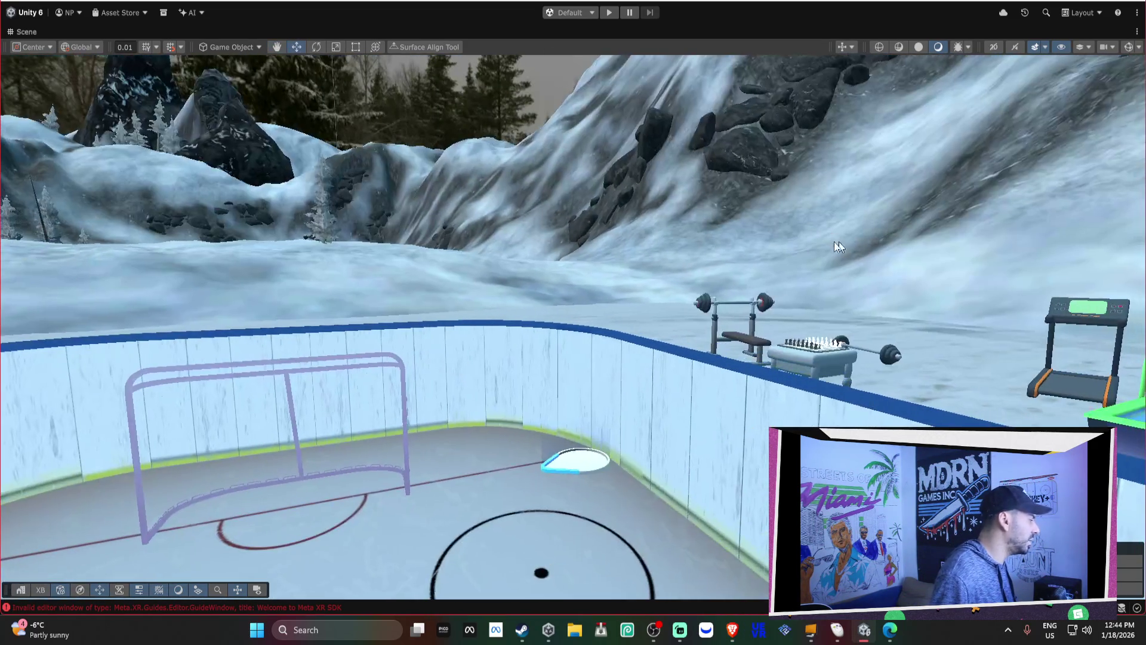
left_click_drag(276, 273, 655, 306)
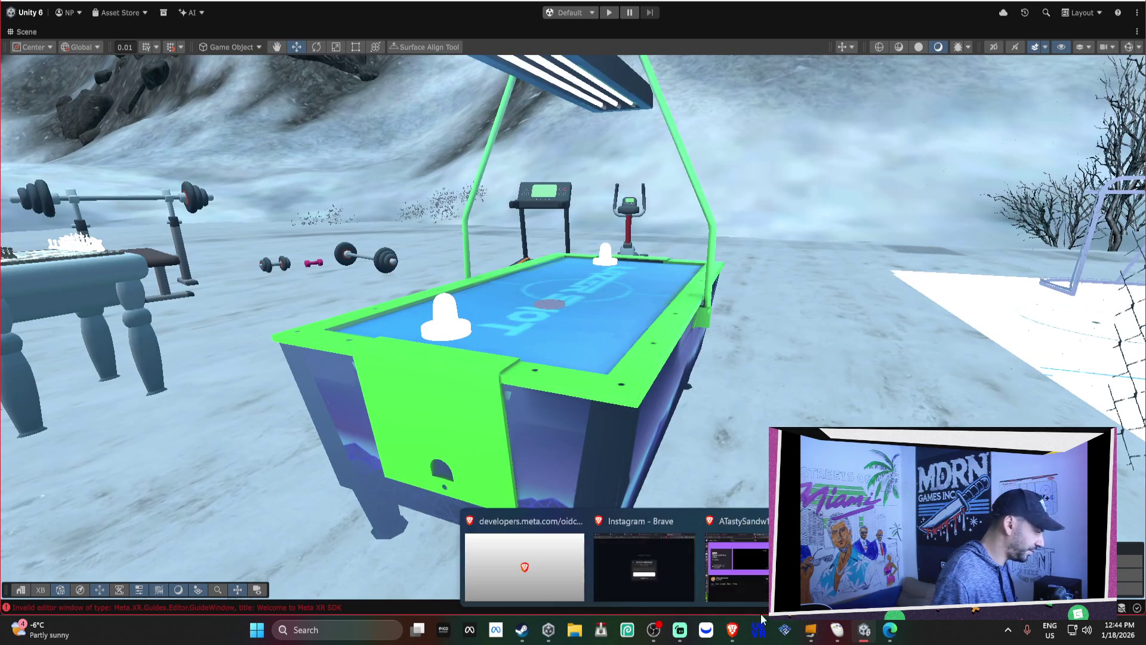
left_click(550, 632)
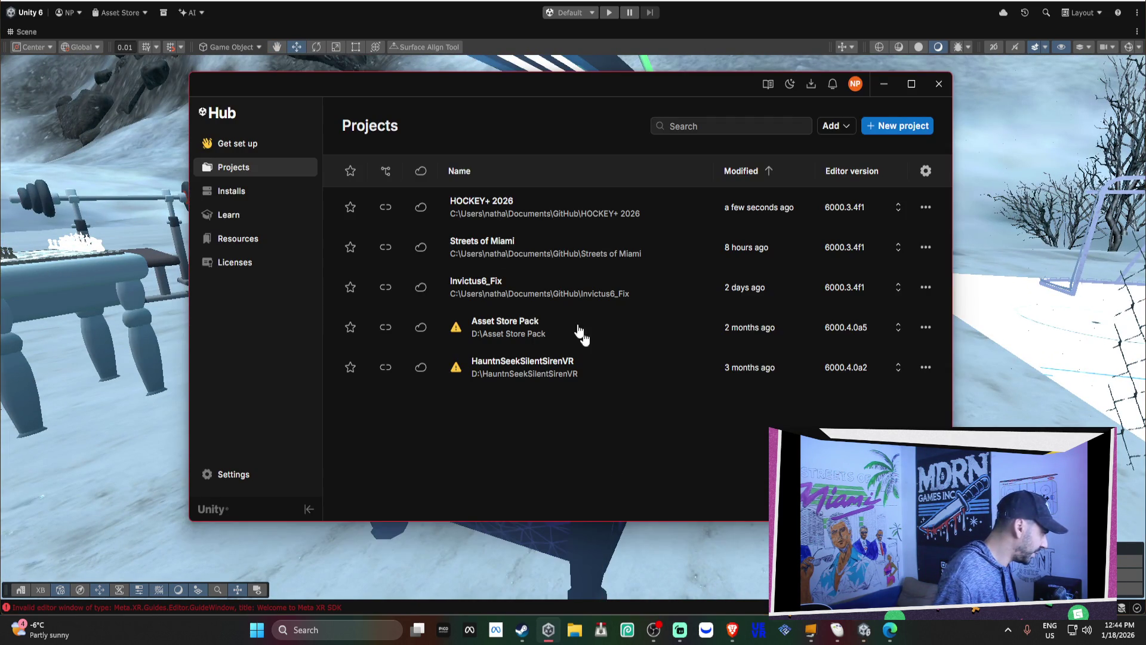
Step: Open Streets of Miami from Unity Hub, declining to preserve old scene backups, and minimize the Hub
left_click(489, 248)
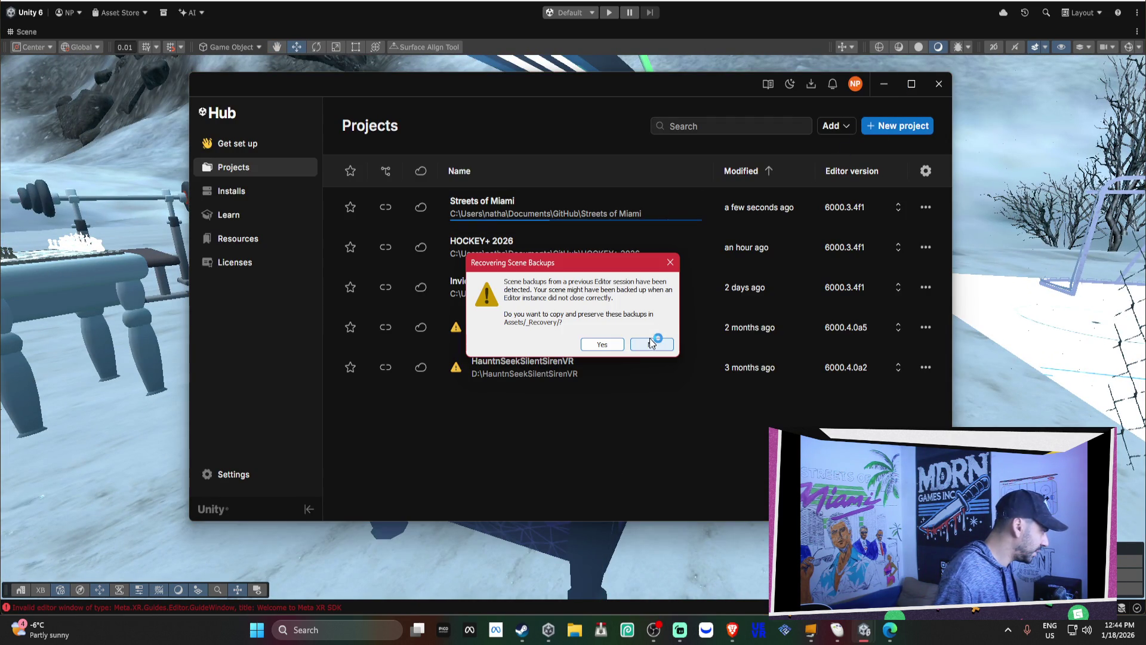
left_click(651, 339)
left_click(884, 87)
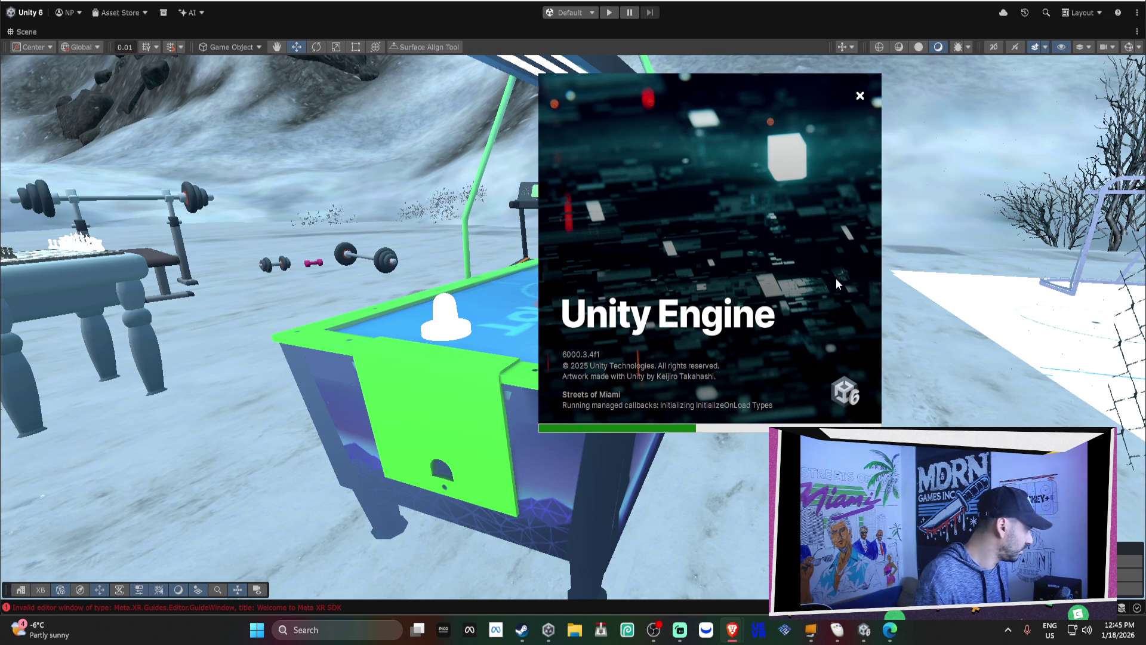
Step: Move the loading splash aside while Streets of Miami loads
left_click_drag(834, 284, 786, 297)
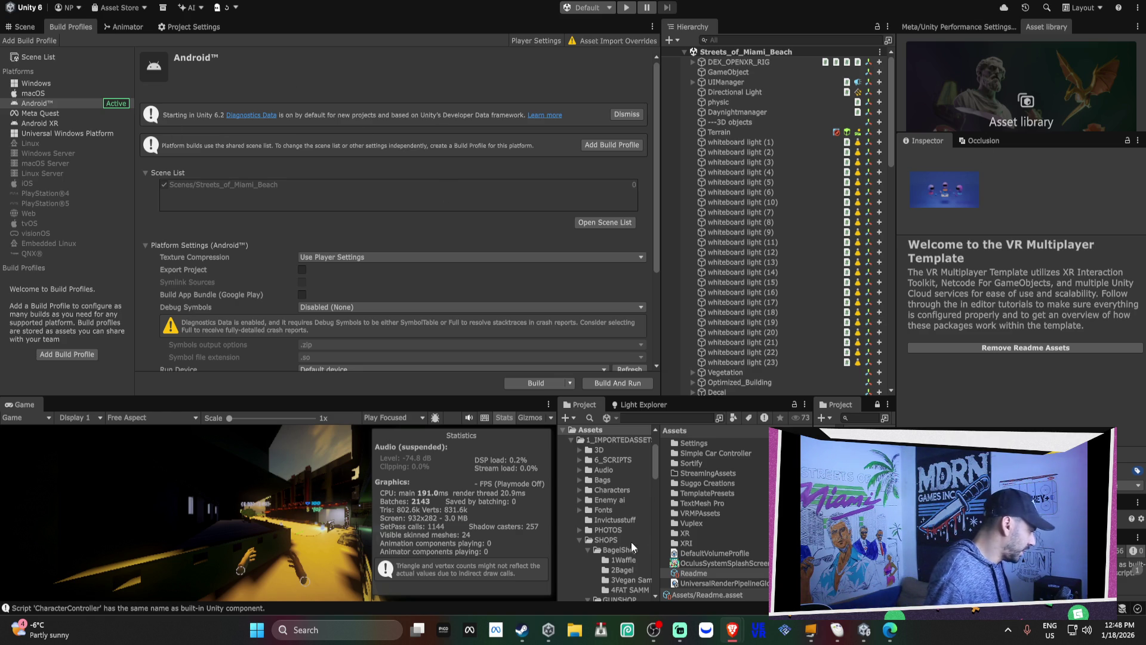
Step: Switch to the Scene view and fly through the Miami beach scene to the pool-table room
left_click(253, 263)
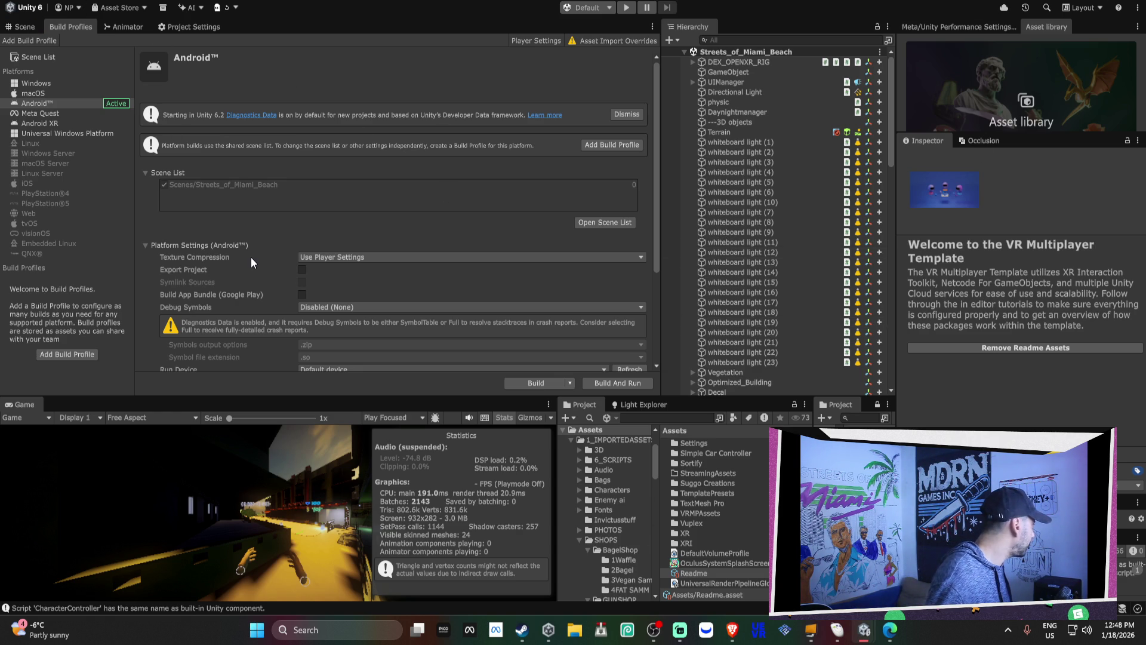
left_click(25, 27)
mouse_move(436, 243)
left_mouse_down()
mouse_move(321, 195)
mouse_move(463, 184)
mouse_move(498, 206)
mouse_move(431, 211)
mouse_move(466, 227)
left_mouse_up()
scroll(459, 186, "down", 3)
scroll(493, 207, "up", 1)
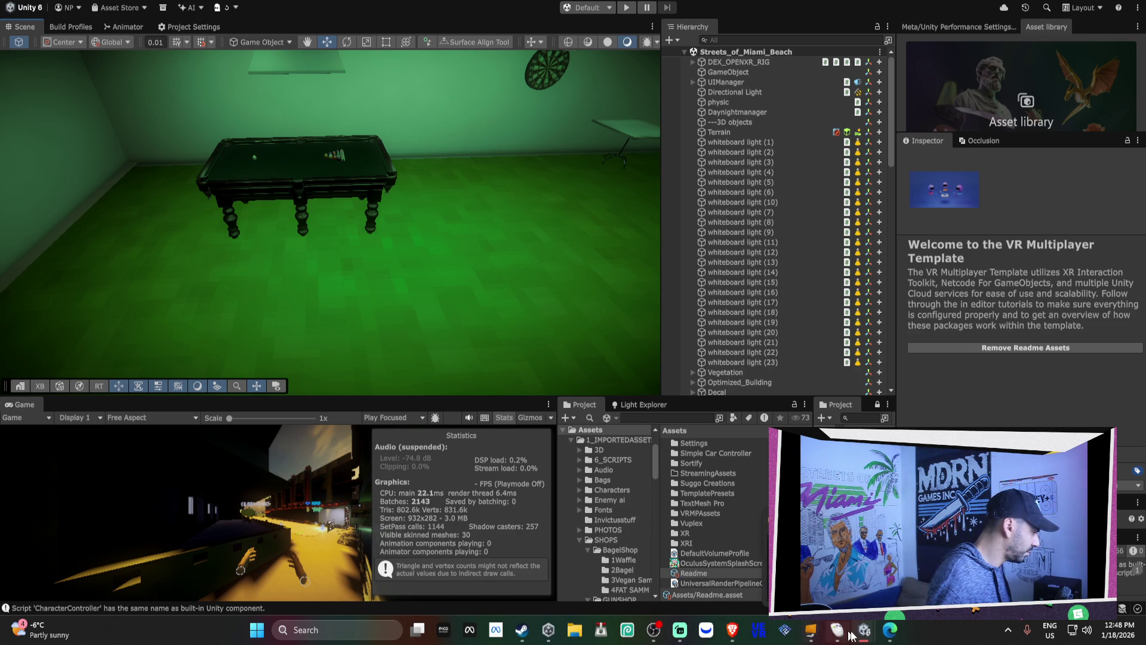
mouse_move(864, 638)
left_click(864, 561)
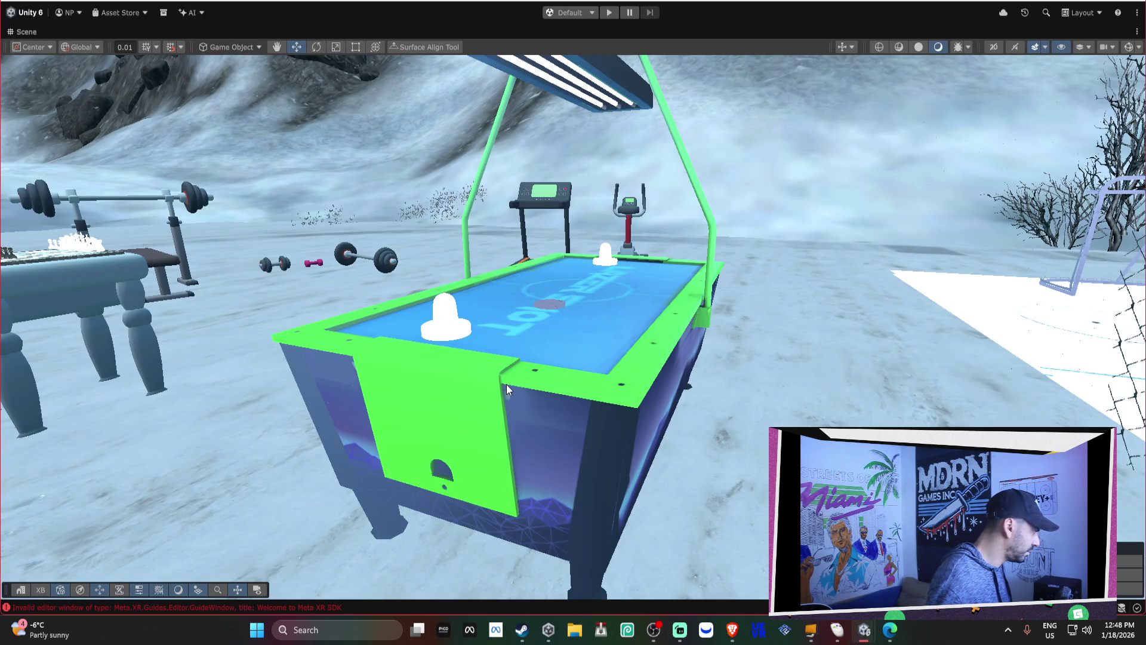
double_click(20, 30)
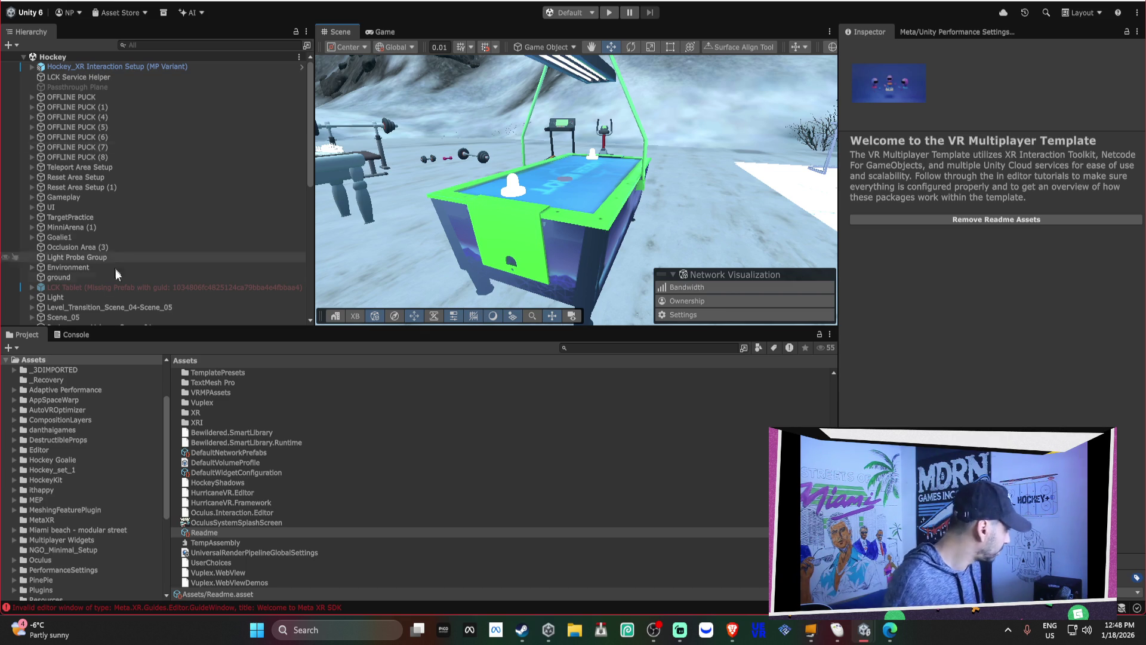
left_click(512, 223)
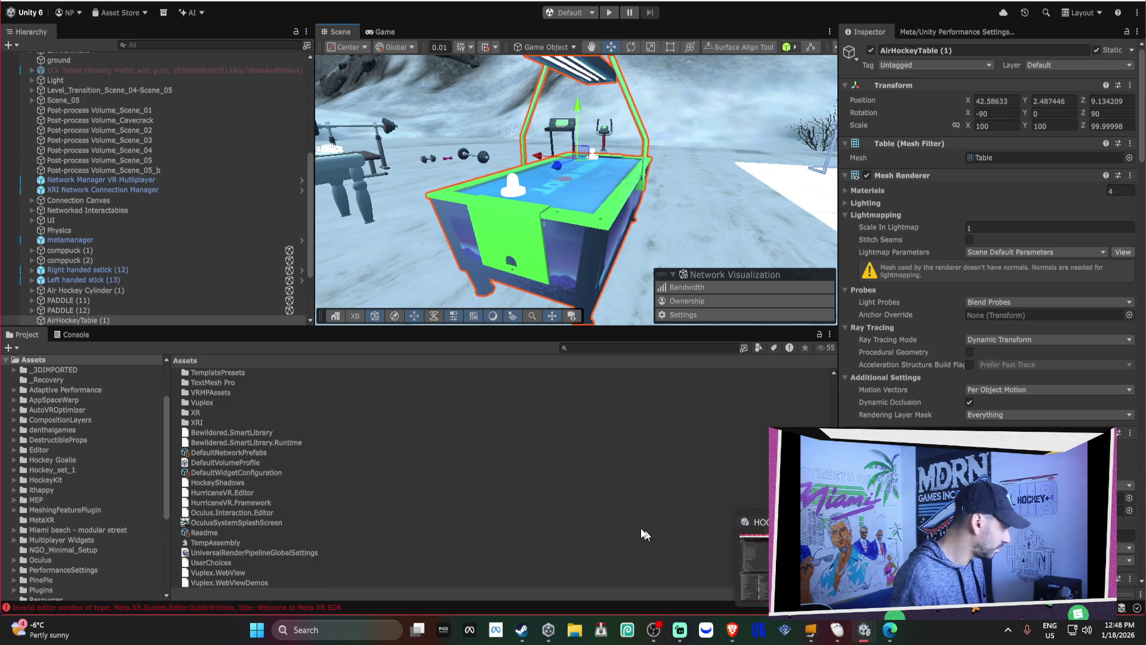
scroll(35, 488, "up", 3)
scroll(34, 486, "down", 5)
scroll(35, 485, "up", 5)
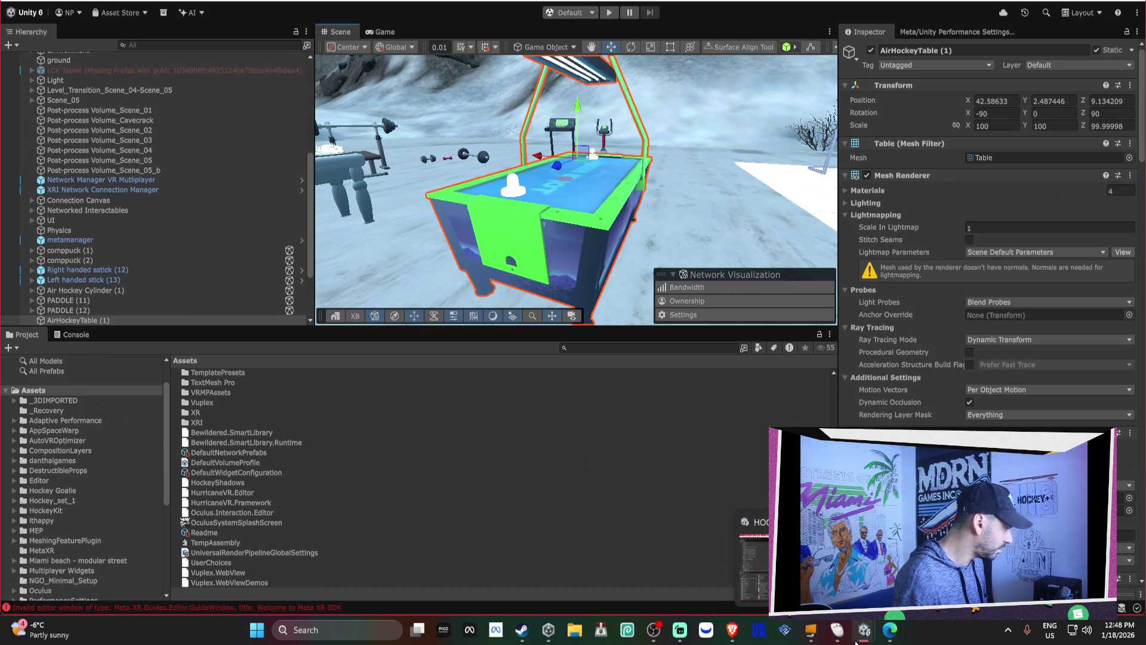
left_click(922, 561)
scroll(588, 489, "down", 10)
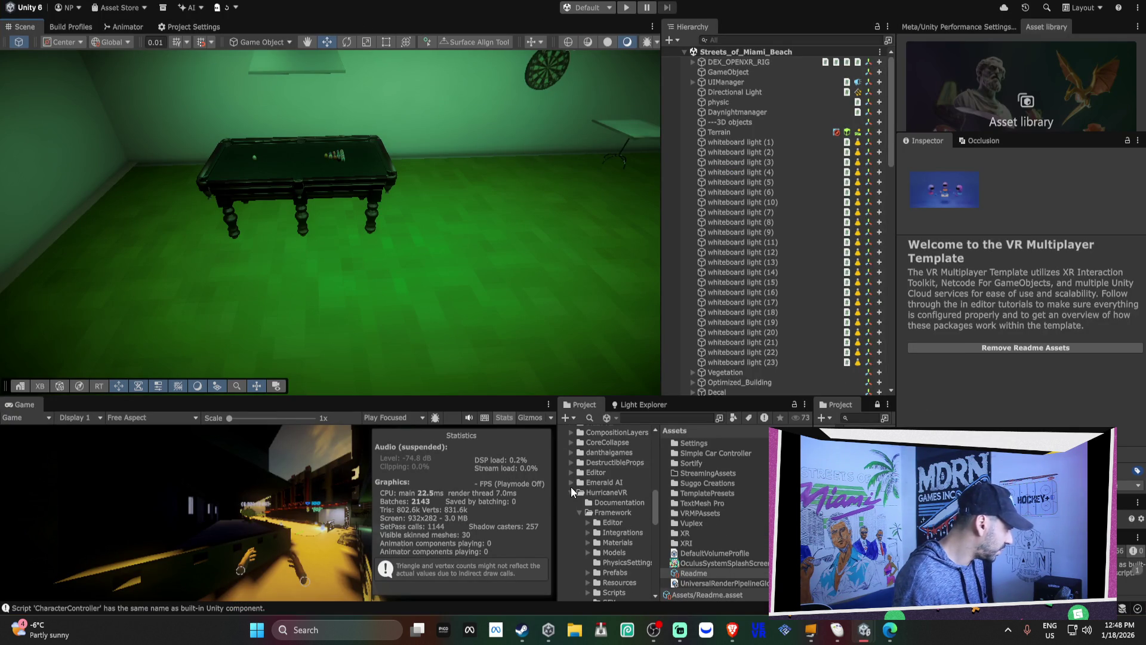
scroll(579, 516, "down", 6)
scroll(605, 478, "up", 3)
scroll(615, 475, "down", 5)
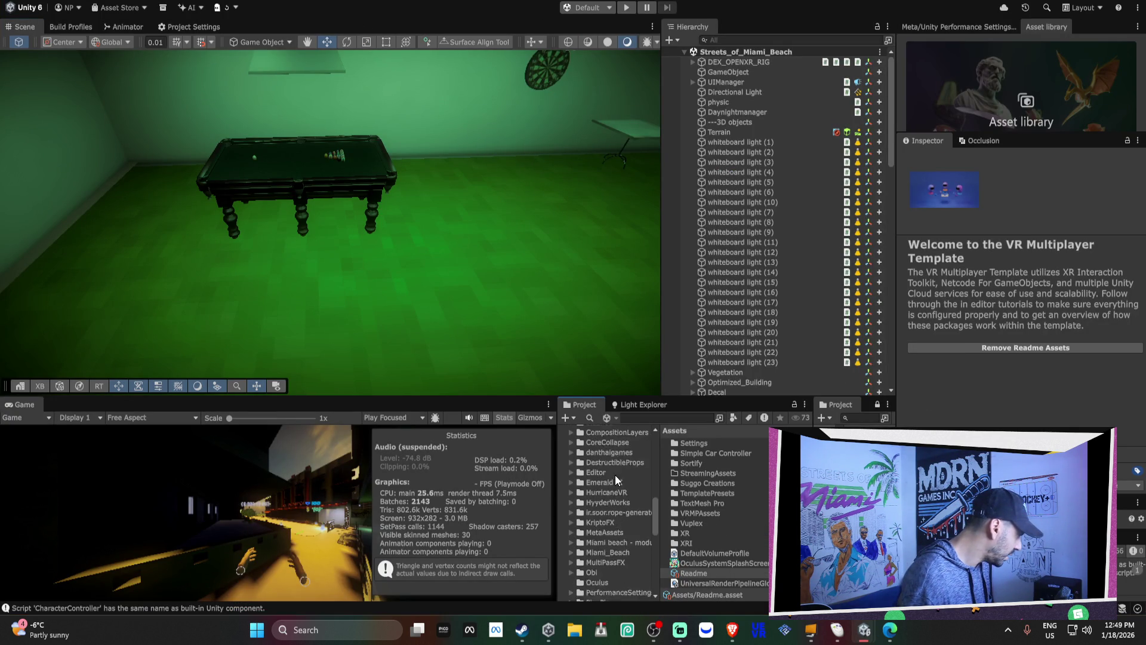
scroll(615, 474, "down", 5)
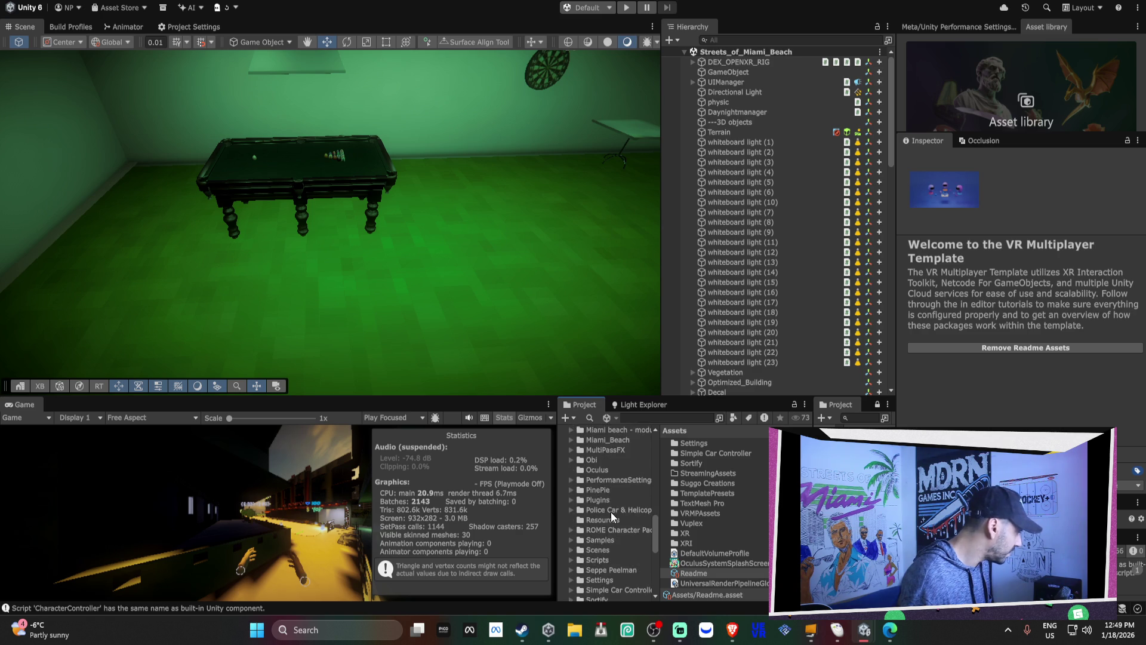
mouse_move(863, 630)
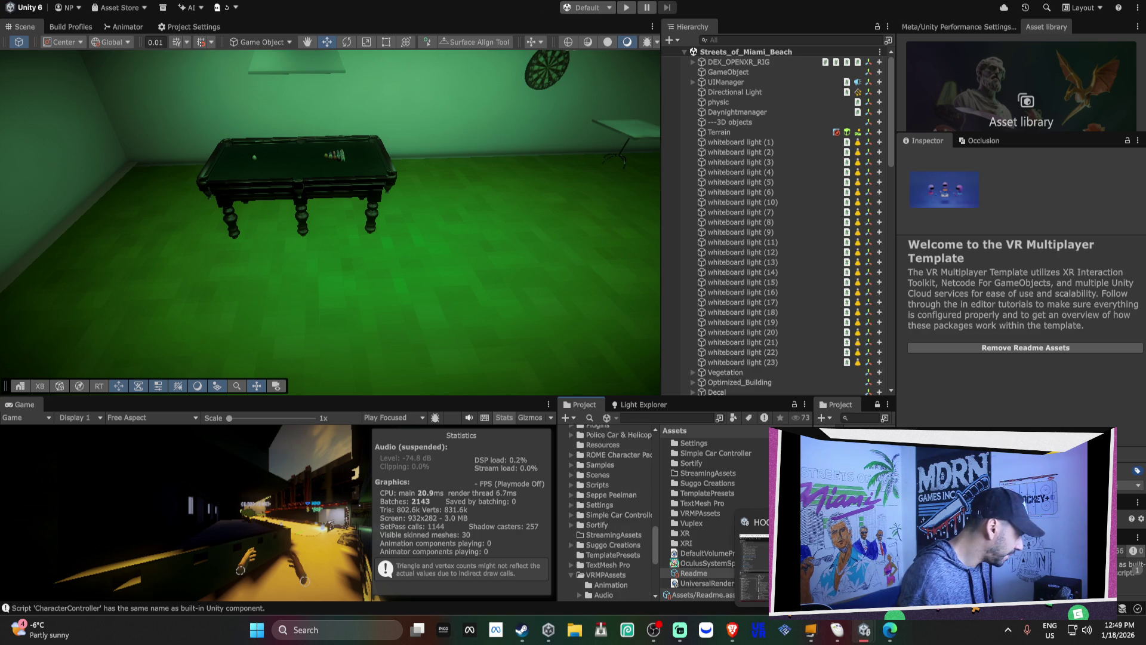
left_click(754, 565)
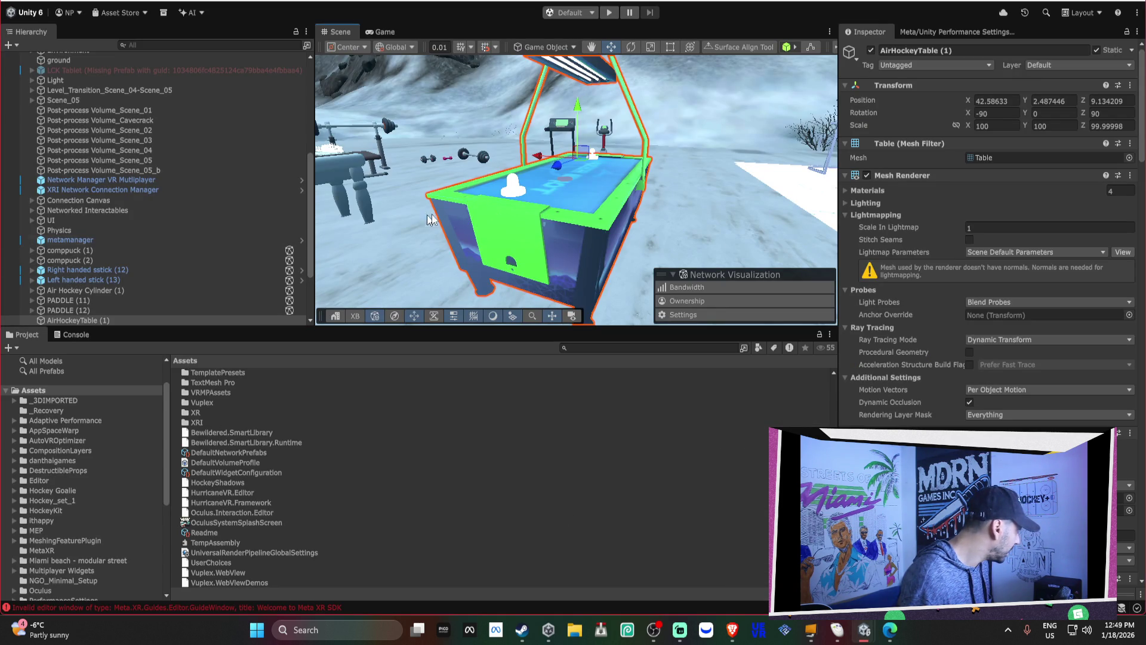
left_click(52, 460)
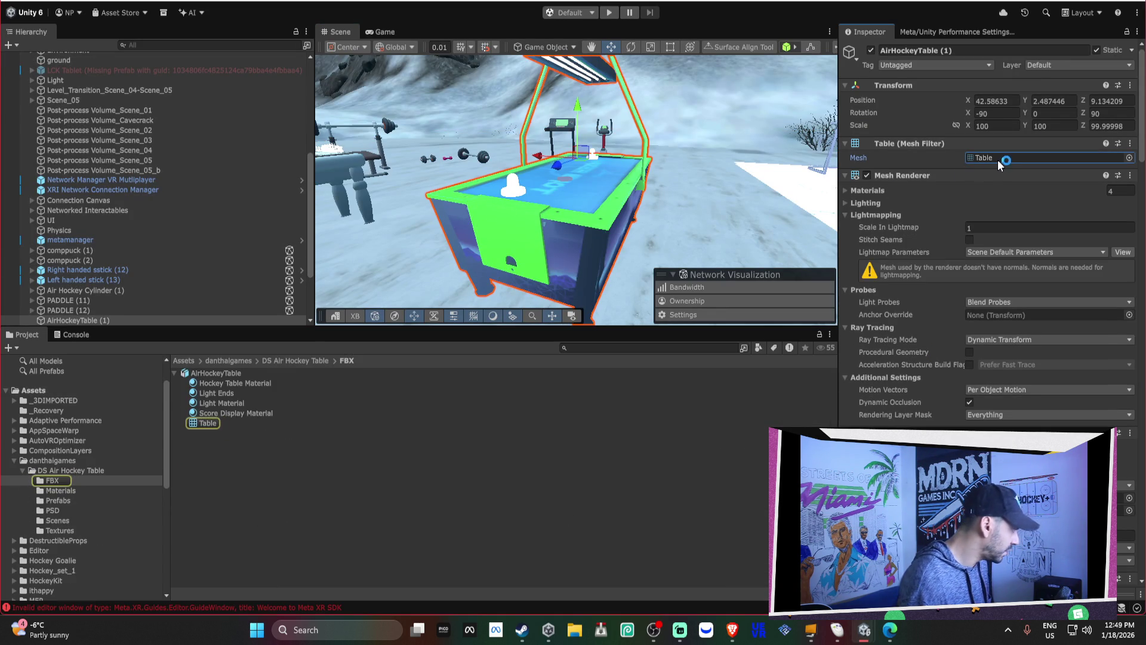
left_click(23, 470)
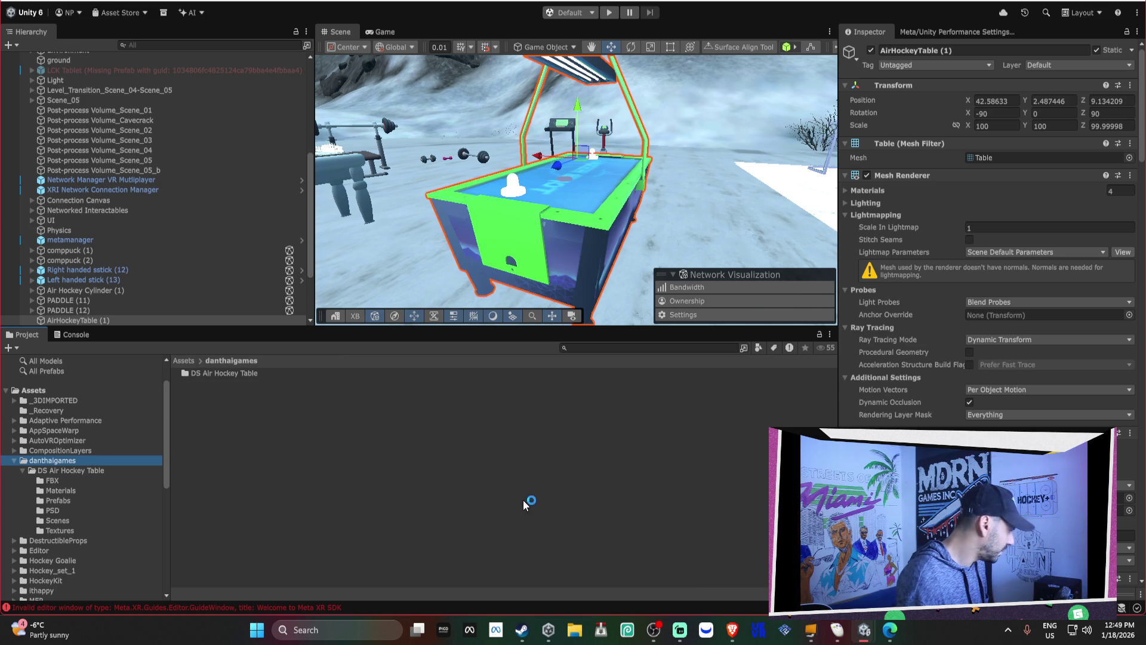
mouse_move(865, 630)
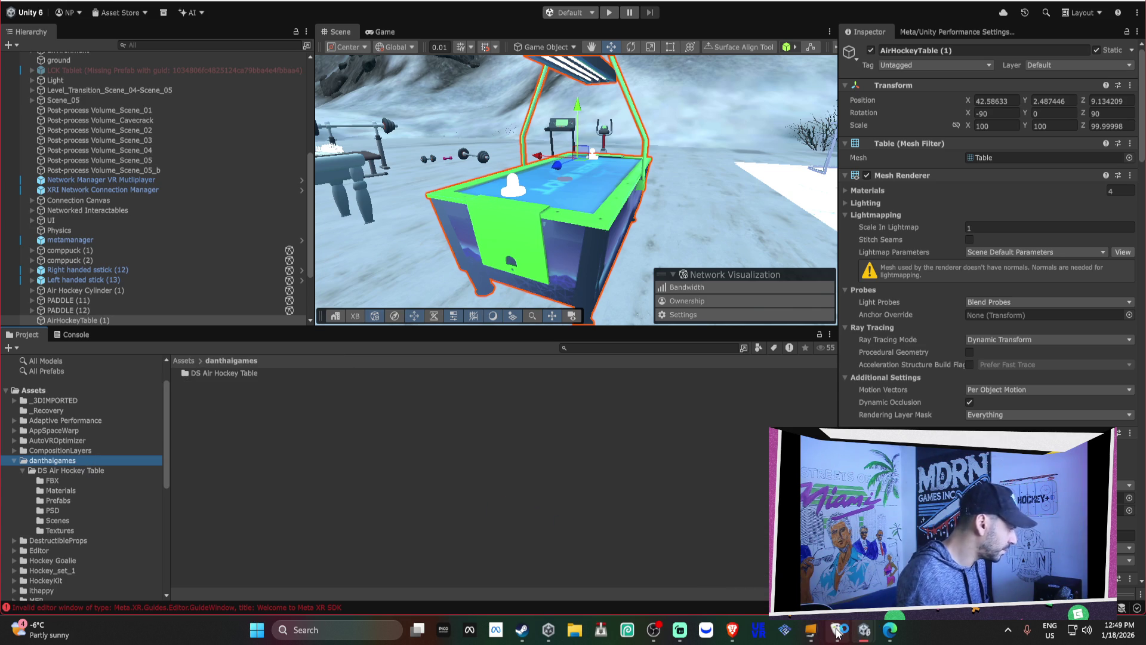
left_click(661, 352)
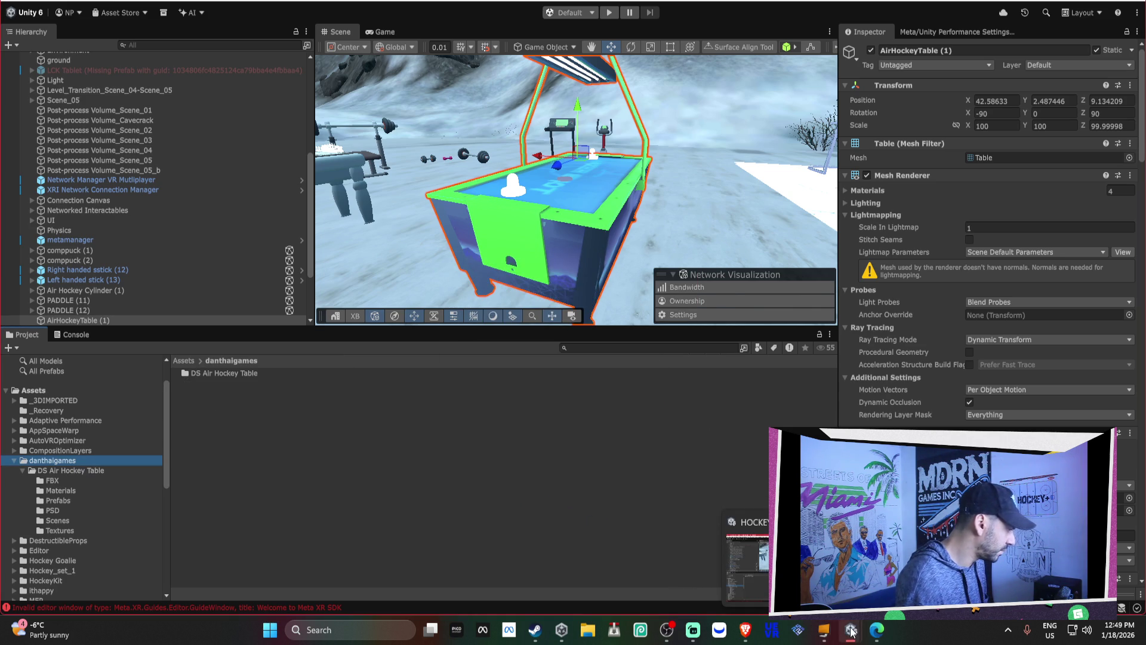
key("alt+Tab")
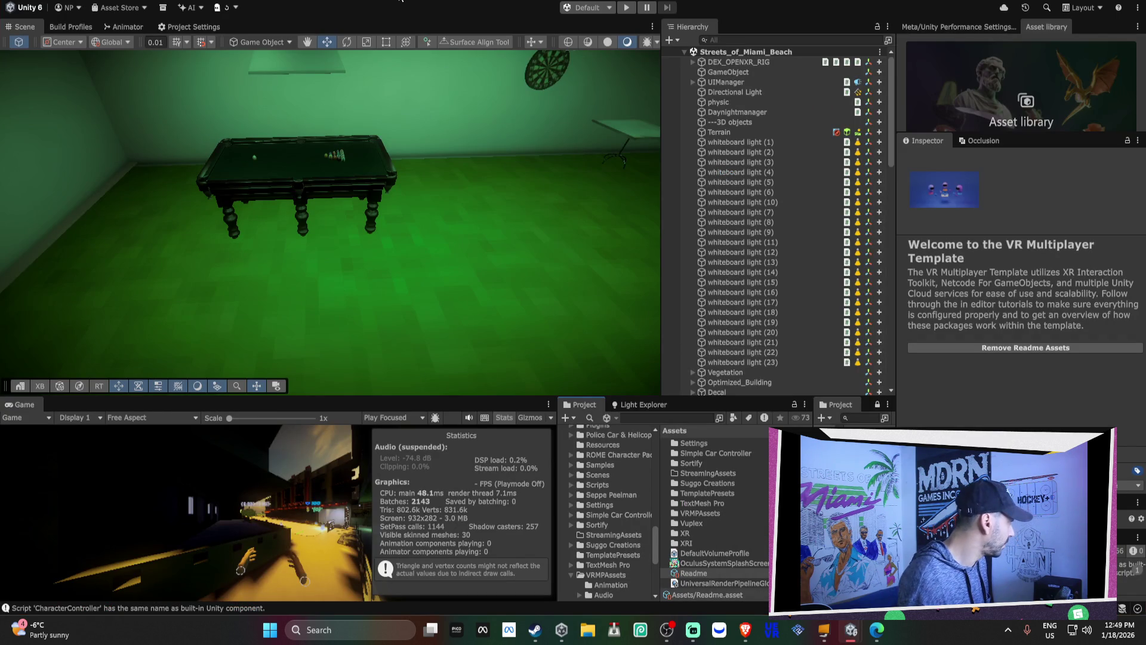
Step: Open the Package Manager from the Window menu, then close it again
left_click(398, 11)
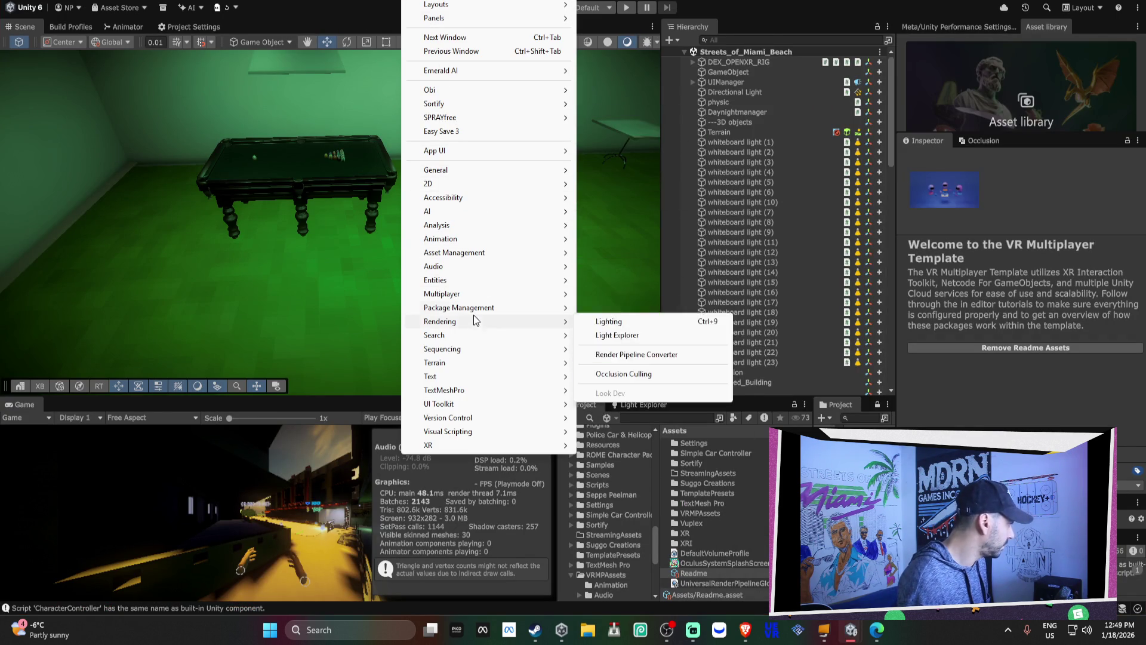
left_click(606, 303)
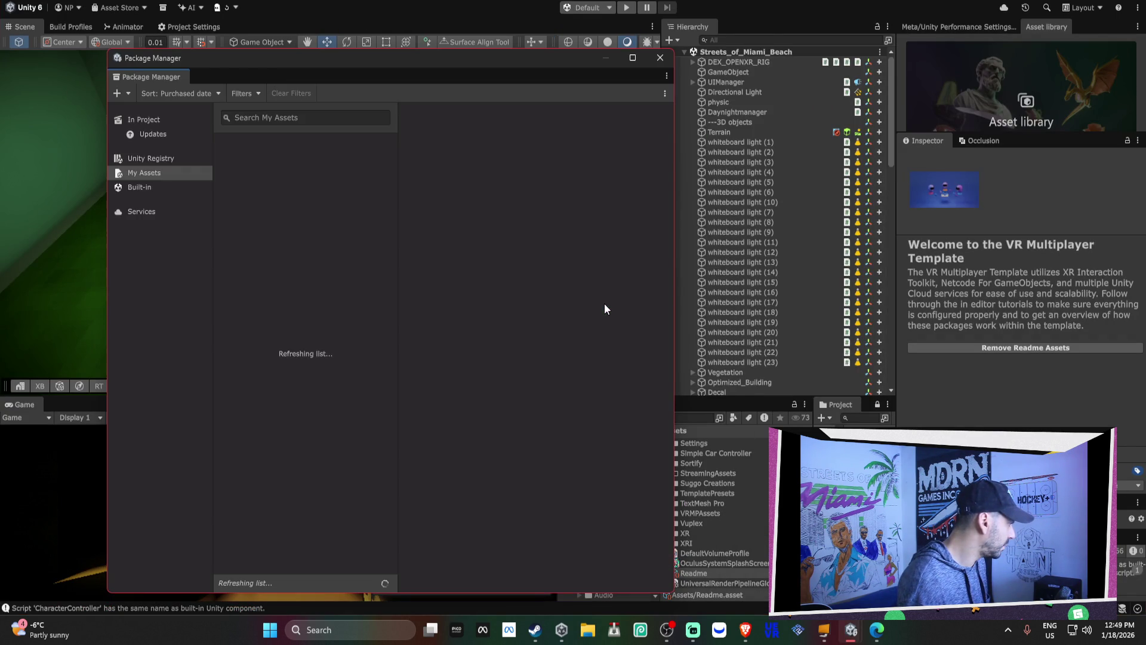
left_click(662, 64)
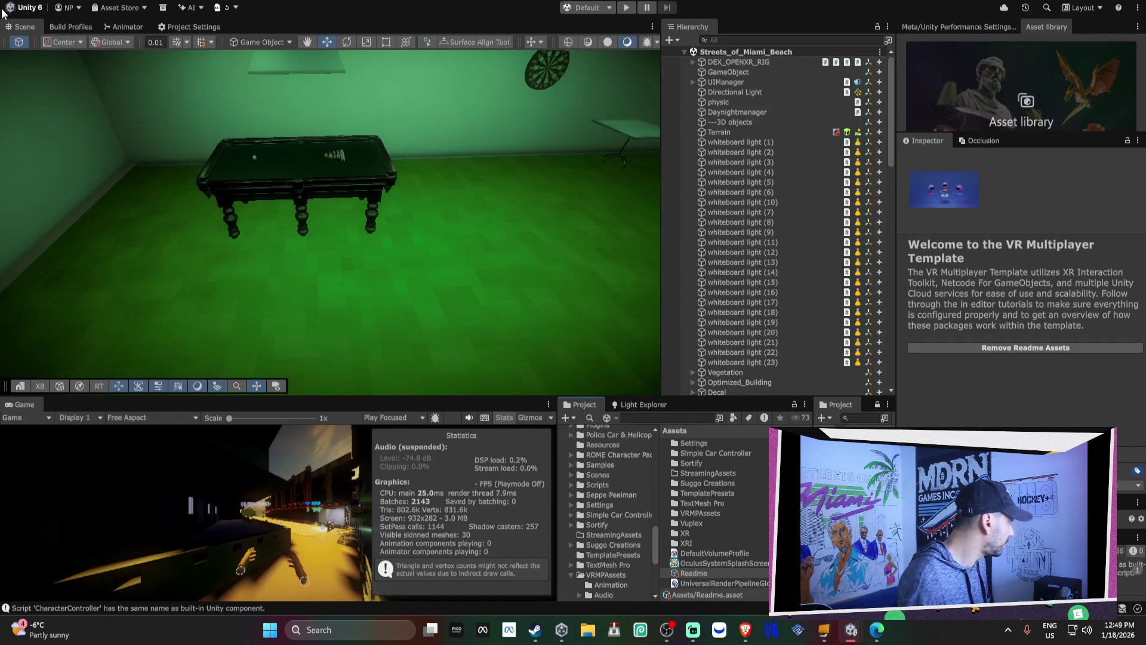
Step: Start a custom package import, browsing DATA (D:) into the Asset Store-5.x folder, then close the dialog
left_click(54, 8)
mouse_move(110, 153)
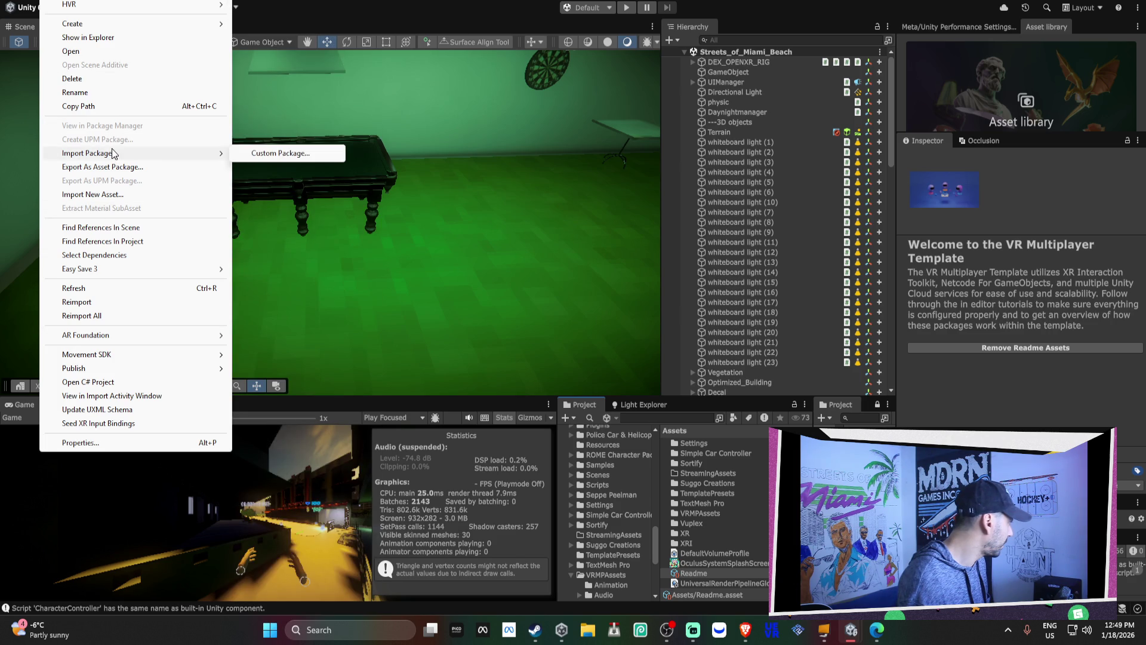
left_click(319, 149)
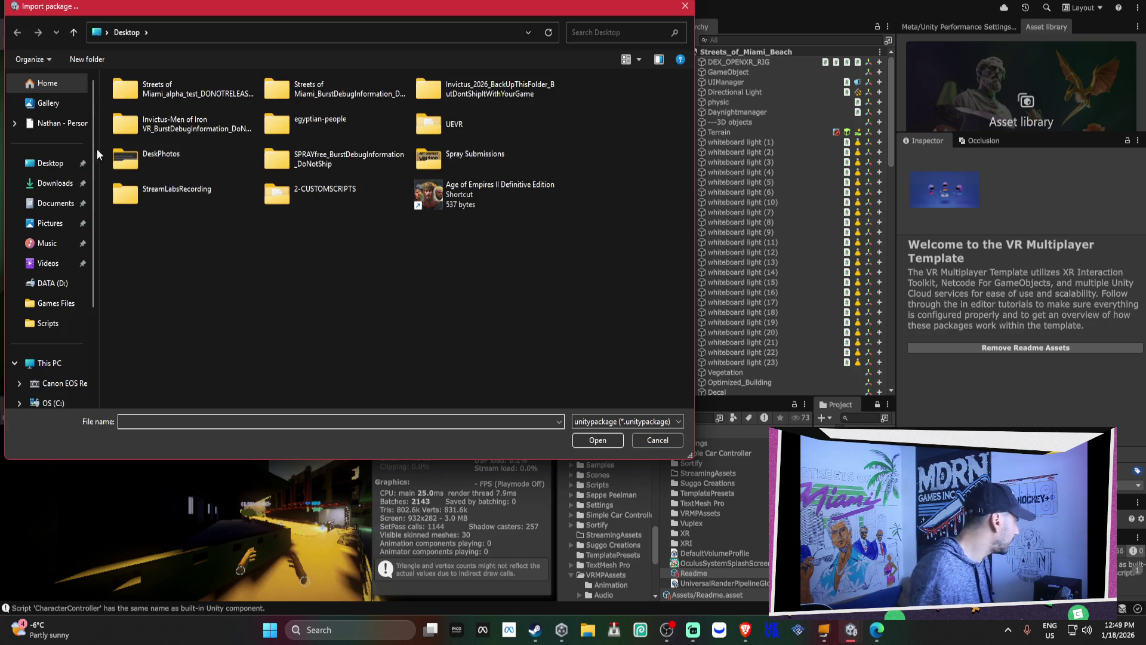
left_click(59, 361)
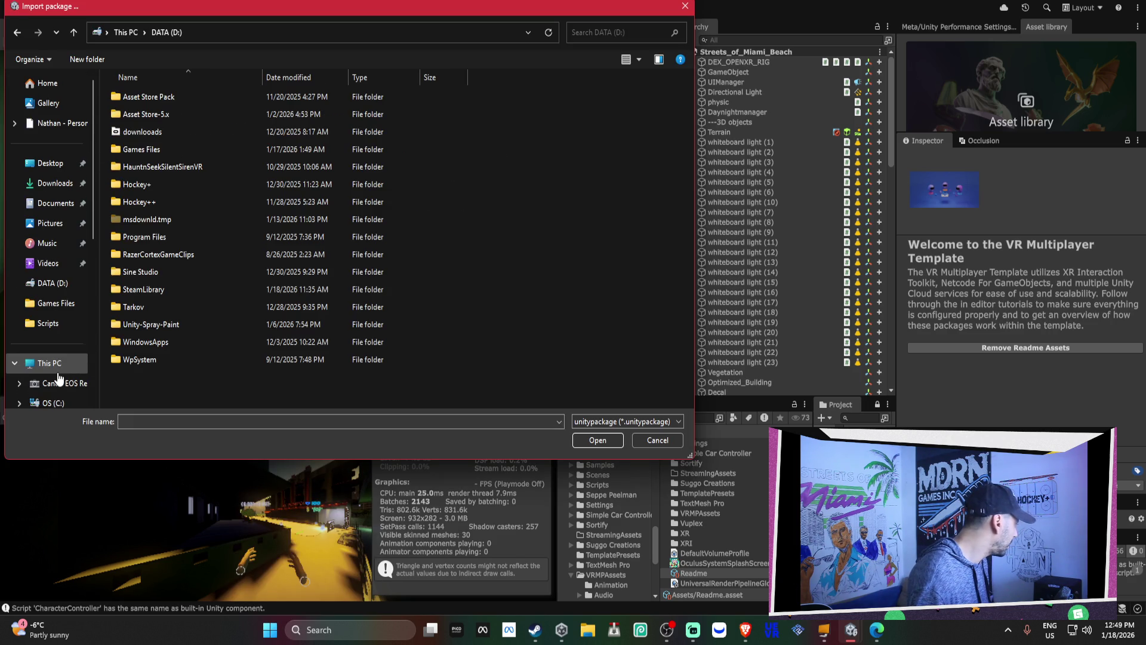
double_click(146, 113)
scroll(173, 123, "down", 5)
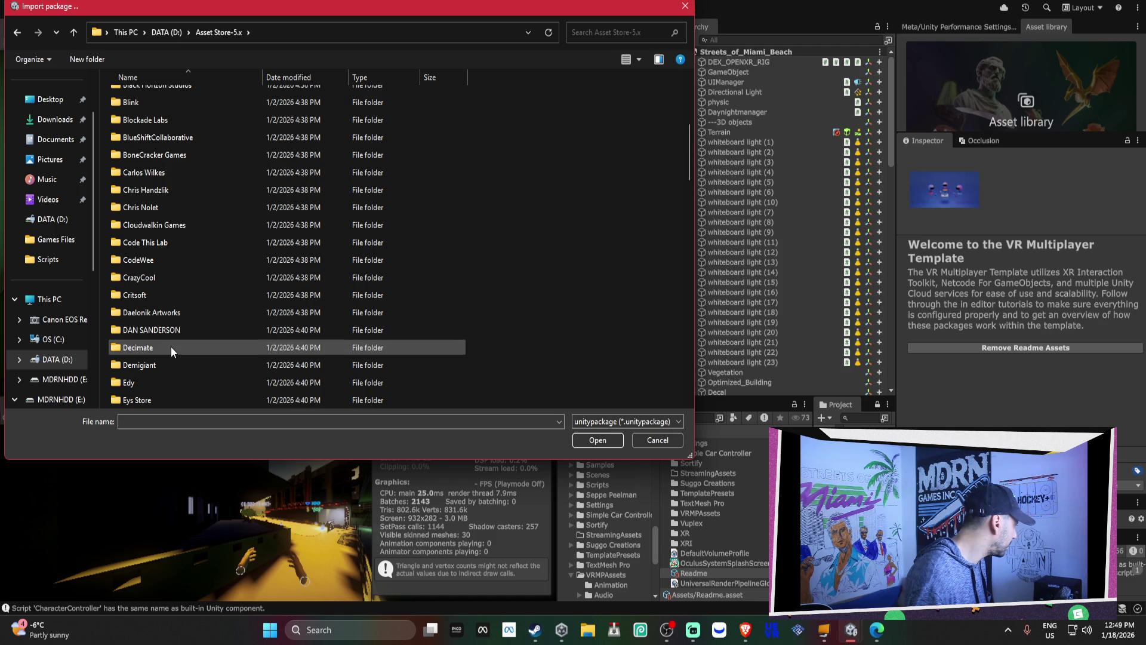
scroll(171, 346, "down", 1)
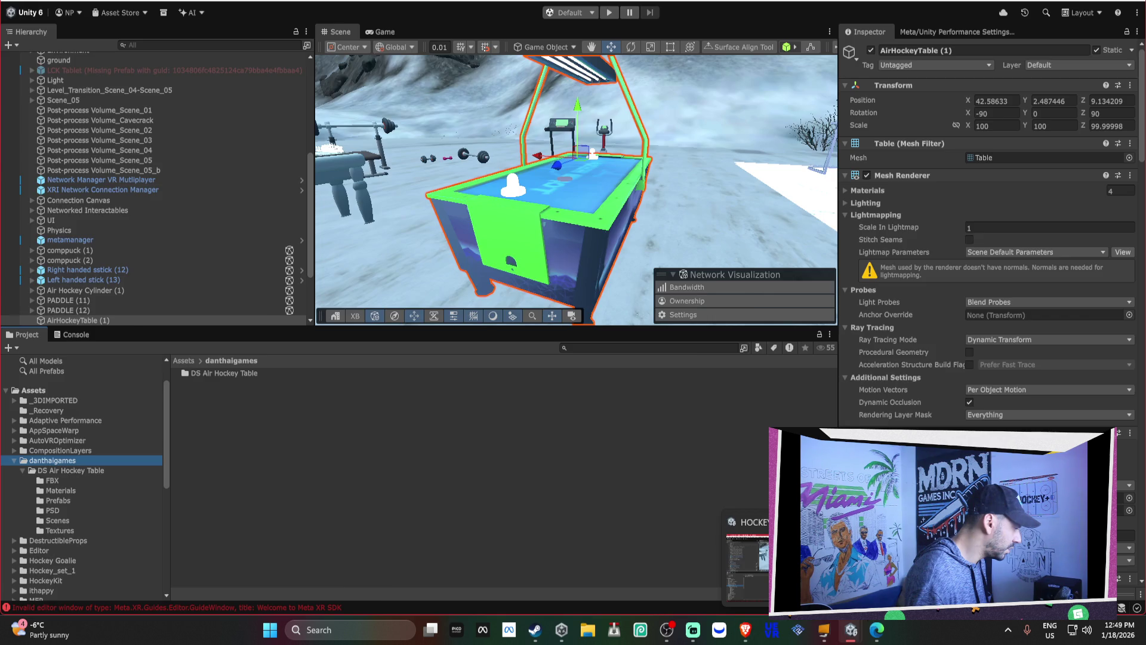
left_click(861, 622)
scroll(244, 170, "up", 5)
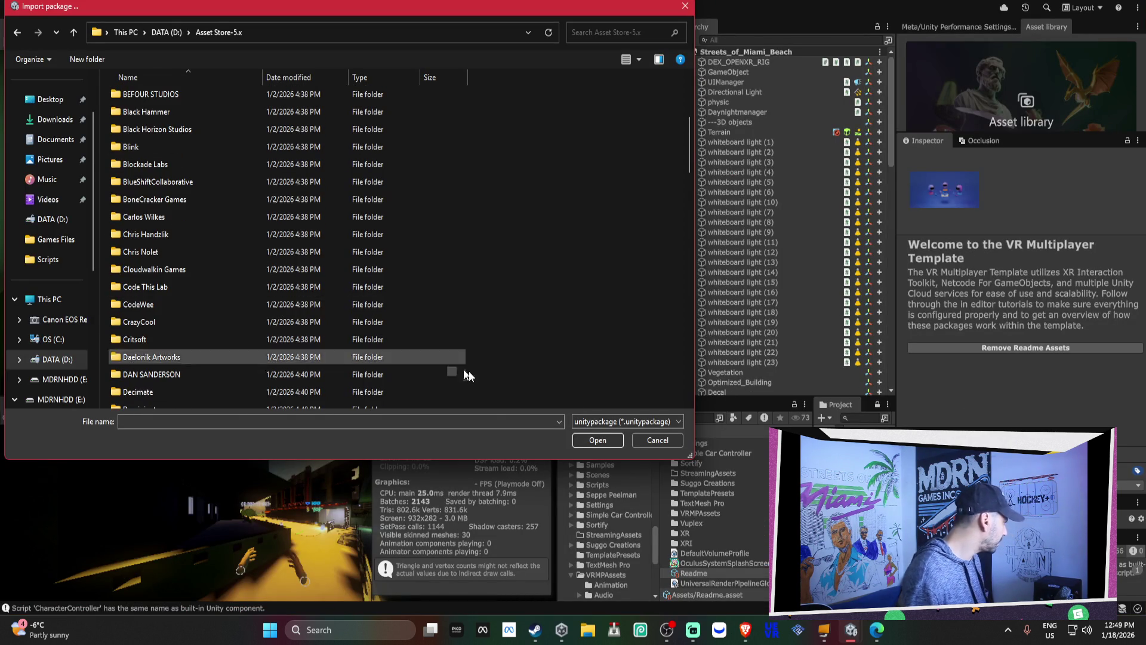
left_click(658, 440)
left_click(448, 5)
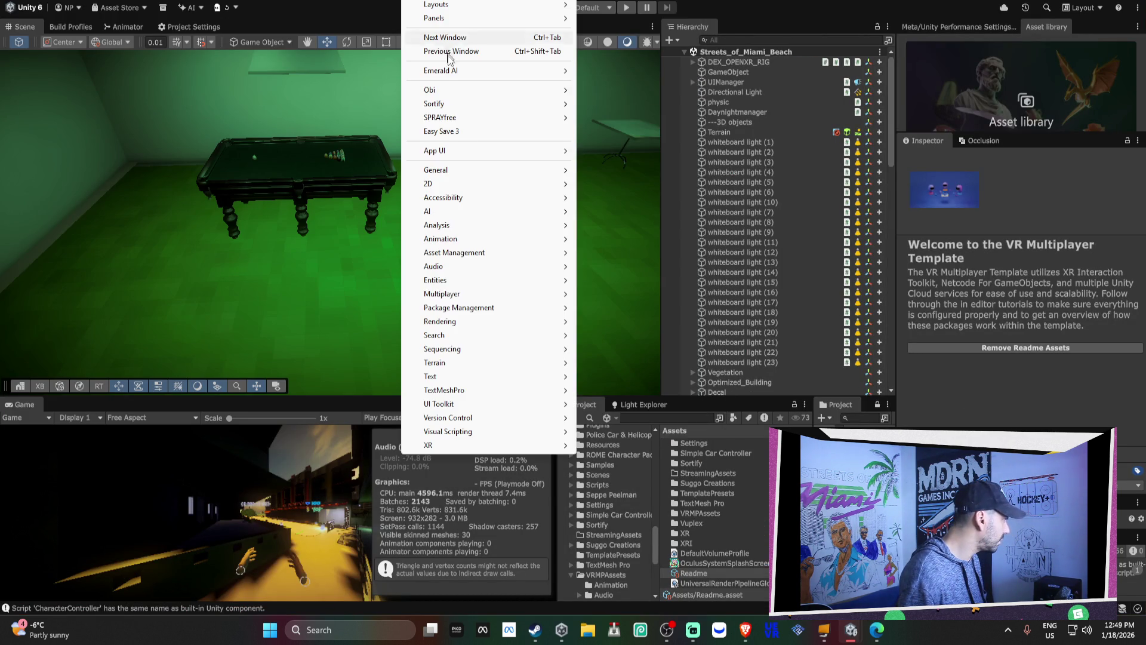
Step: Search My Assets for 'air' to find DS Air Hockey Table, then select danthaigames in Project
mouse_move(500, 306)
left_click(614, 321)
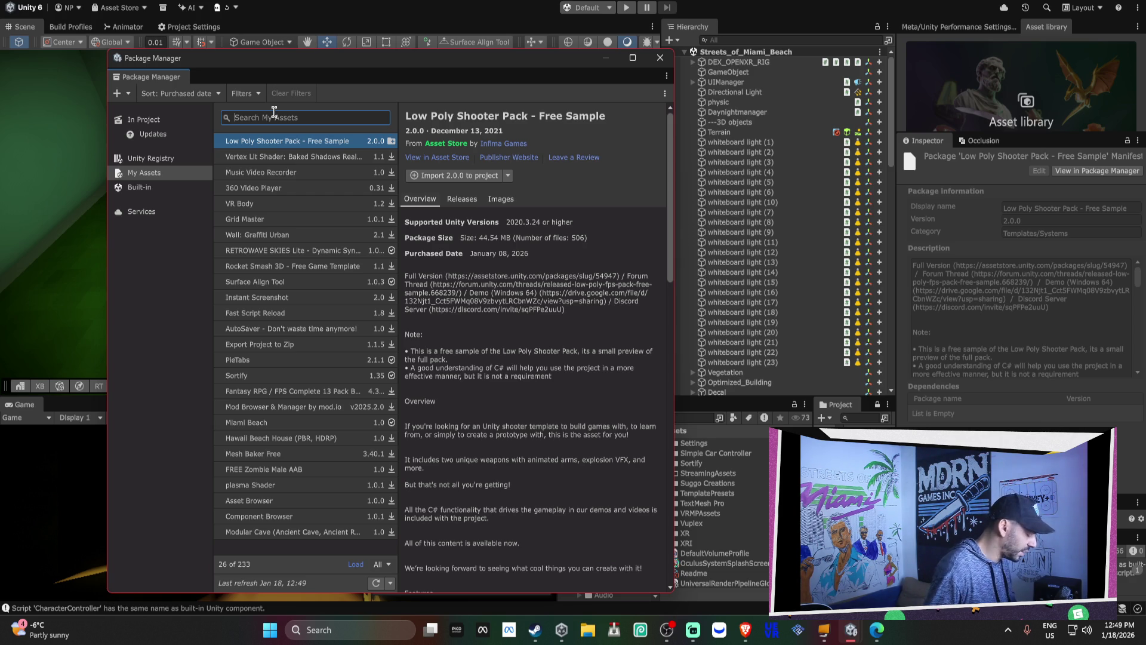
type("dan")
key("BackSpace")
key("BackSpace")
key("BackSpace")
type("air")
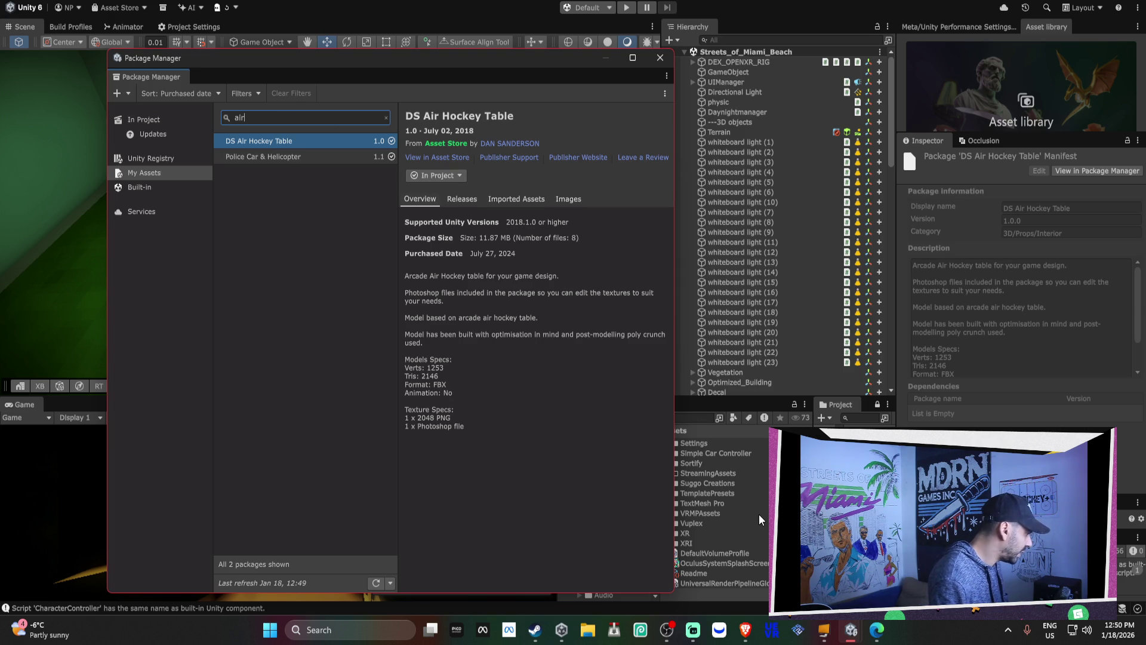
scroll(758, 514, "up", 3)
scroll(759, 514, "up", 3)
scroll(756, 517, "up", 2)
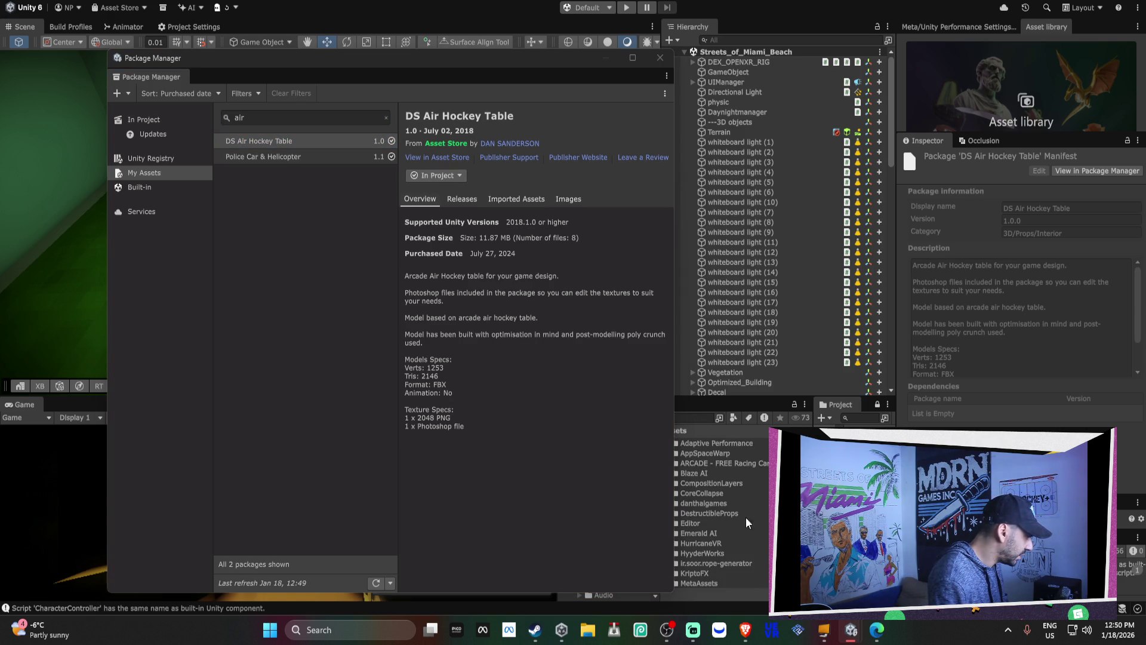
left_click(711, 505)
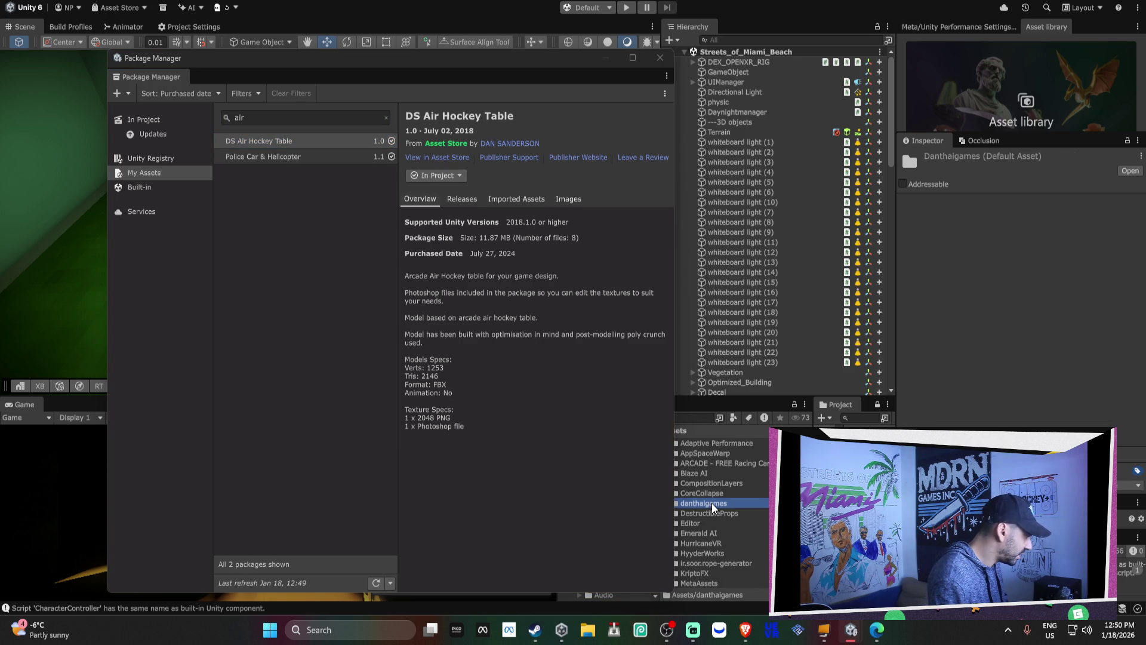
left_click(660, 57)
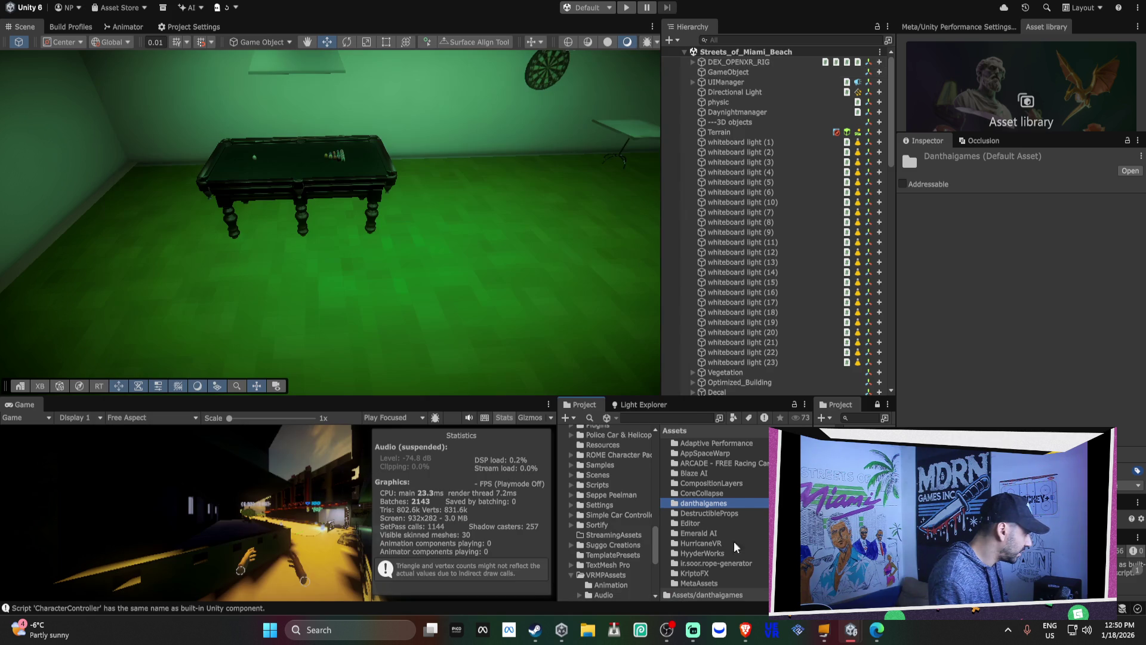
Step: Drag the Air Hockey Table prefab from danthaigames > DS Air Hockey Table > Prefabs into the scene
double_click(678, 502)
double_click(739, 445)
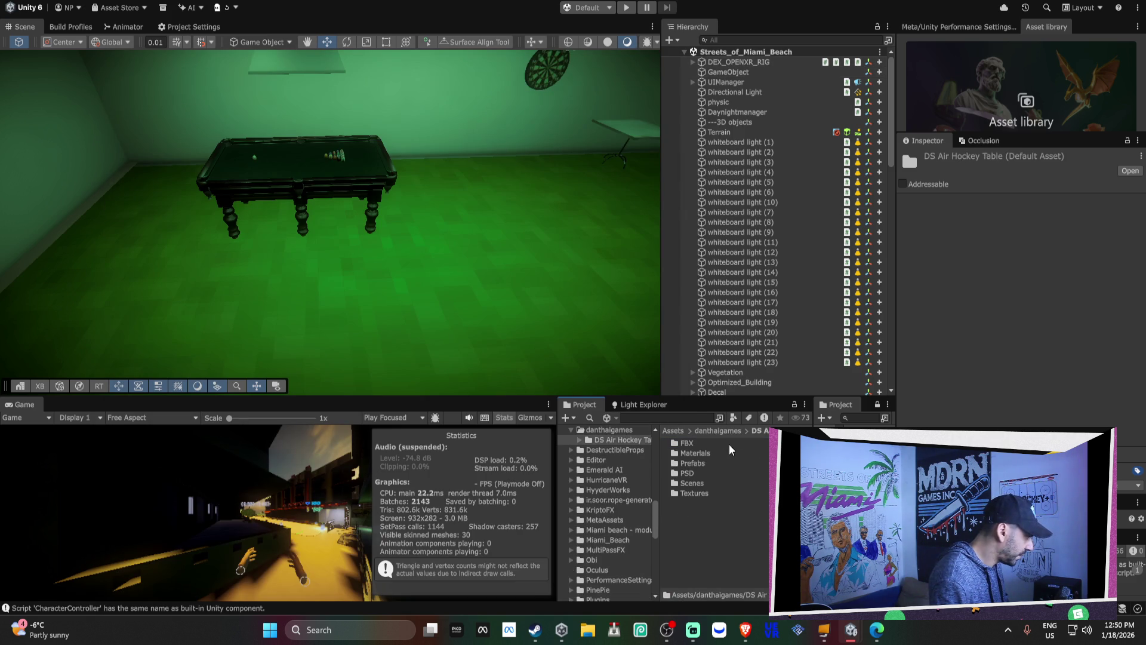
double_click(703, 460)
left_click_drag(696, 441, 485, 306)
Step: Browse the table's Scenes and Prefabs folders, ending on its Materials folder
left_click(615, 490)
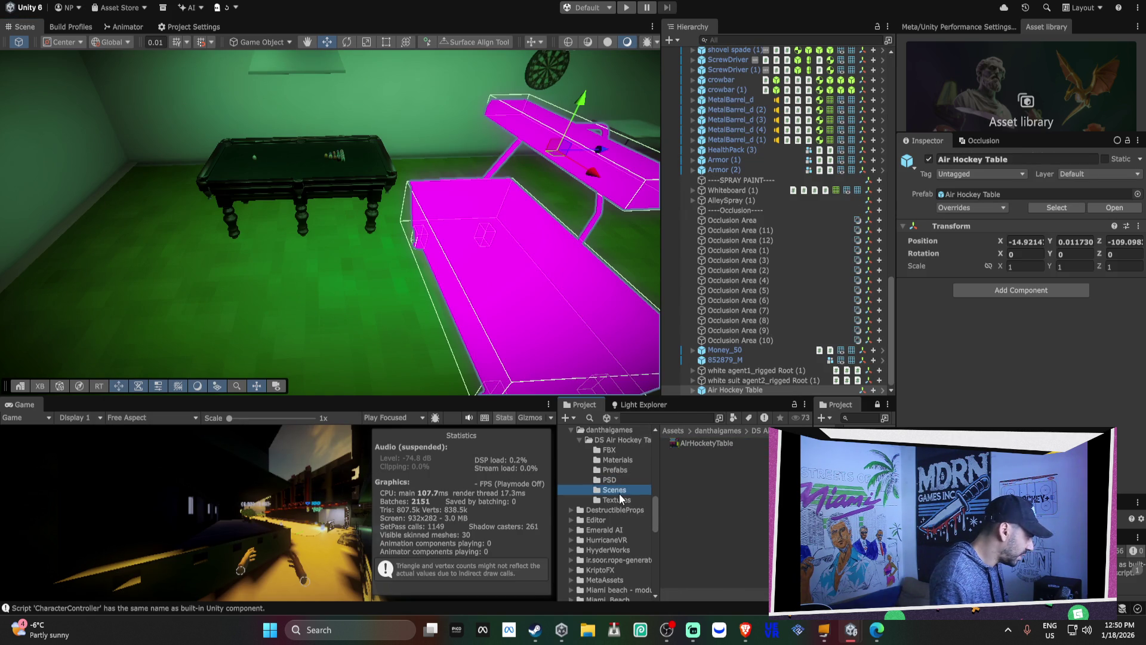
left_click(621, 471)
left_click(615, 490)
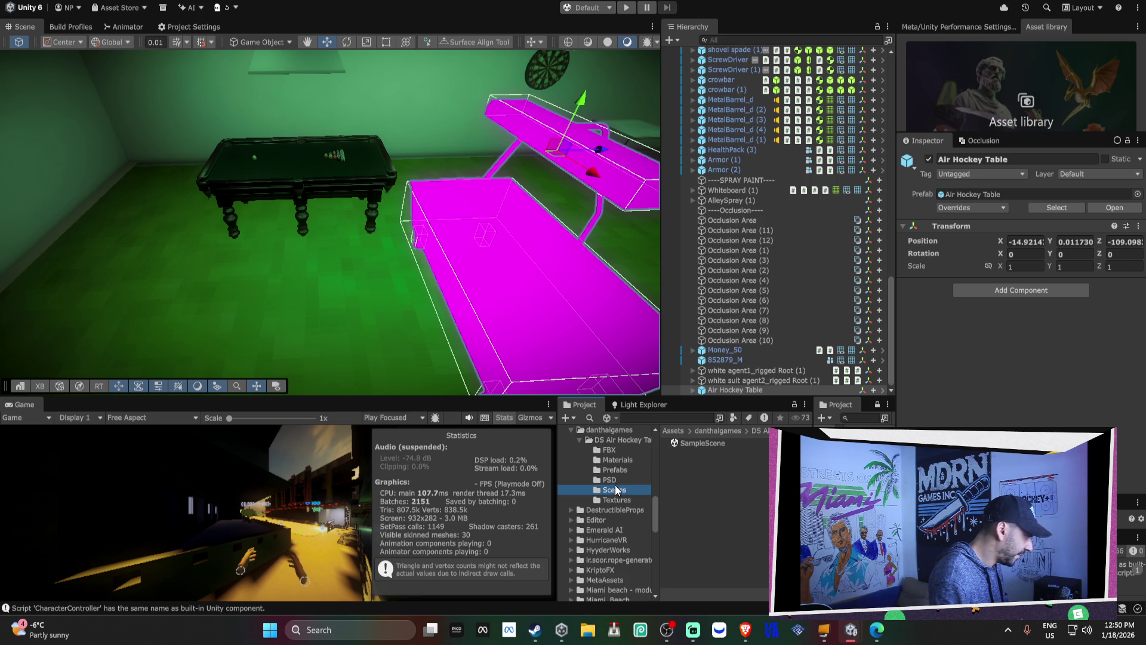
left_click(619, 470)
left_click(625, 461)
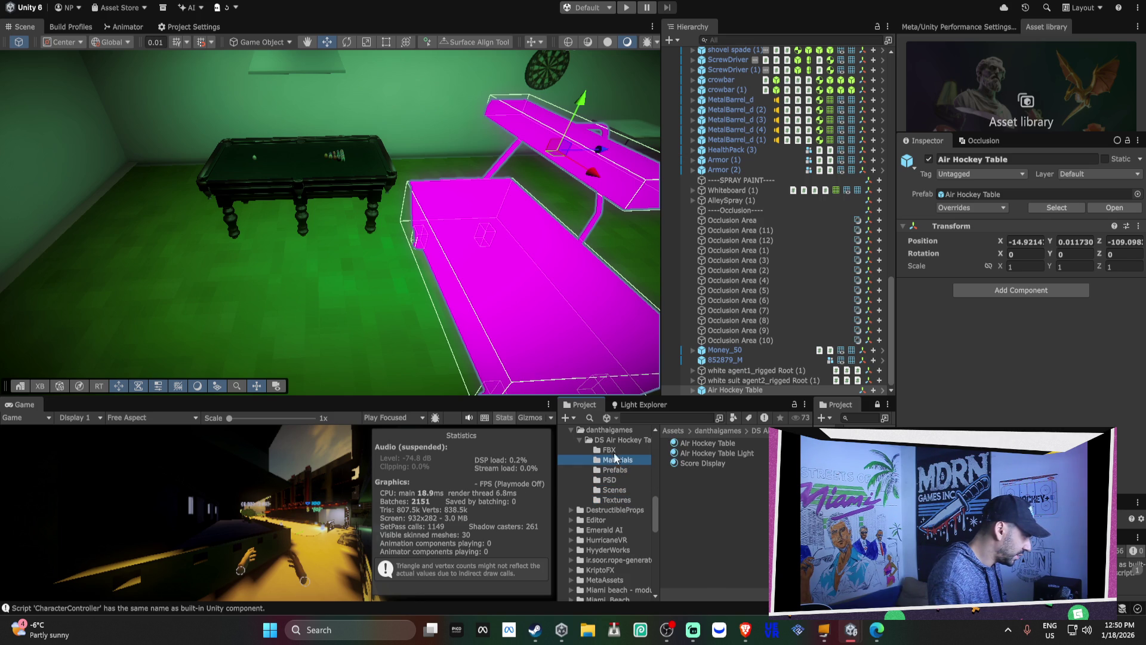
Step: Inspect the table's three Standard-shader materials, then list every material via Favorites > All Materials
left_click(621, 468)
left_click(618, 460)
left_click(698, 446)
left_click(697, 463, "shift")
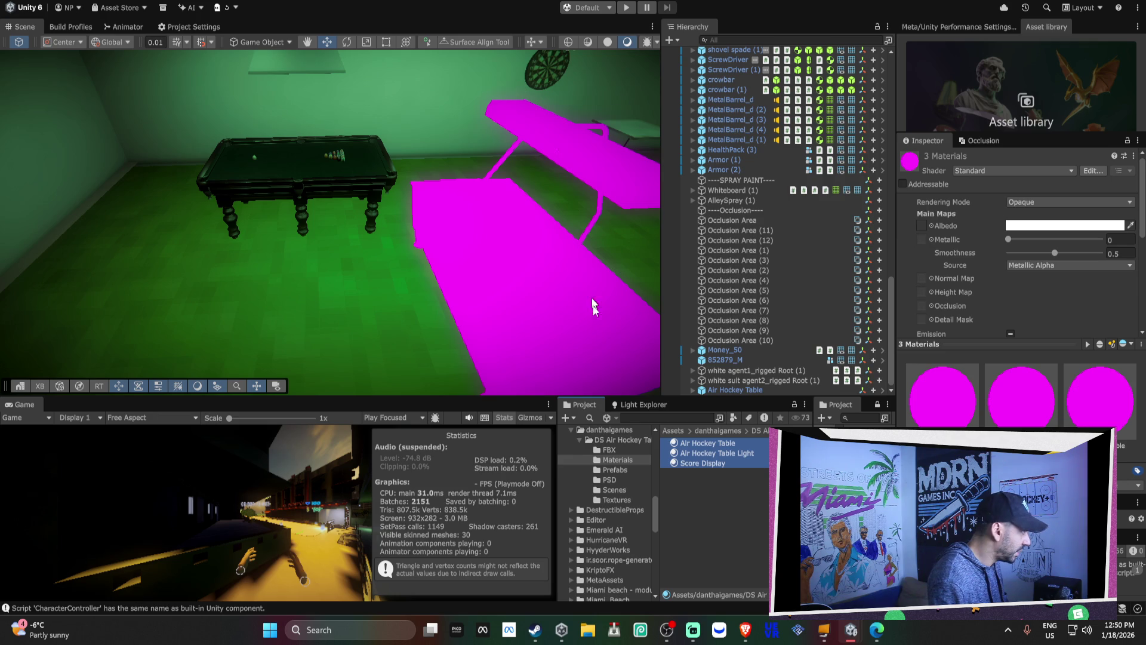
scroll(631, 458, "up", 5)
scroll(612, 458, "up", 10)
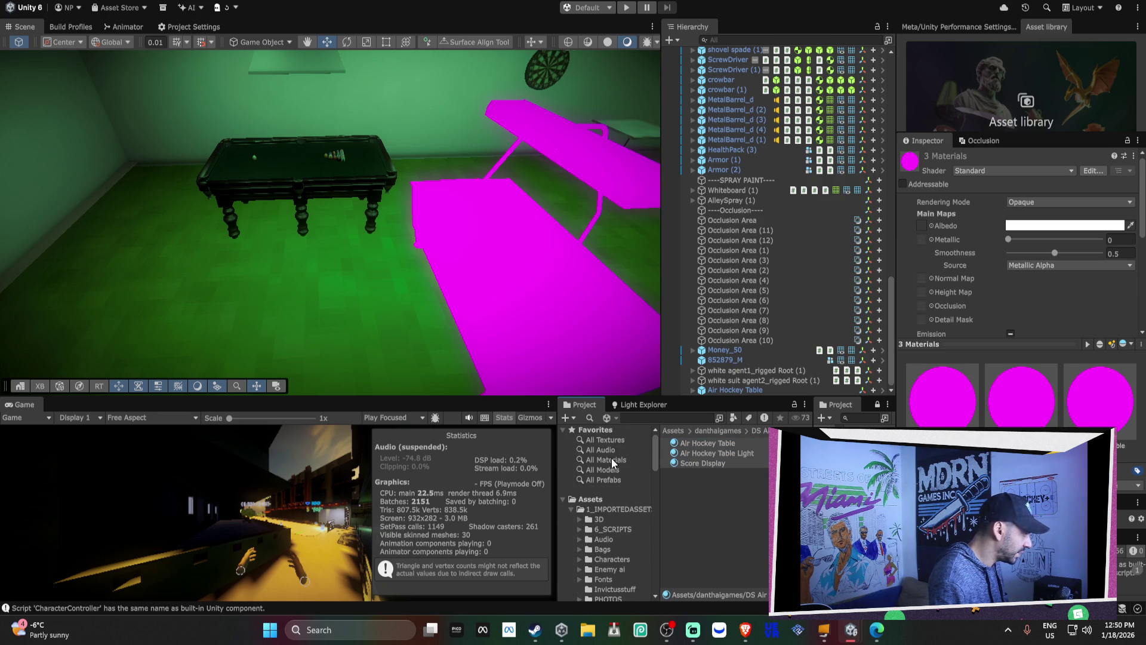
left_click(611, 460)
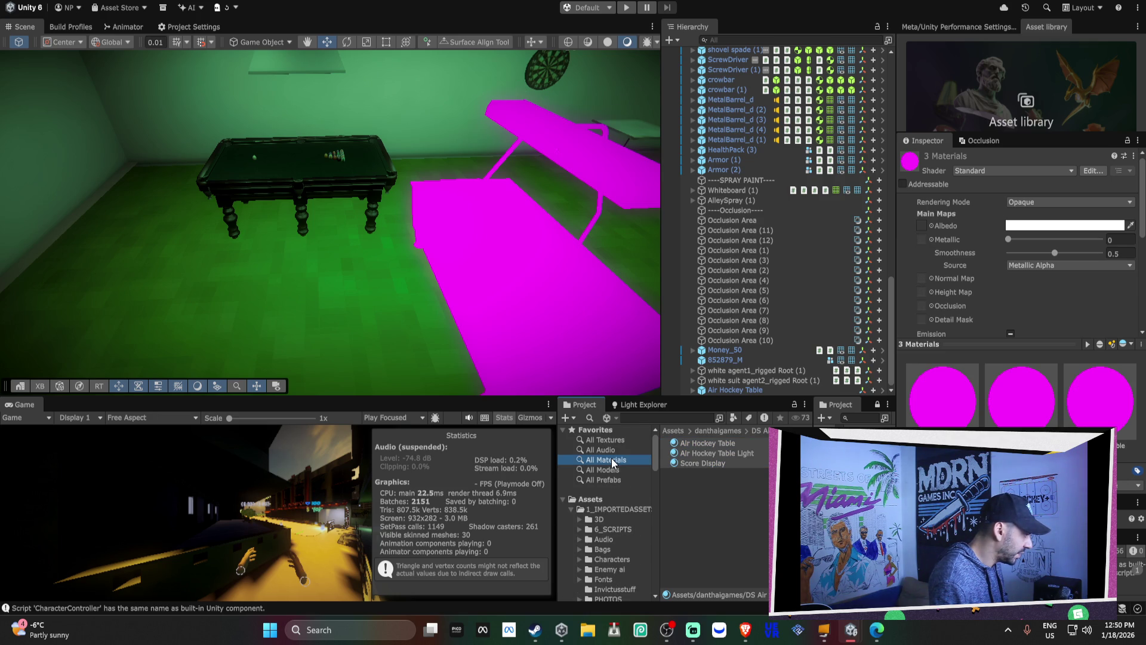
left_click(711, 471)
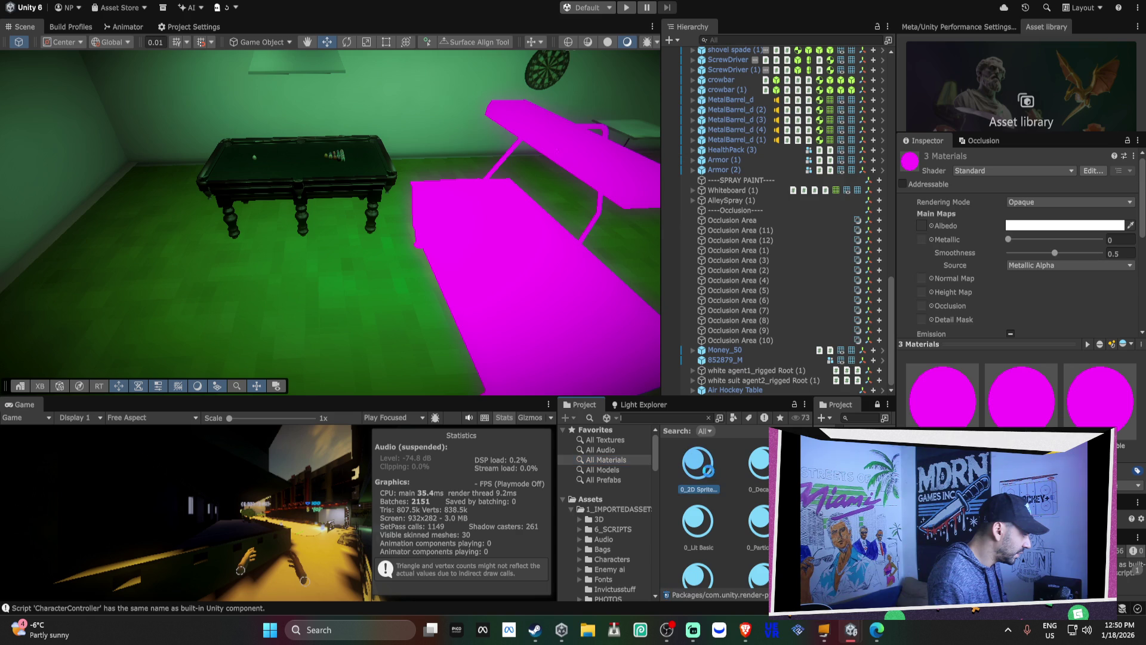
Step: Select all 2012 project materials with Ctrl+A, starting from the 01 - Default material
scroll(710, 471, "down", 3)
left_click(706, 483)
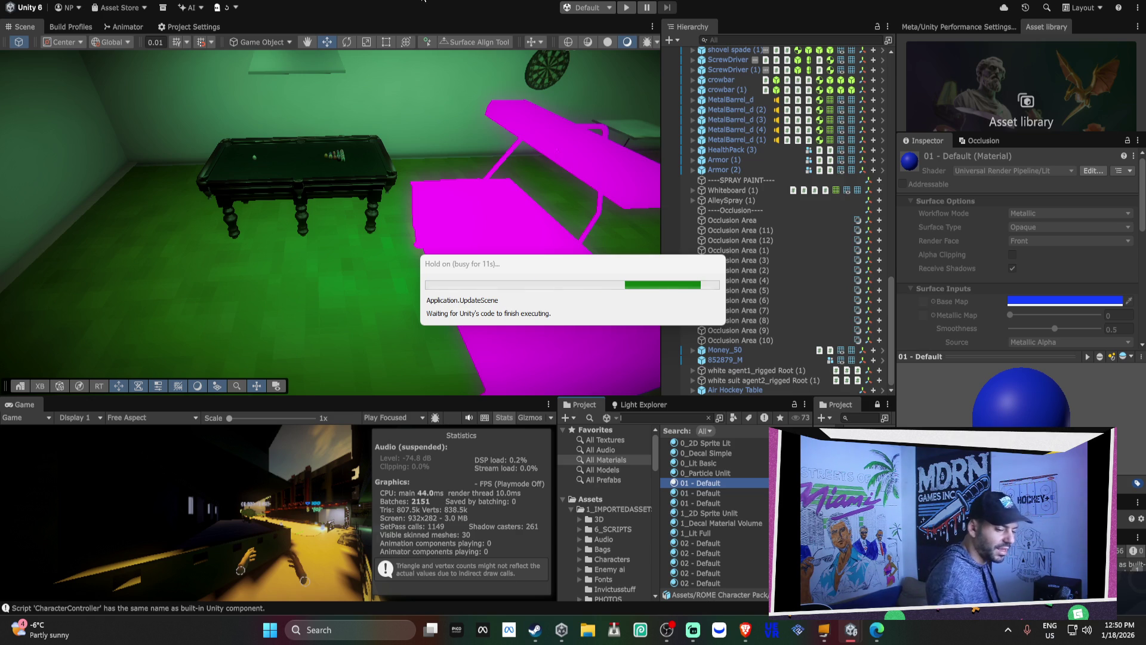
key("ctrl+a")
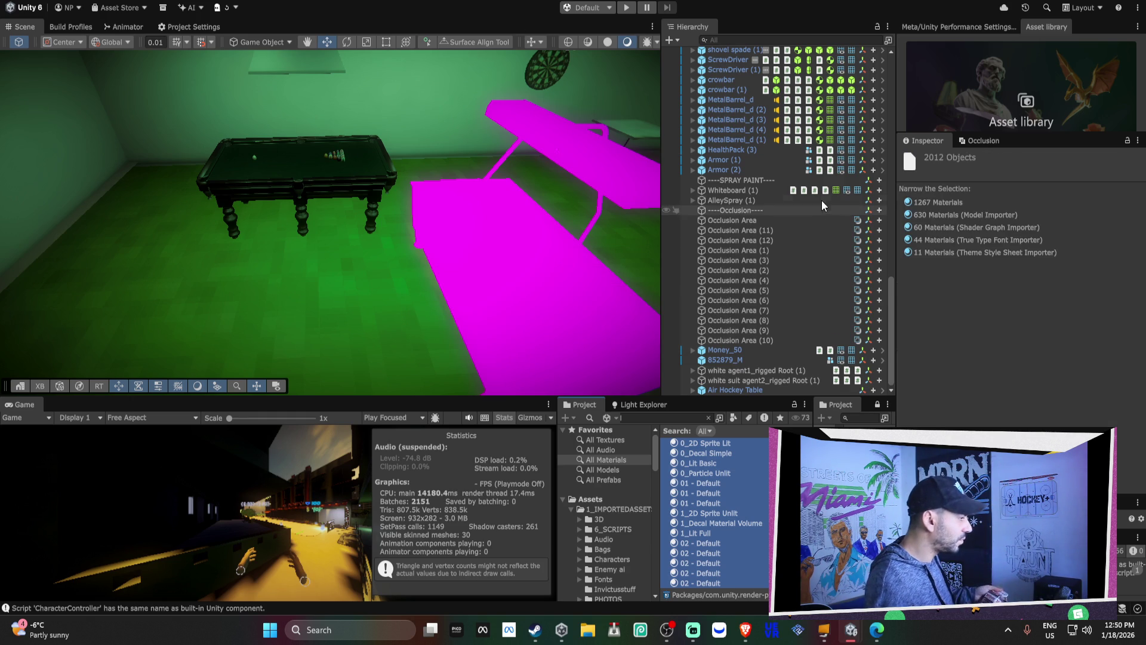
key("alt+w")
mouse_move(487, 327)
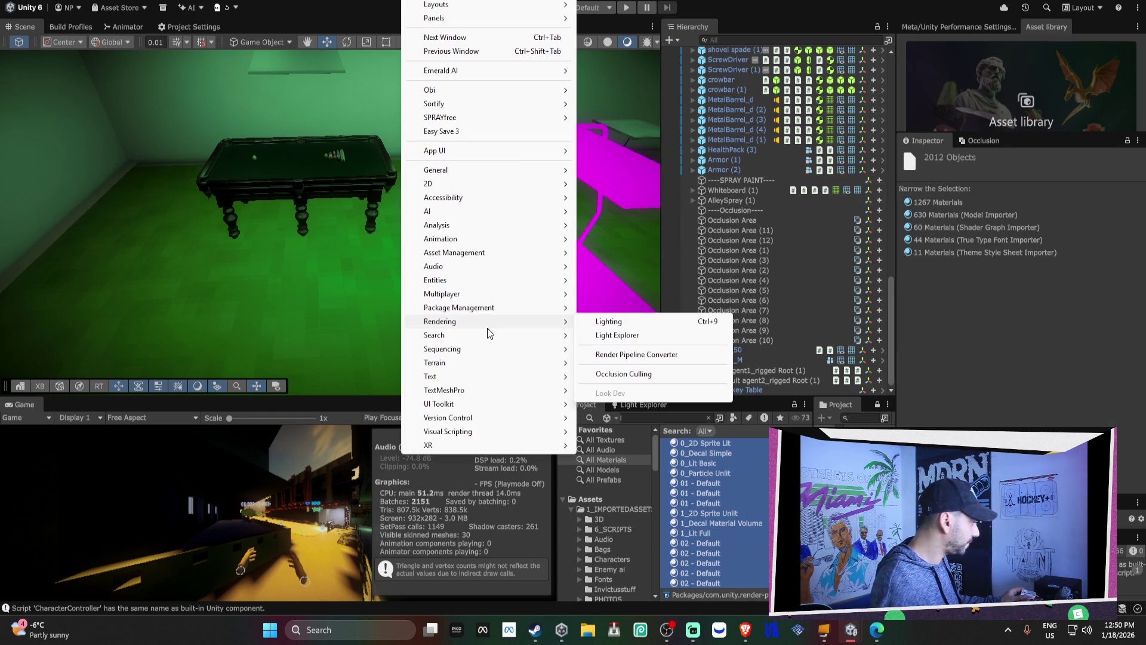
Step: Run the Render Pipeline Converter's Material Upgrade, saving the scene, to convert 11 materials to URP
left_click(624, 354)
left_click(52, 198)
left_click(283, 411)
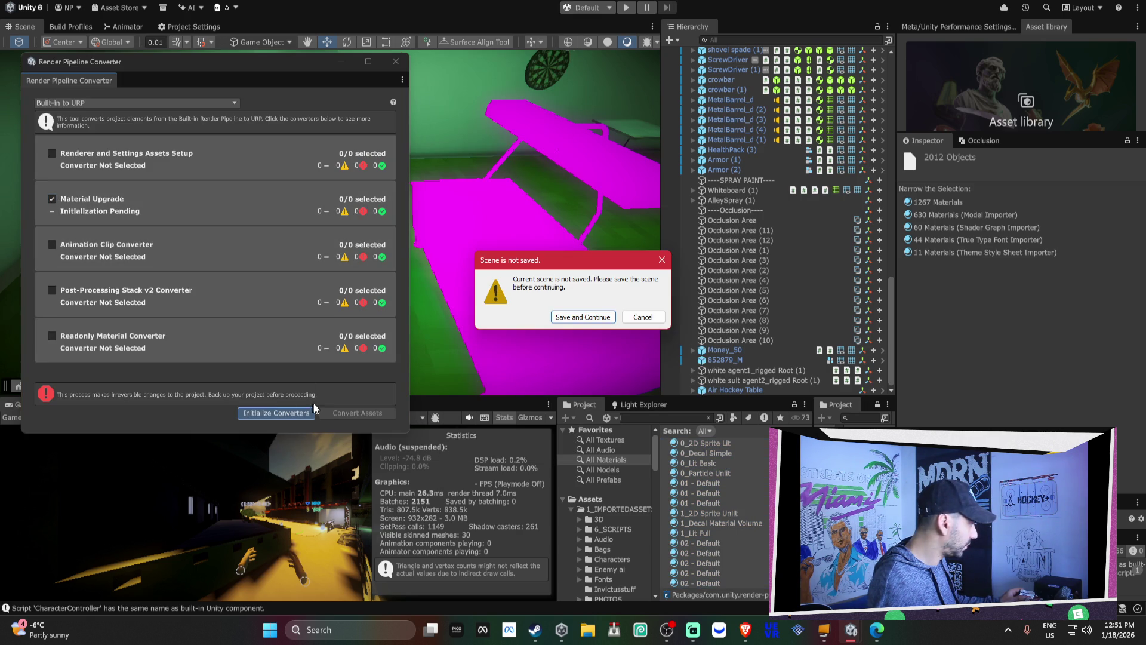
left_click(579, 317)
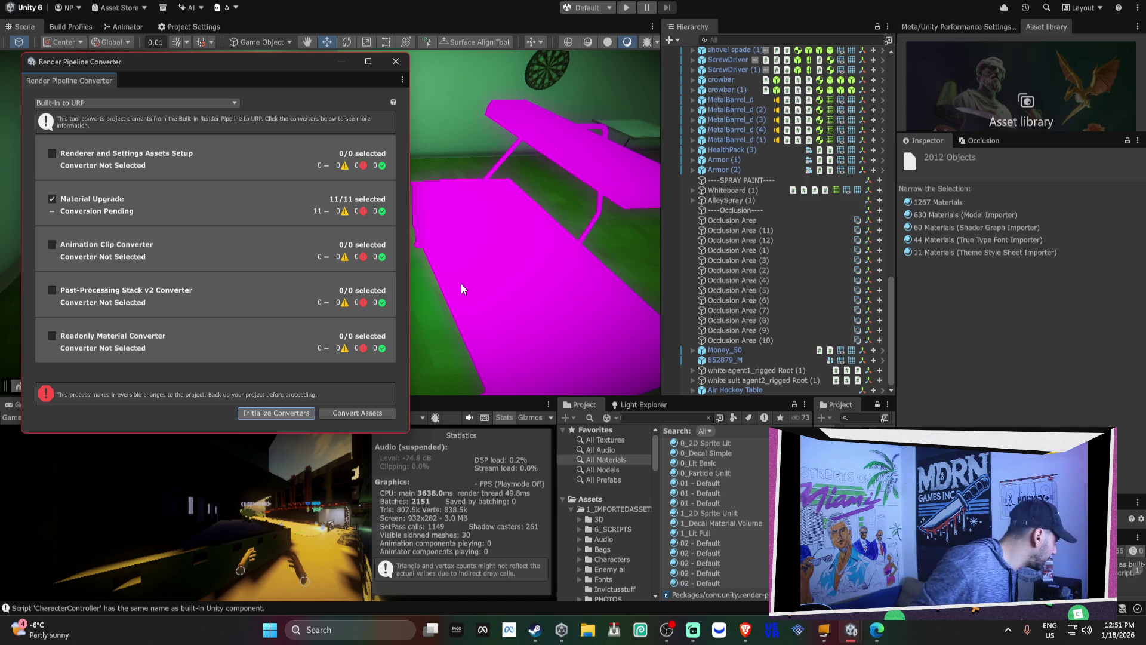
left_click(349, 413)
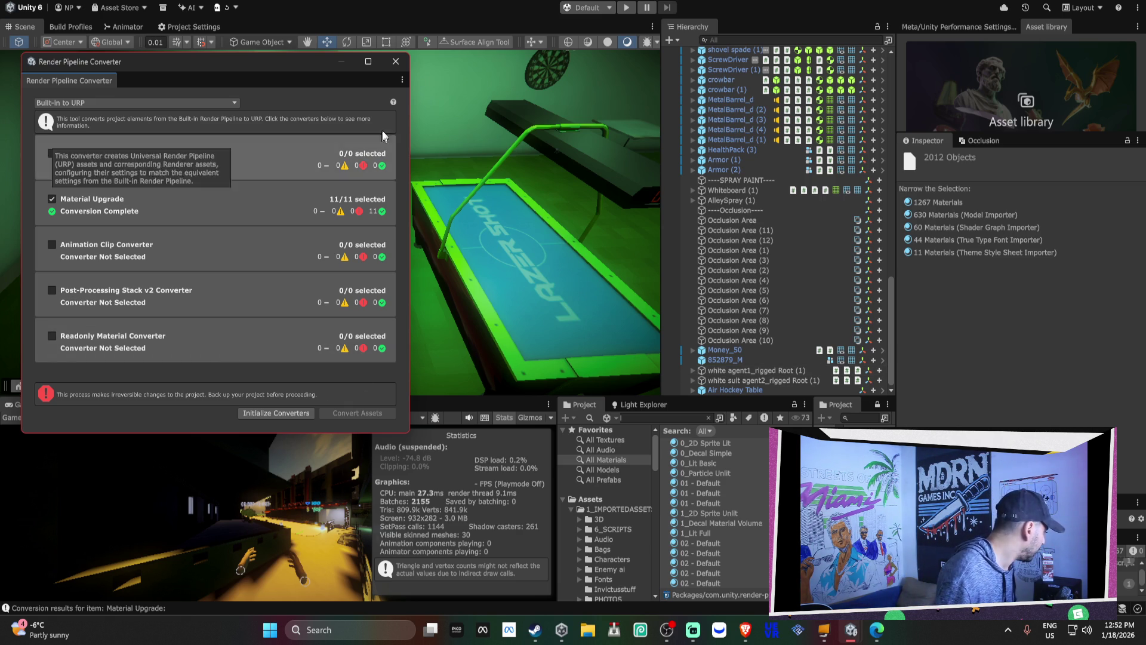
Step: Close the Render Pipeline Converter once the 11 materials have converted to URP
left_click(395, 61)
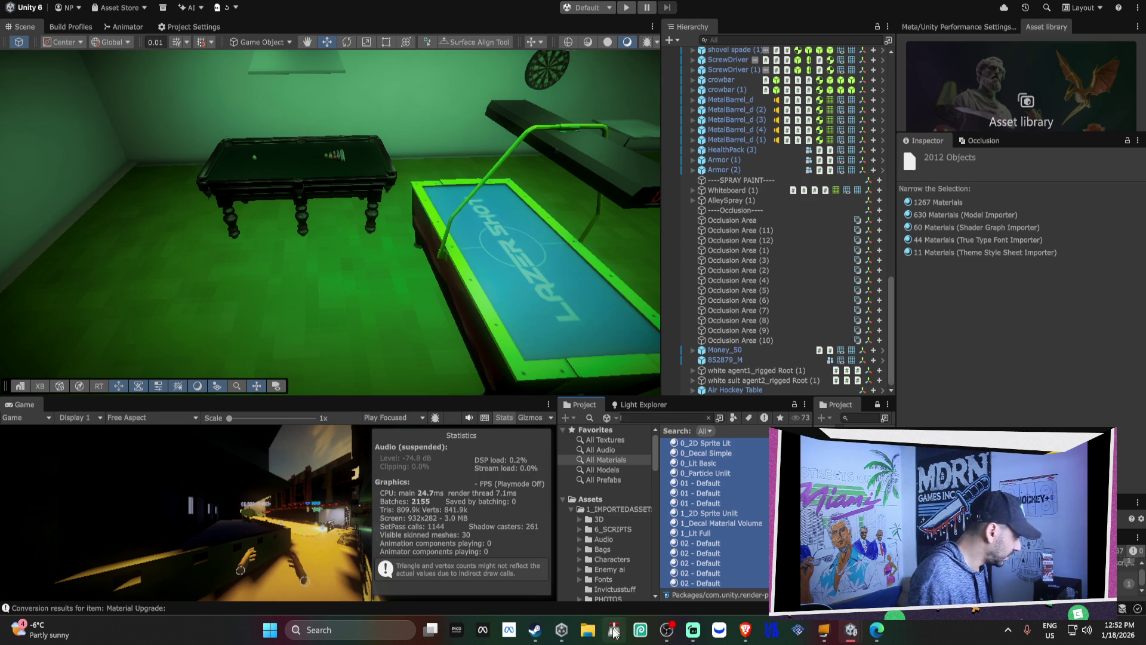
Step: Open File Explorer on the MDRNHDD (E:) drive, then start a Windows search
left_click(562, 630)
key("super+e")
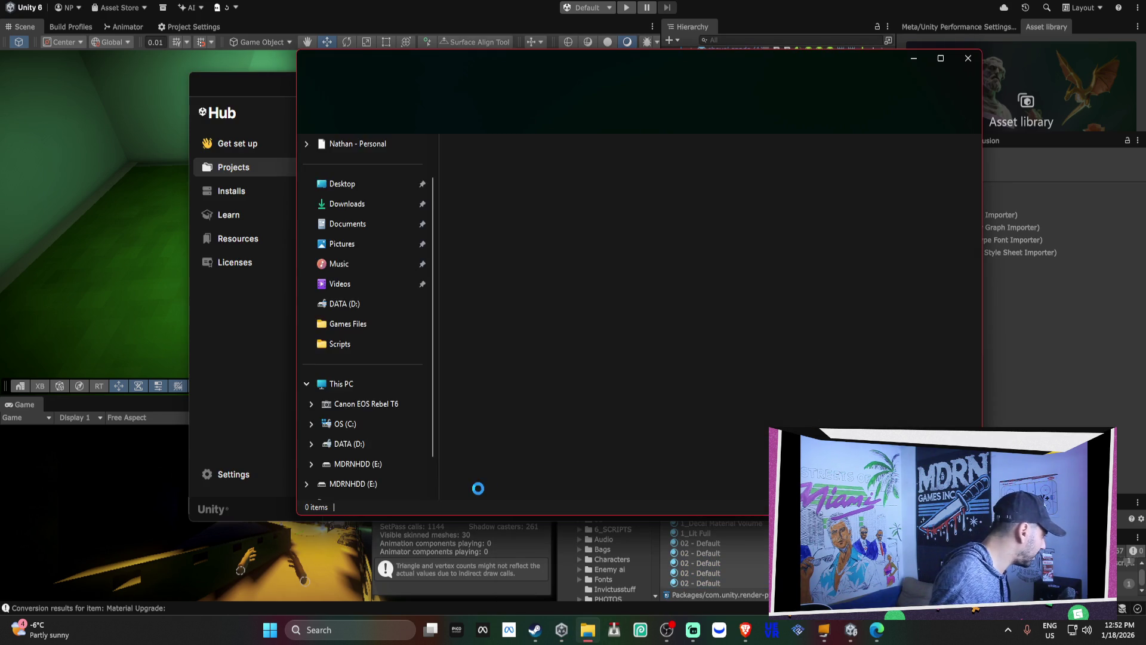
scroll(387, 390, "down", 2)
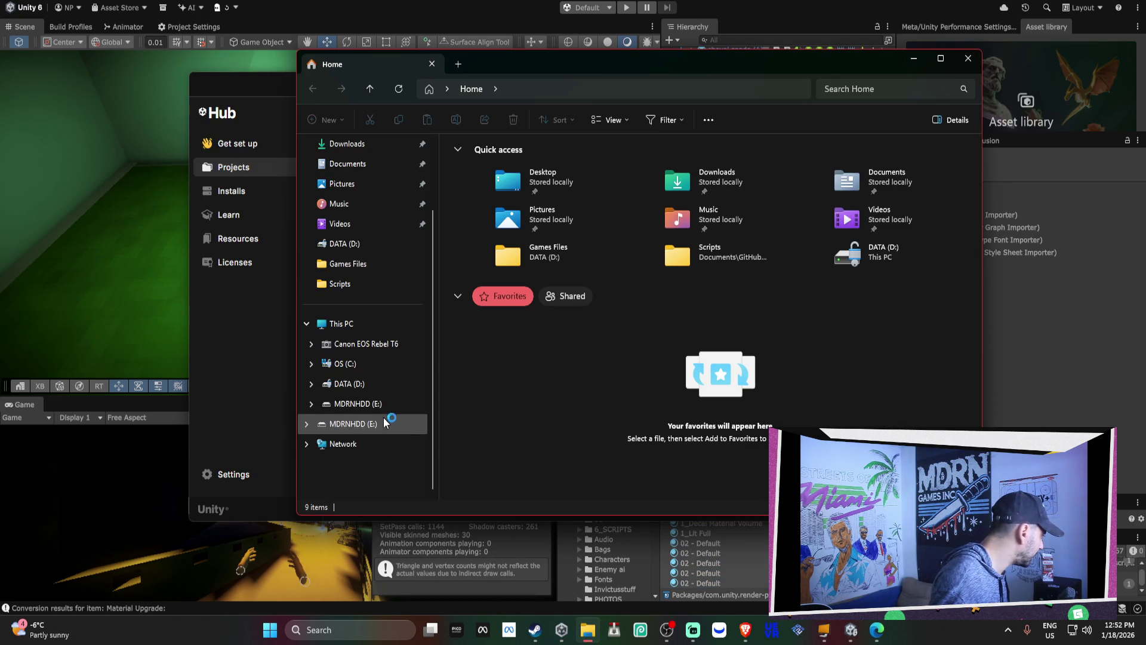
scroll(382, 406, "down", 3)
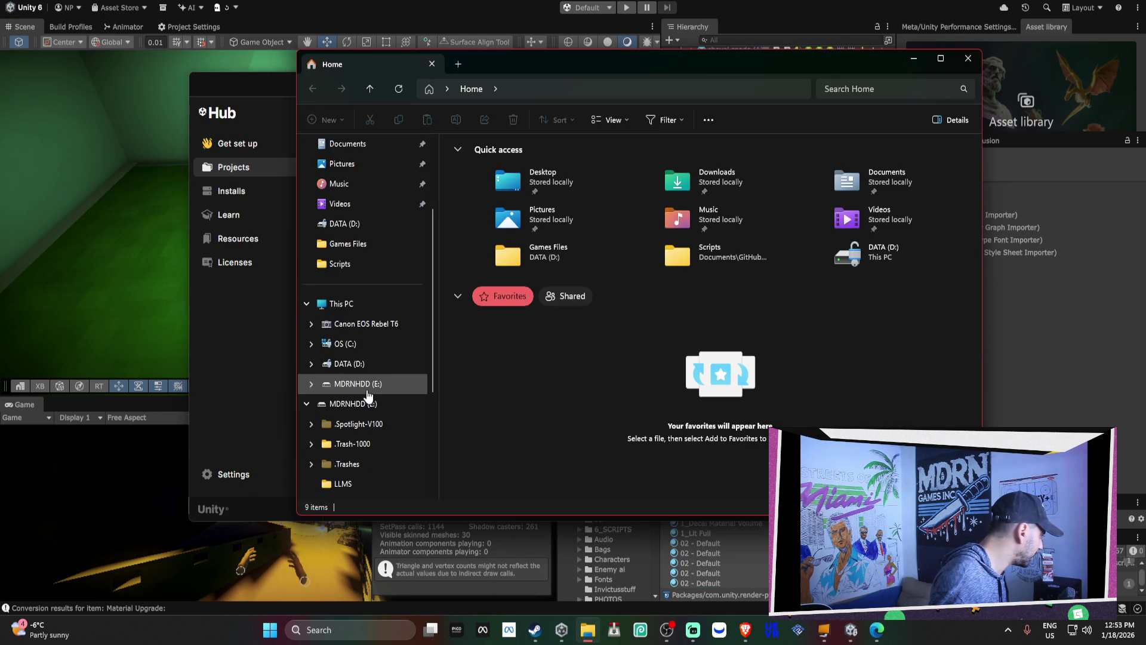
left_click(368, 366)
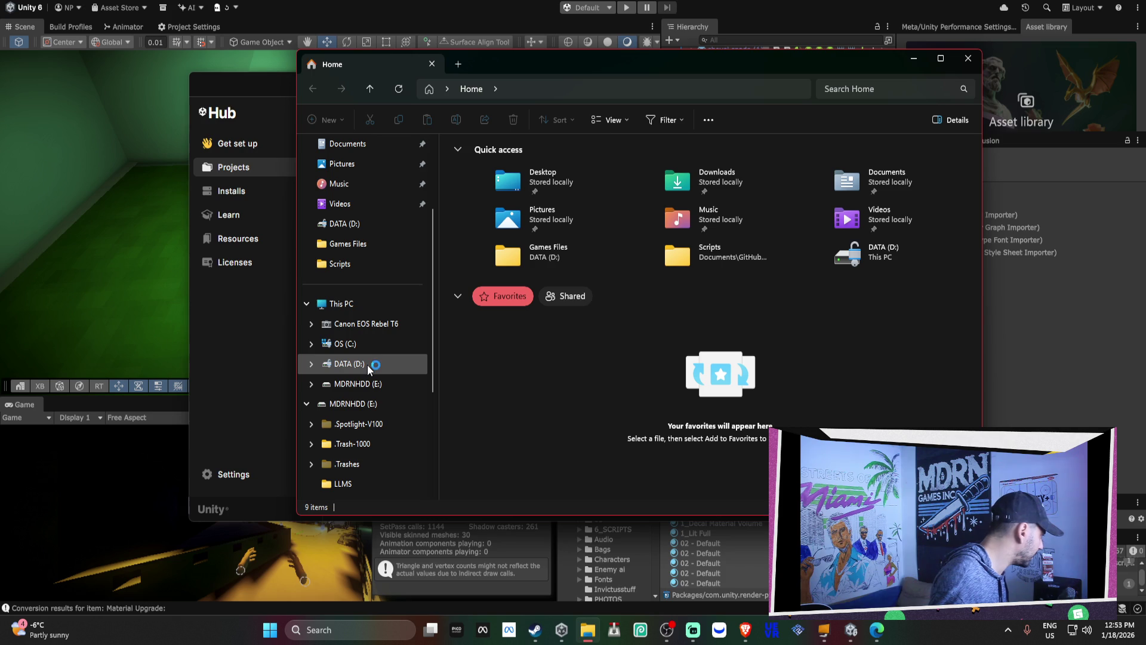
left_click(367, 384)
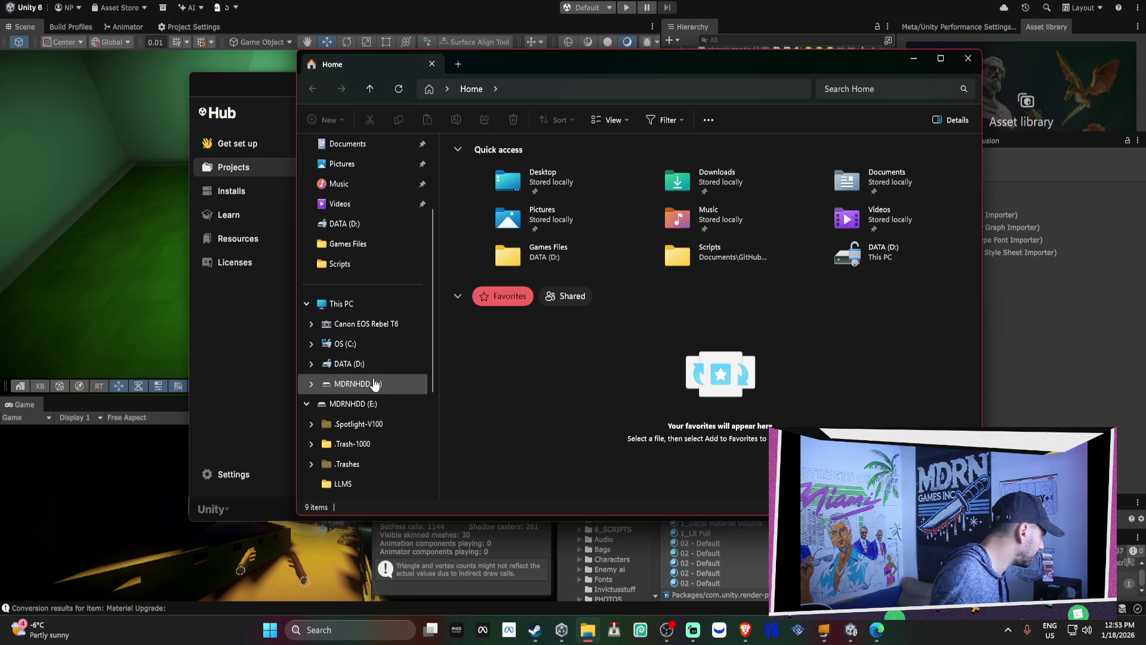
left_click(310, 403)
left_click(306, 404)
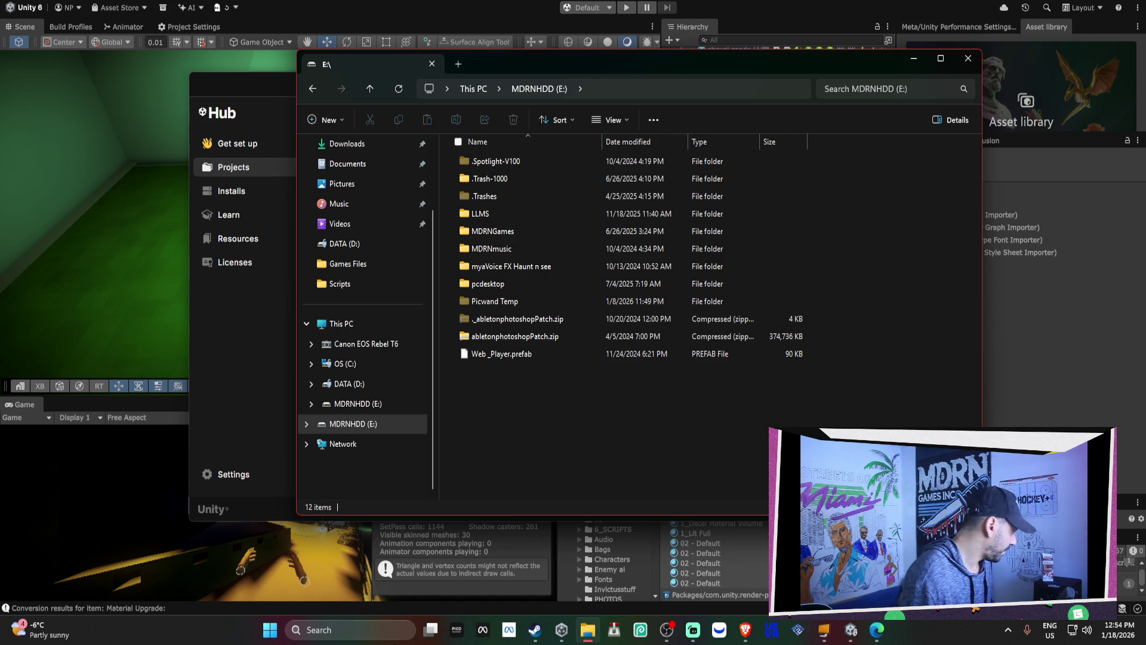
left_click(377, 637)
Step: Launch MacDrive 10 from search and start Disk Repair verification of Local Disk (F:)
type("mac")
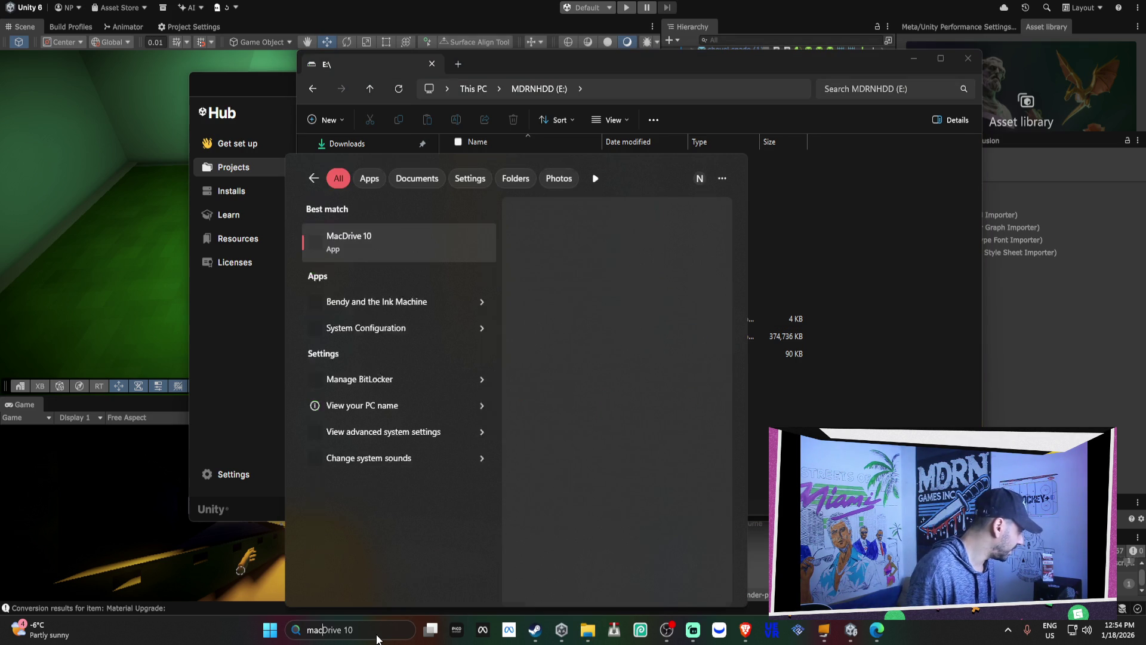
key("Escape")
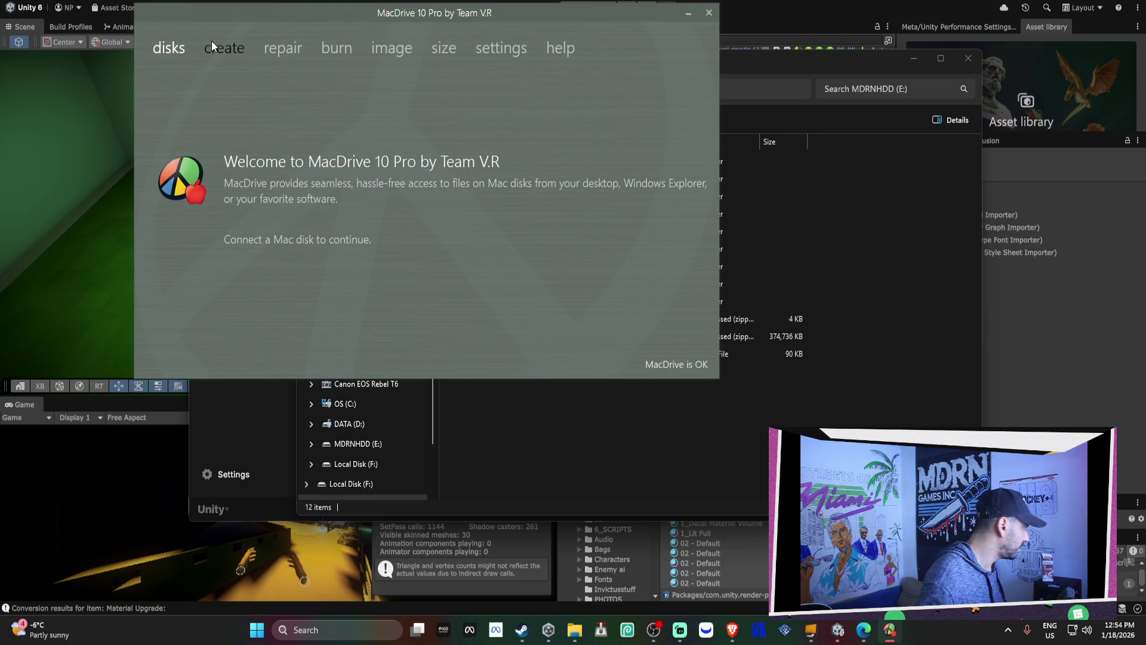
left_click(277, 46)
left_click(337, 242)
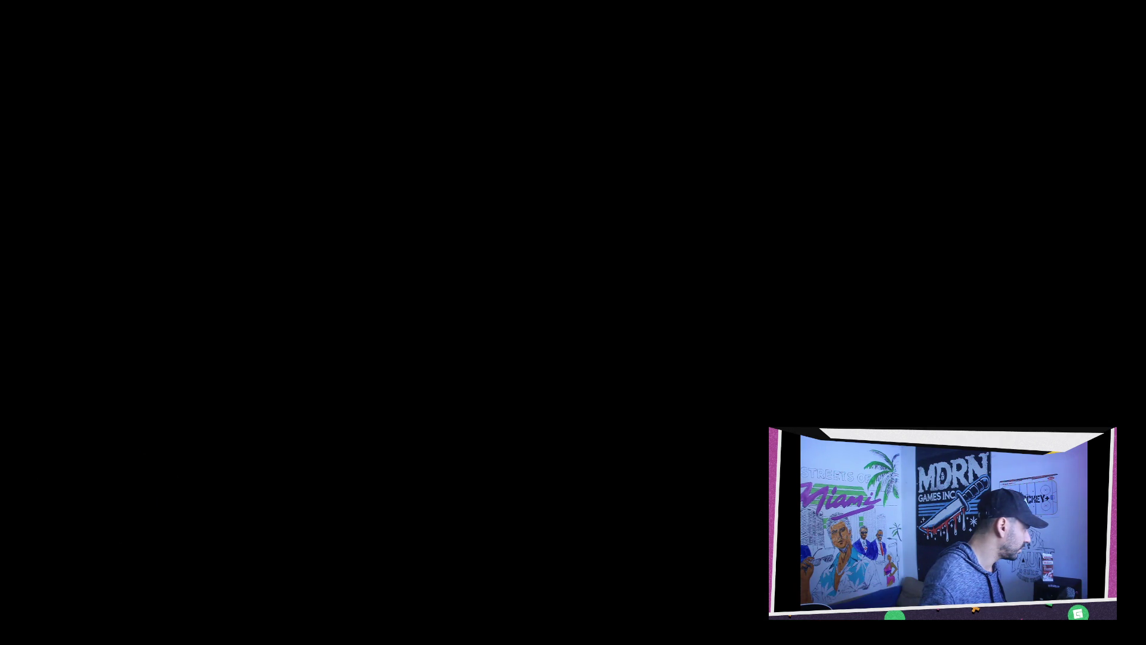
left_click(519, 276)
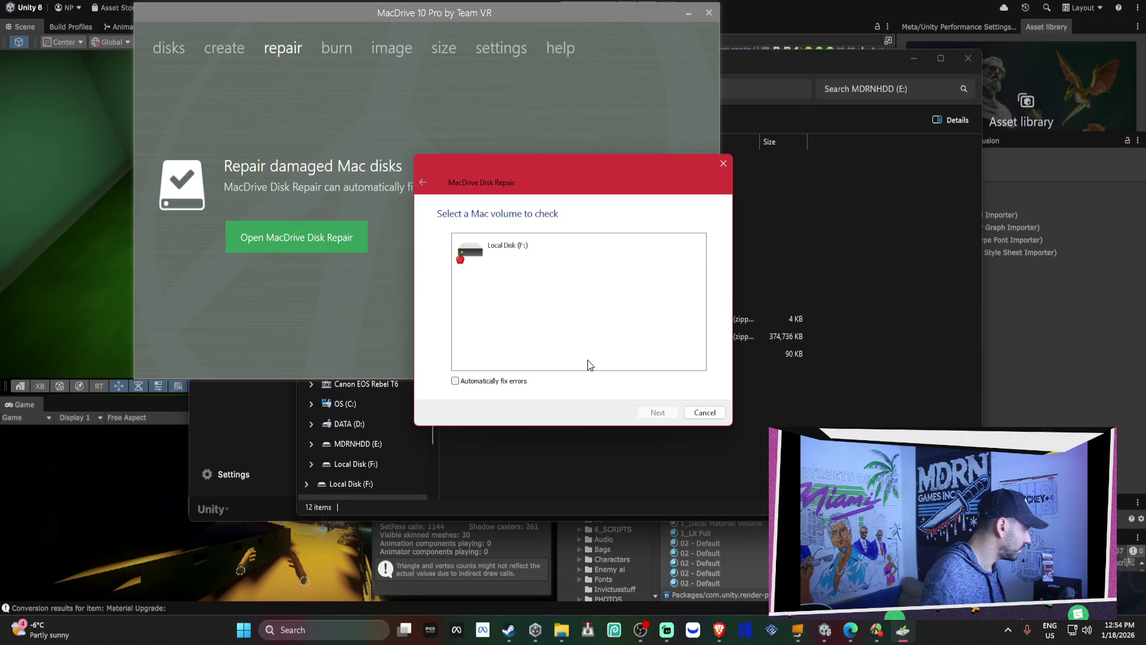
left_click_drag(624, 176, 551, 166)
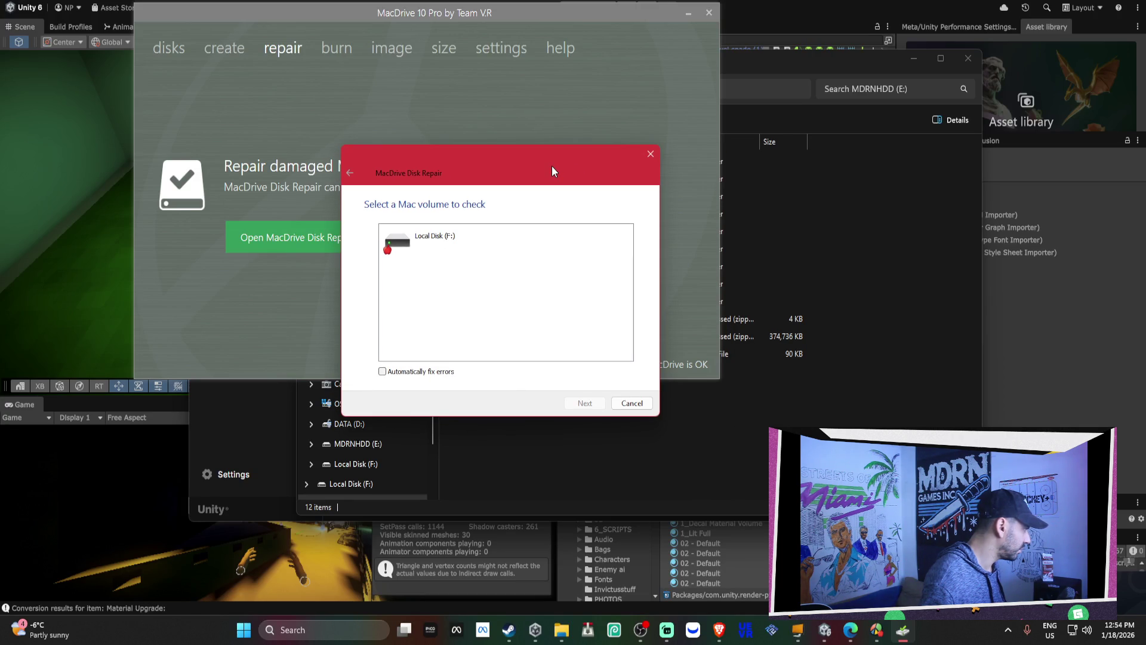
left_click(466, 236)
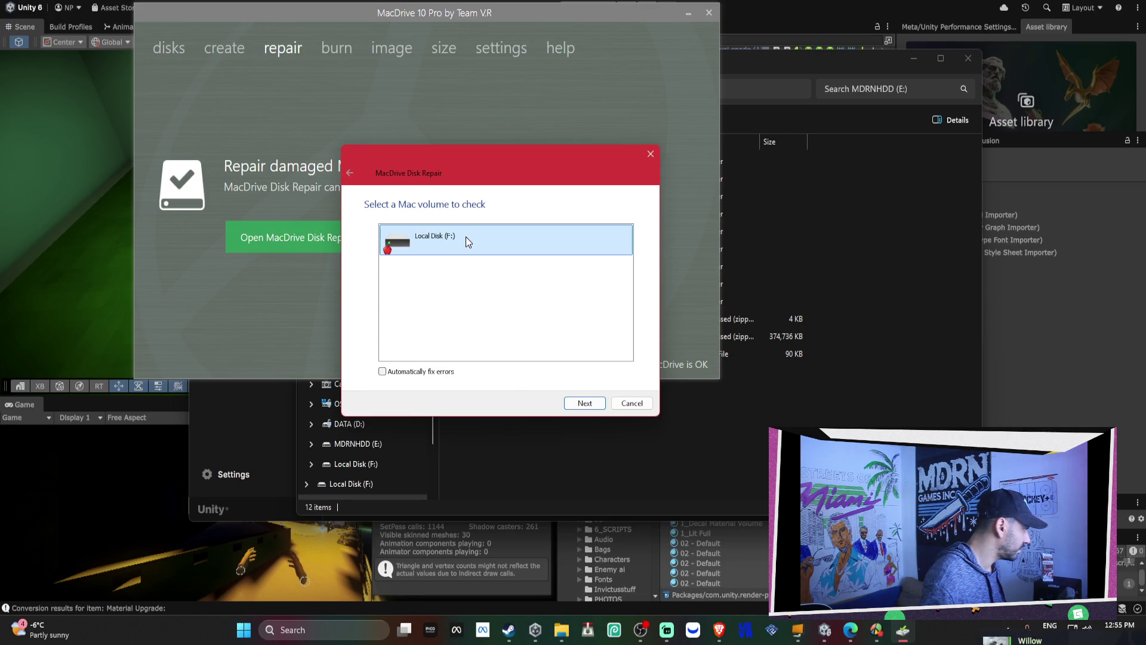
left_click(582, 403)
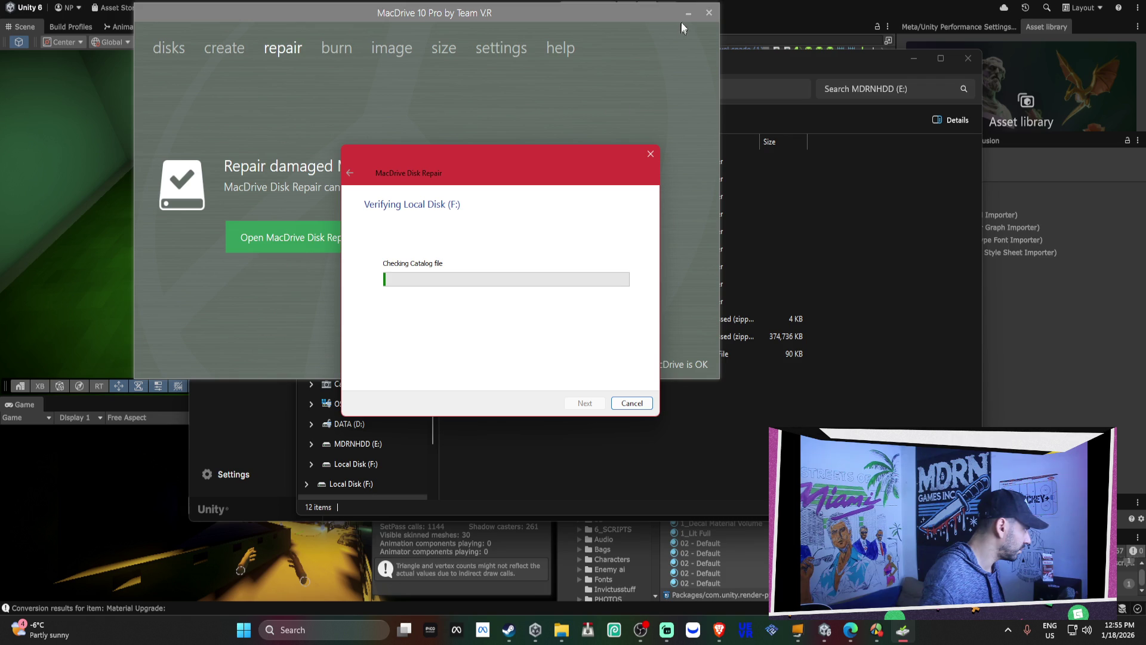
Step: Minimize MacDrive and Unity Hub, close File Explorer, and move the repair dialog aside
left_click(688, 13)
left_click(978, 64)
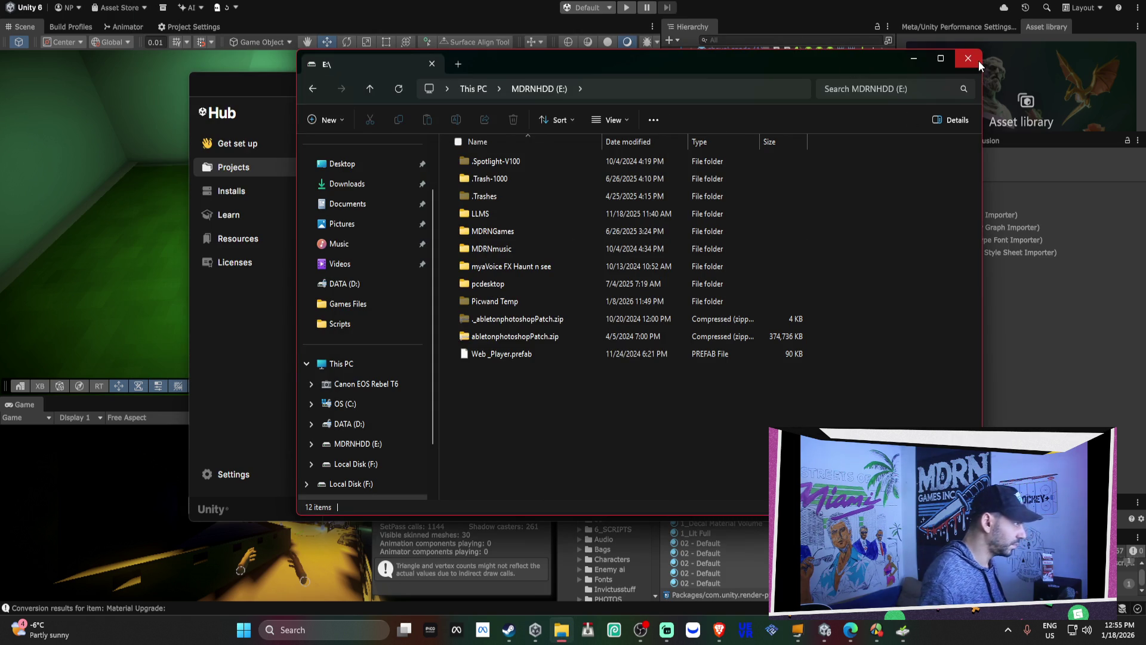
left_click(979, 60)
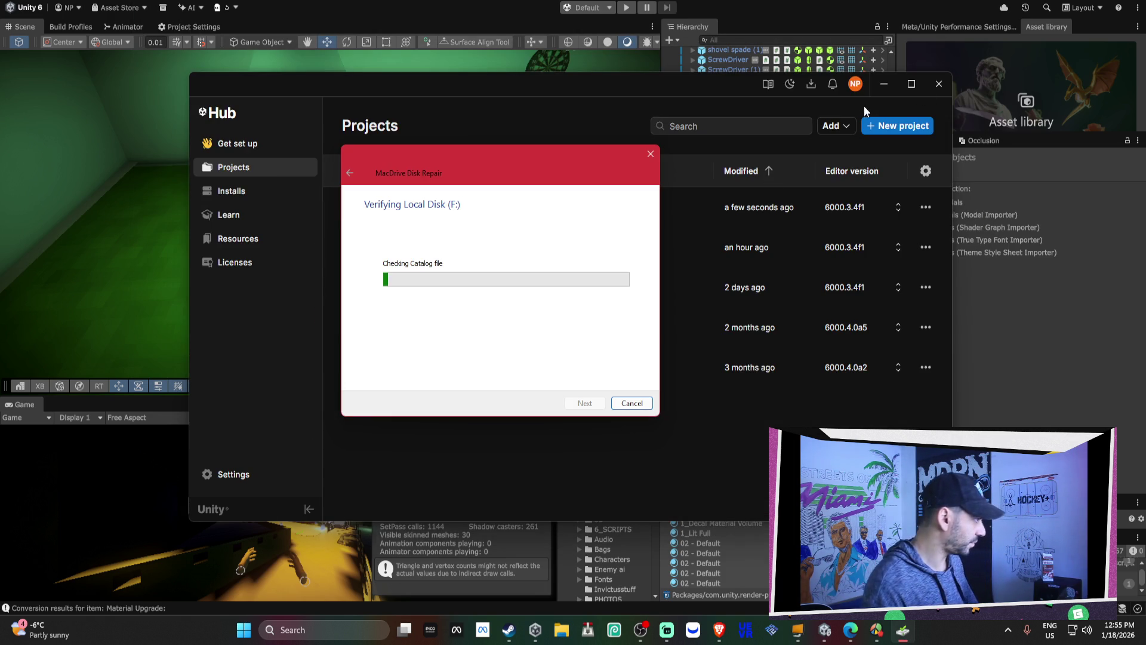
left_click(770, 178)
left_click(885, 84)
left_click_drag(489, 163, 788, 126)
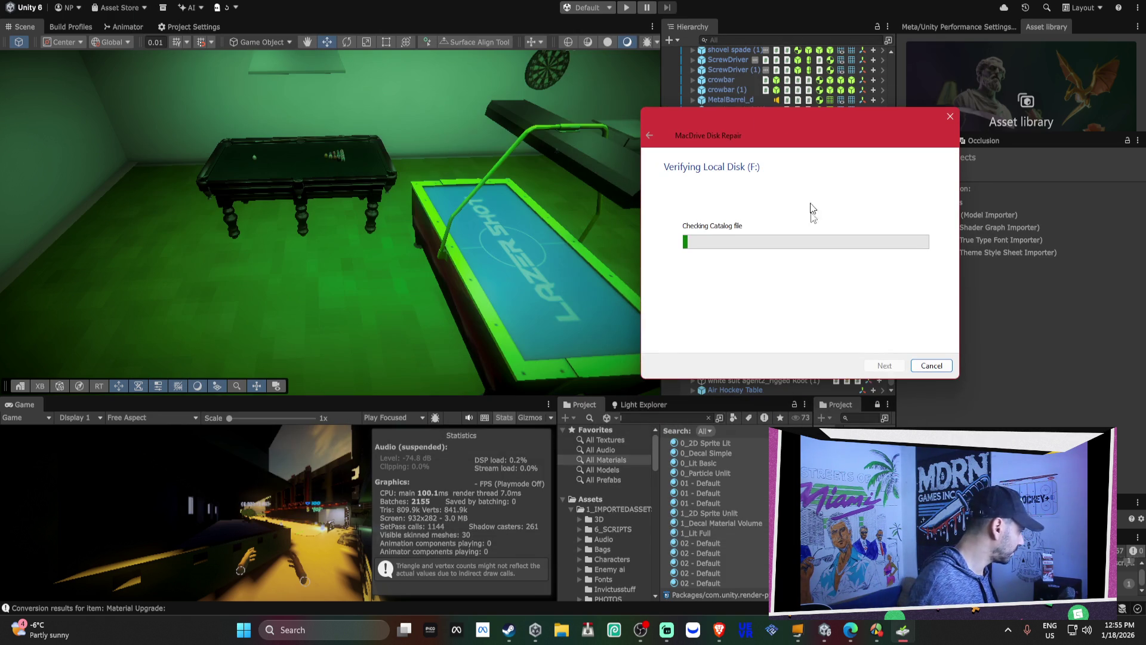
Step: In the HOCKEY+ project, parent Air Hockey Cylinder (1) under AirHockeyTable (1)
mouse_move(824, 630)
left_click(734, 567)
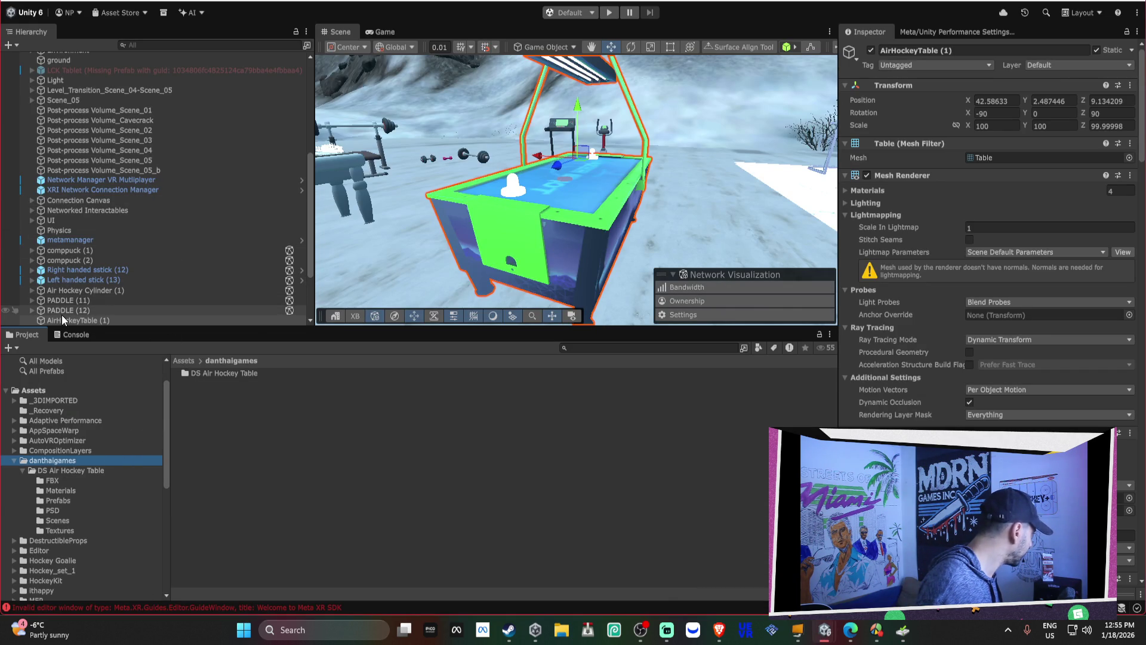
double_click(81, 291)
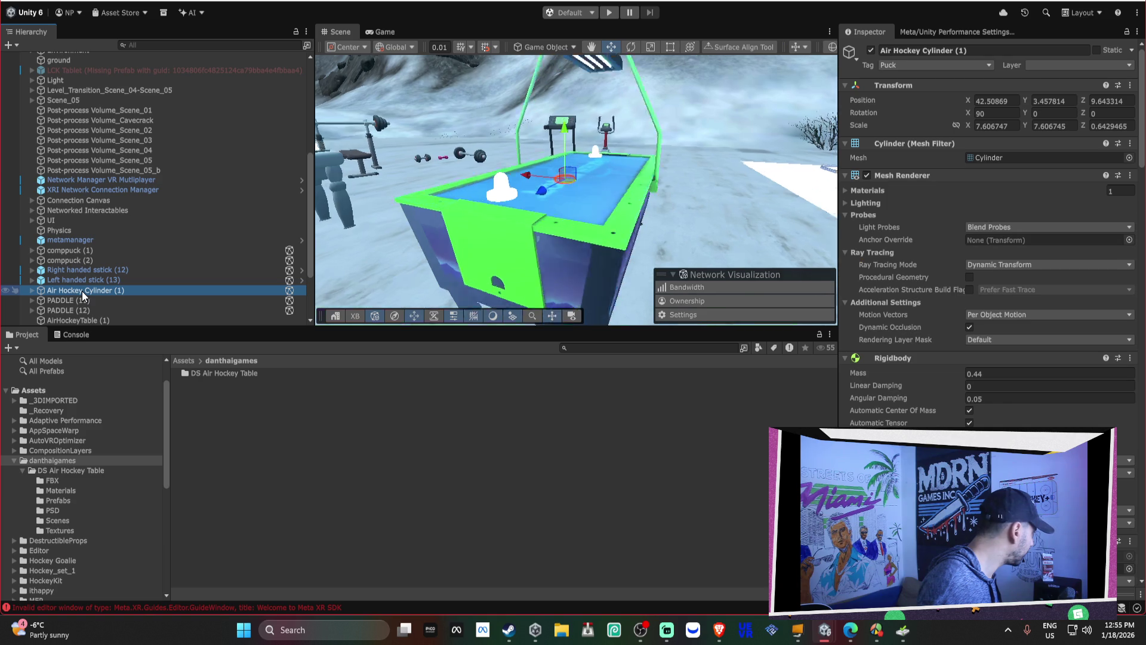
left_click_drag(78, 311, 74, 320)
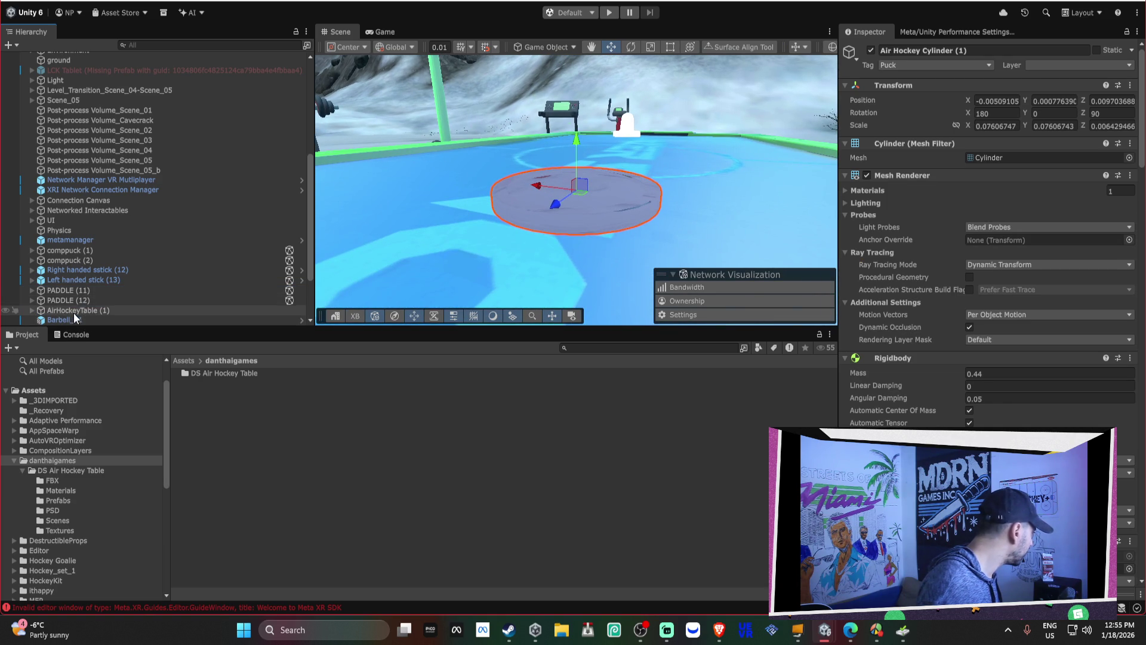
Step: Parent PADDLE (11) and PADDLE (12) under AirHockeyTable (1) and expand it to check
left_click(77, 291)
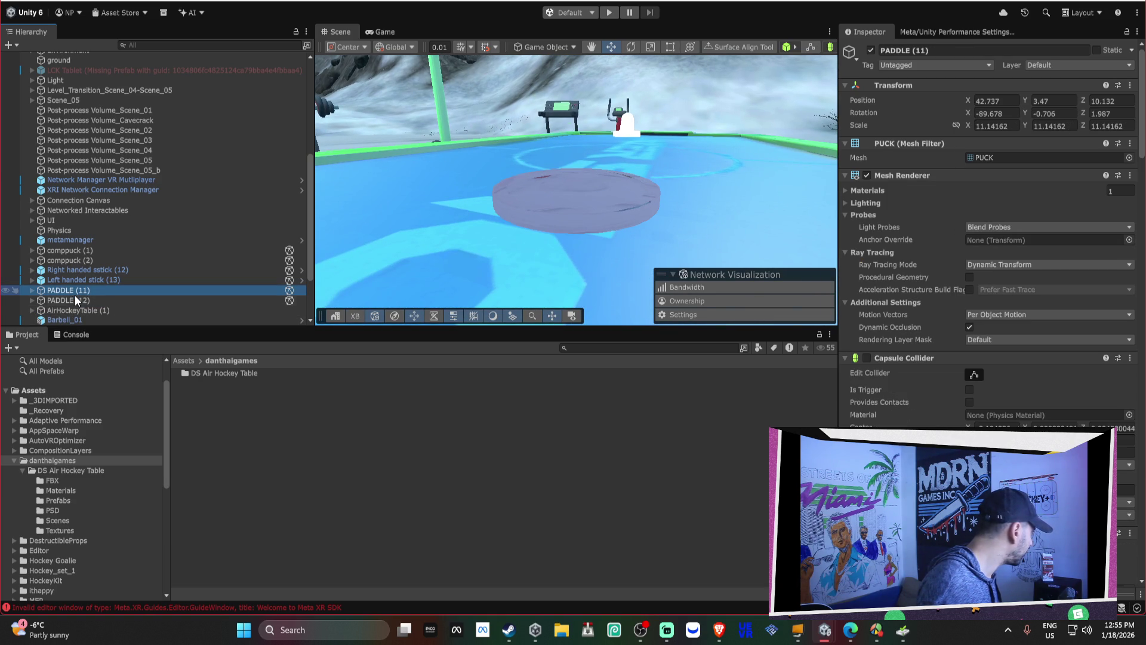
left_click(71, 299, "shift")
key("f")
key("f")
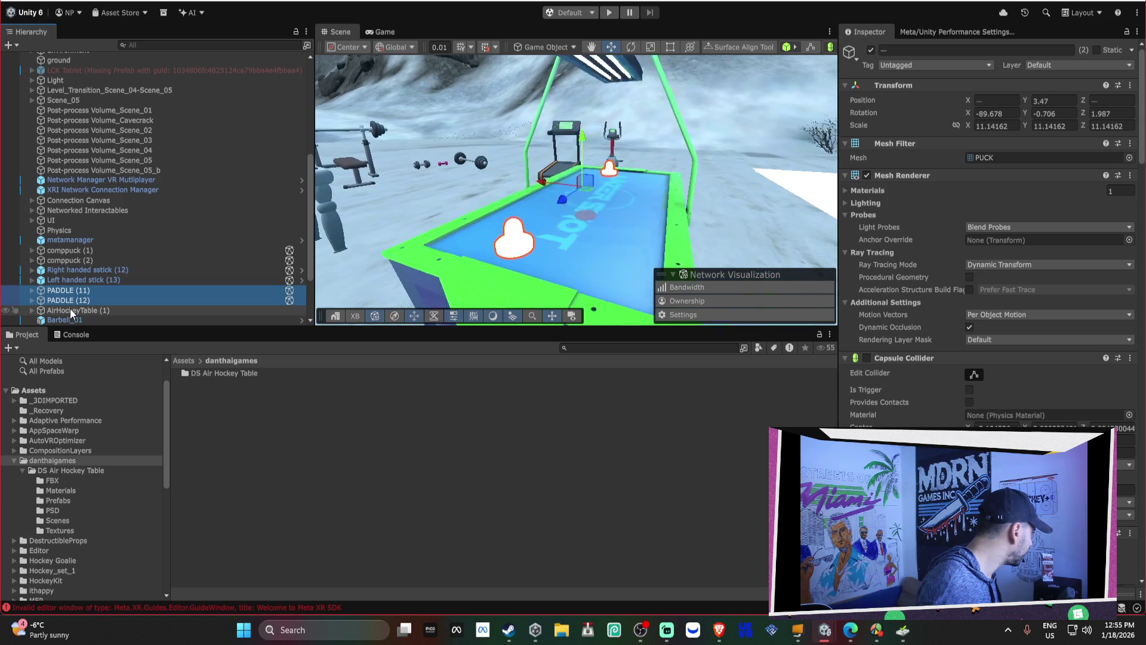
left_click_drag(69, 315, 67, 311)
left_click(68, 292)
left_click(28, 290)
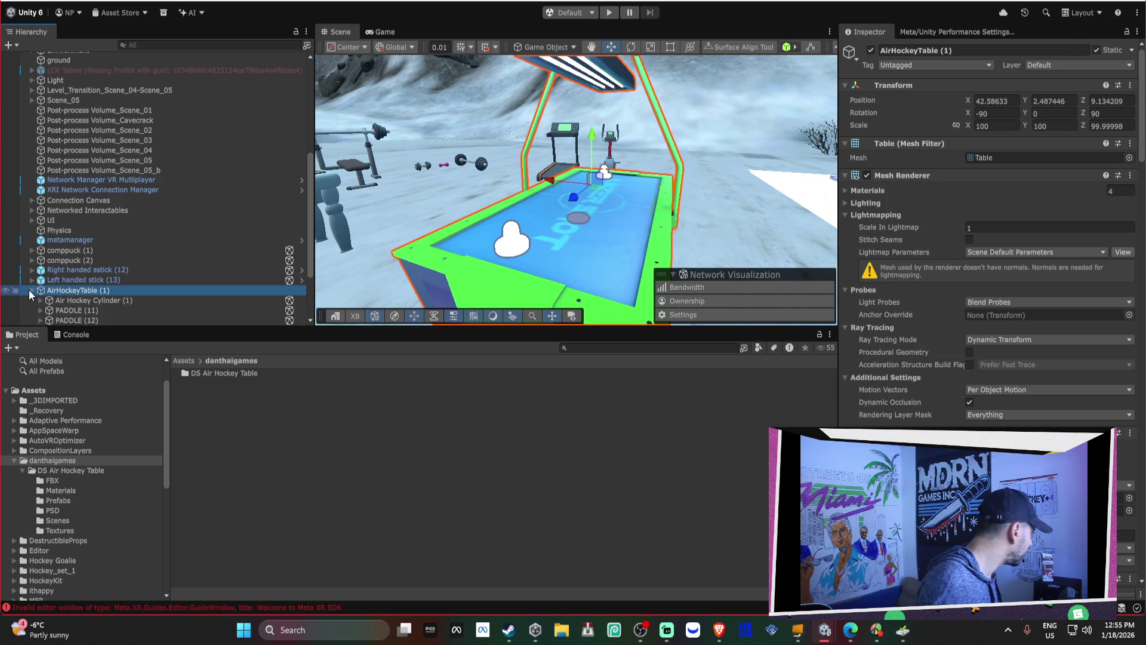
left_click(89, 300)
left_click(995, 160)
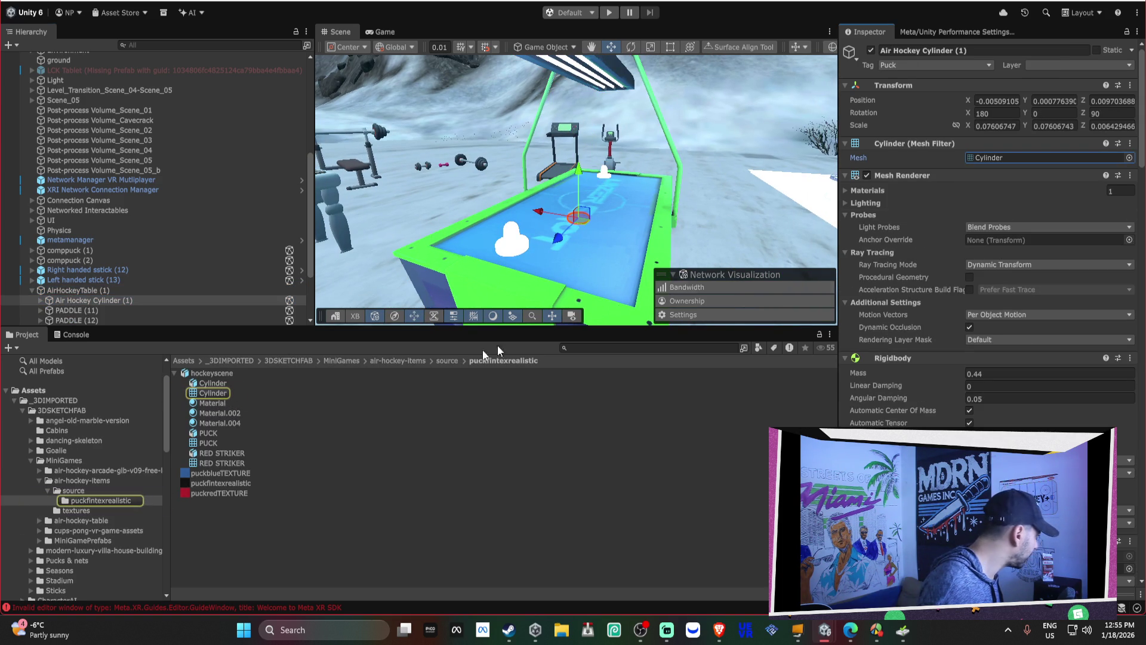
Step: Ping the puck's Cylinder mesh asset and browse up to the air-hockey-items folder
left_click(212, 383)
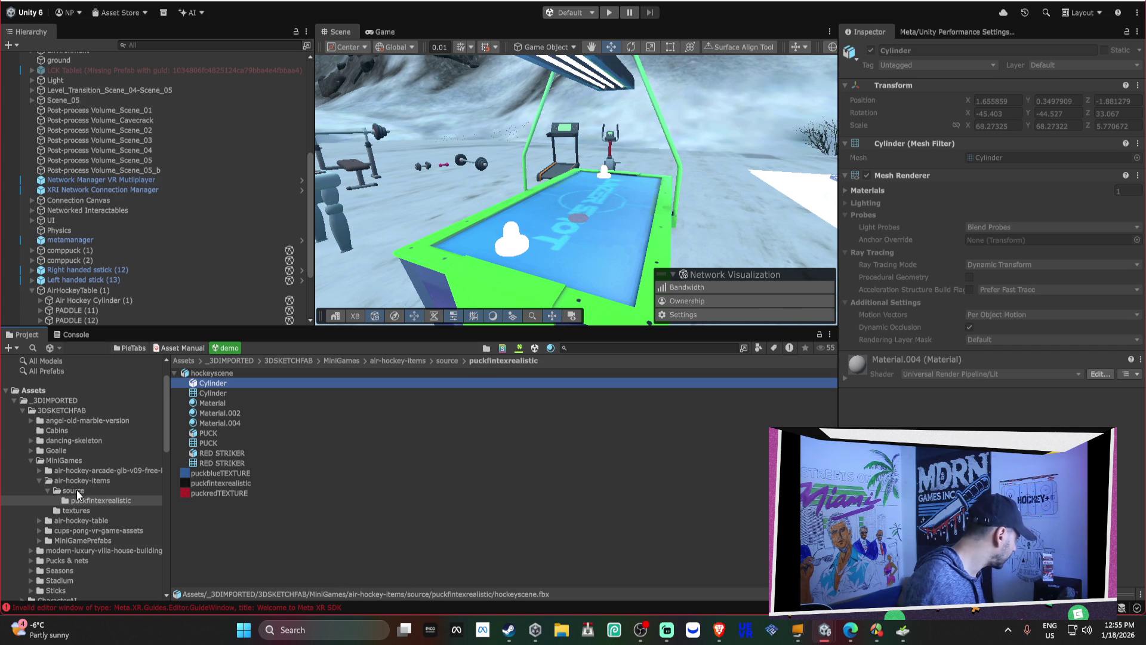
left_click(31, 460)
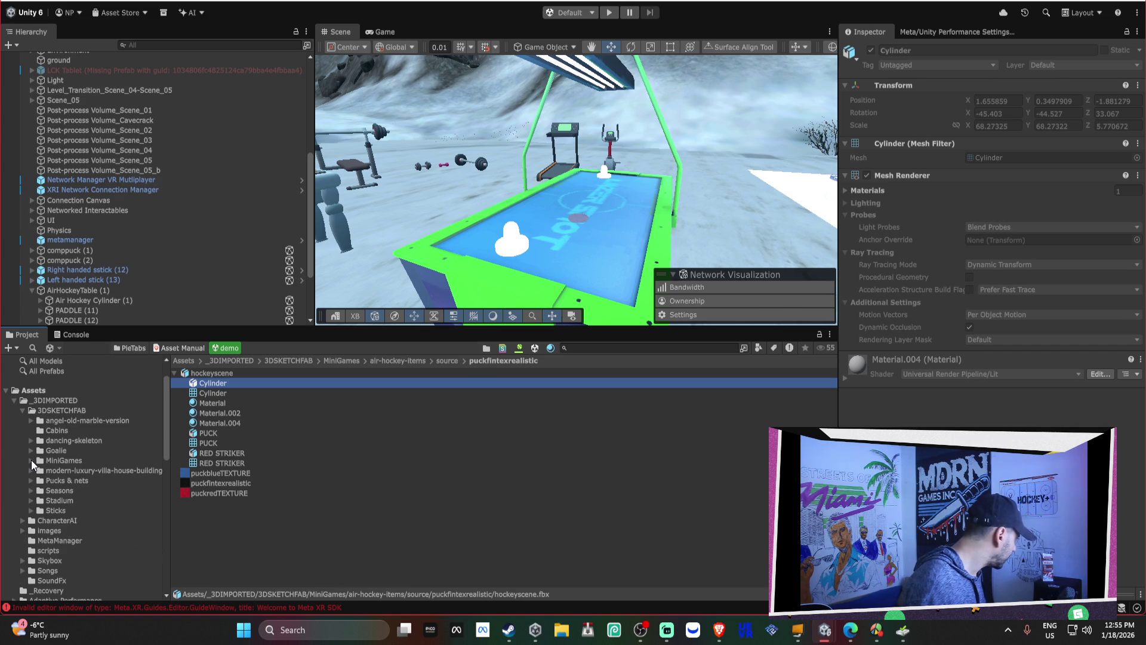
left_click(241, 373)
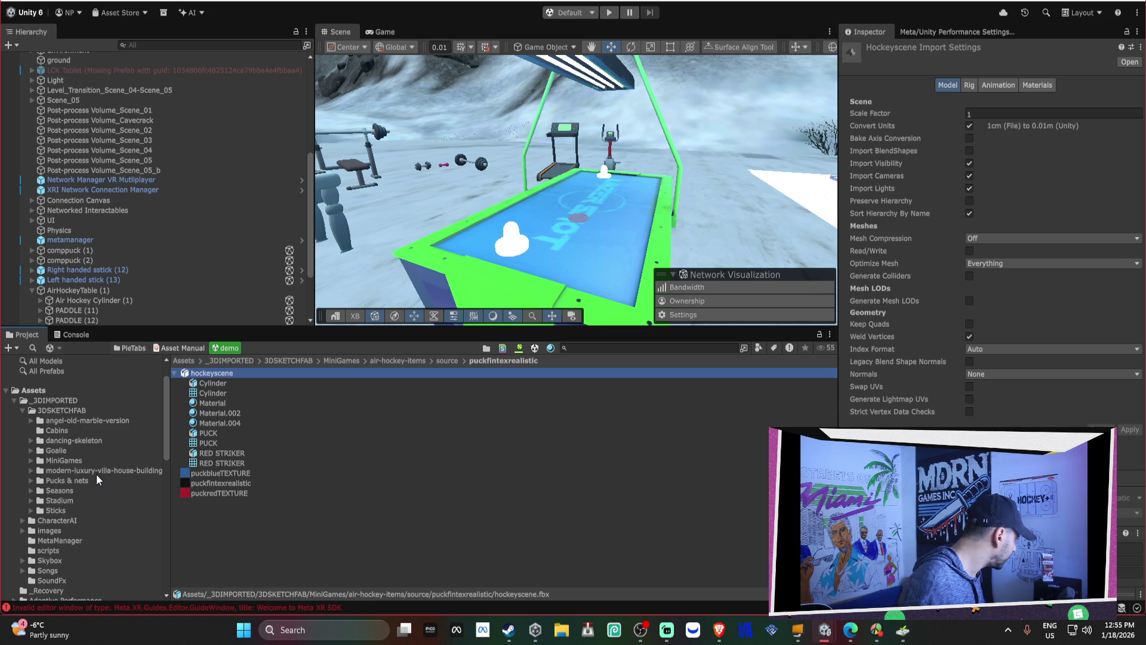
left_click(443, 361)
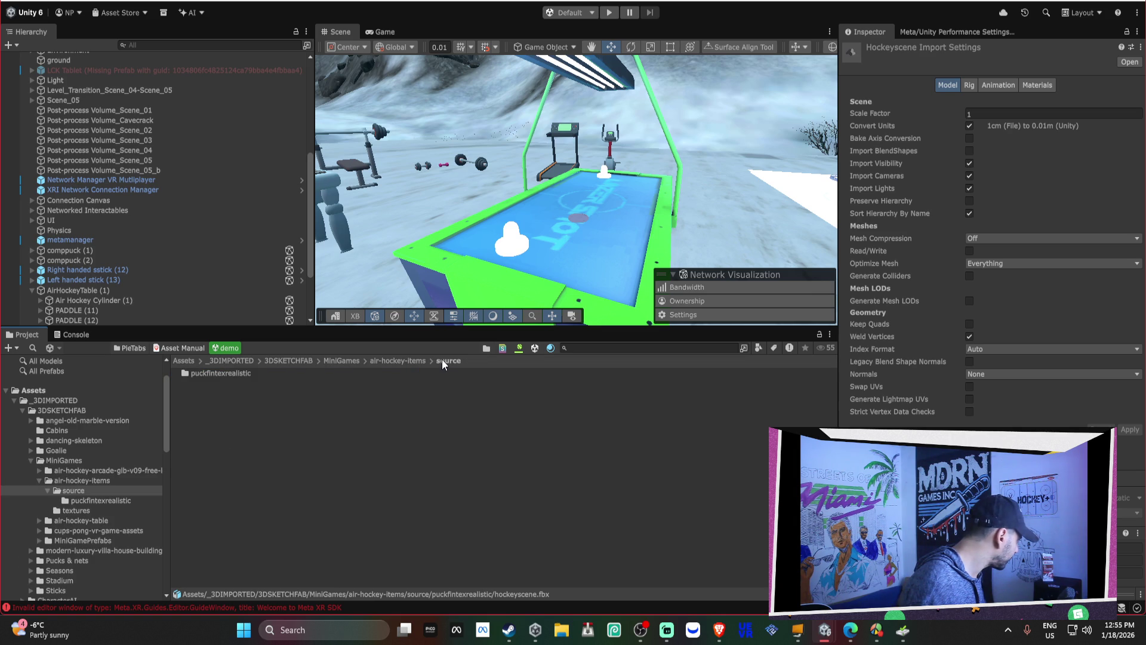
left_click(403, 360)
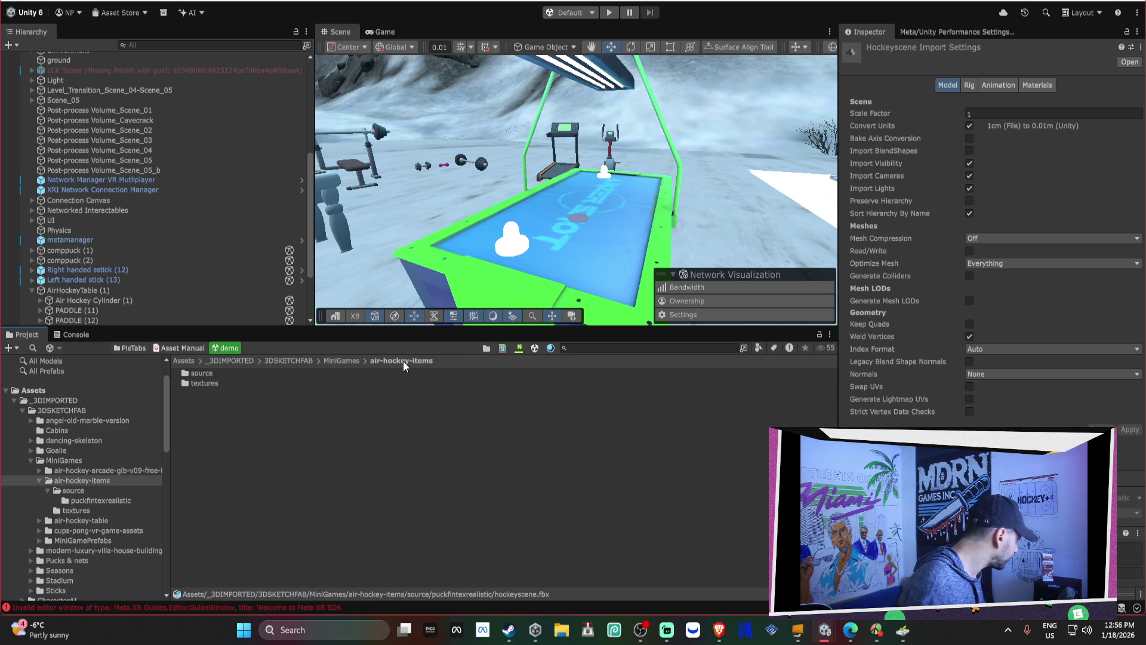
scroll(96, 484, "down", 1)
left_click(88, 443)
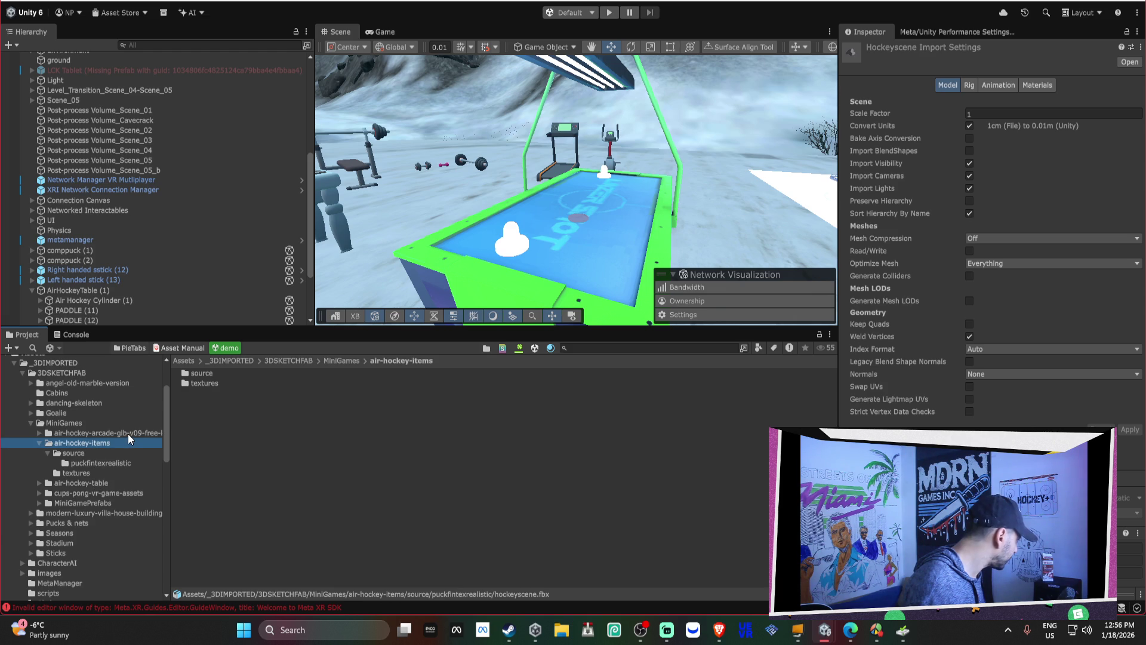
Step: Reveal the air-hockey-items folder in File Explorer
scroll(133, 443, "down", 1)
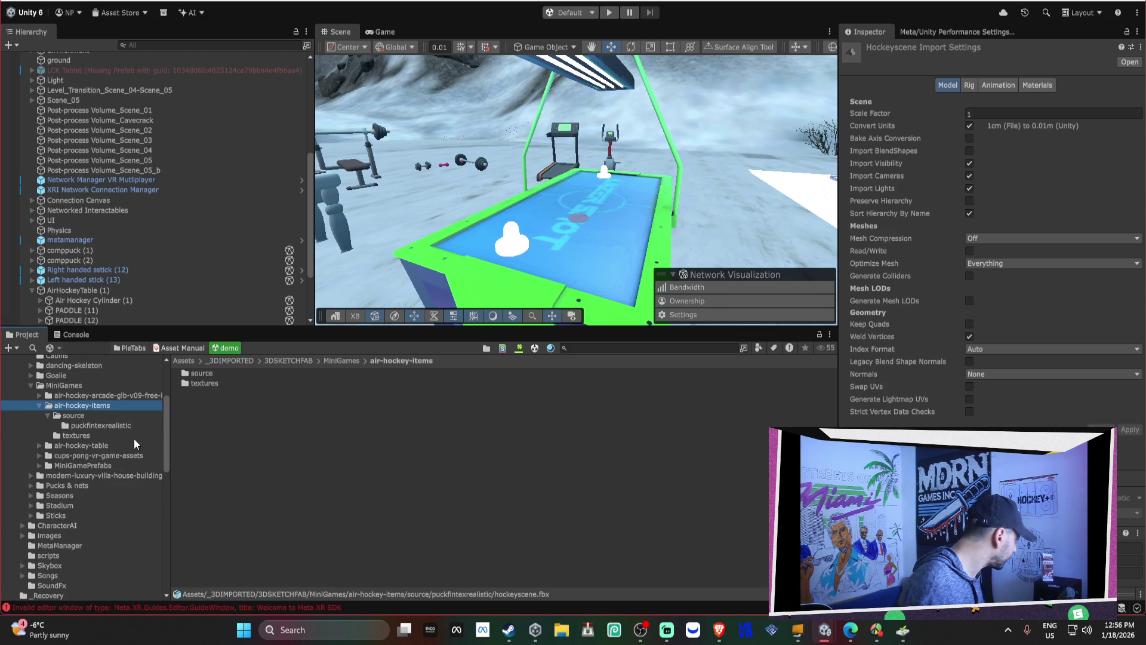
scroll(132, 445, "down", 1)
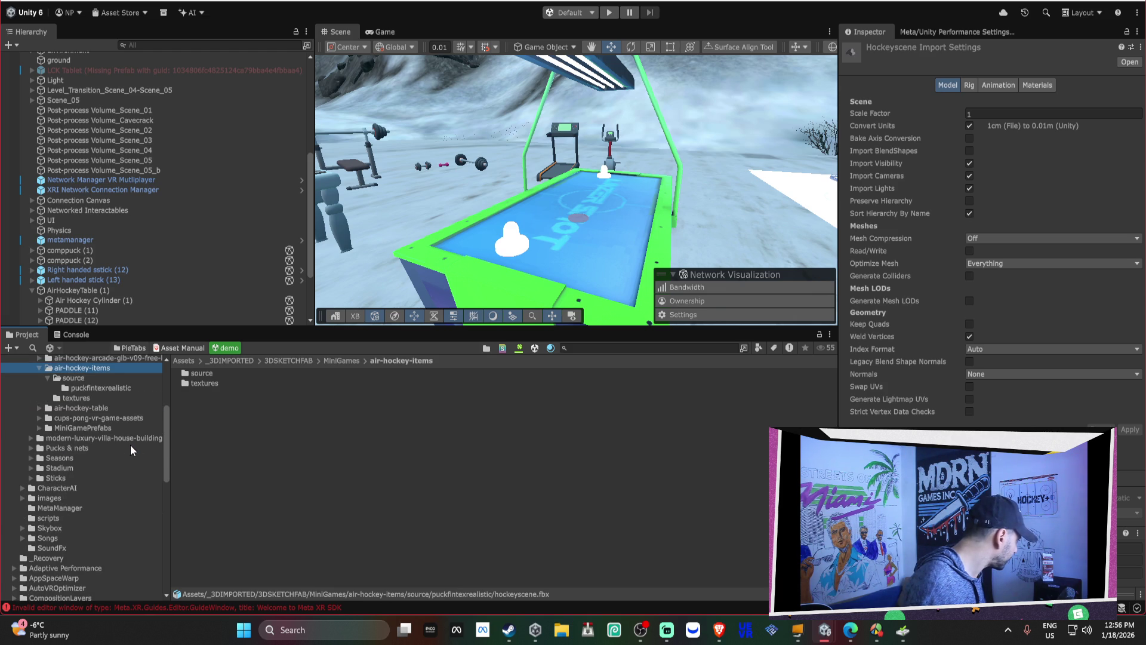
right_click(96, 371)
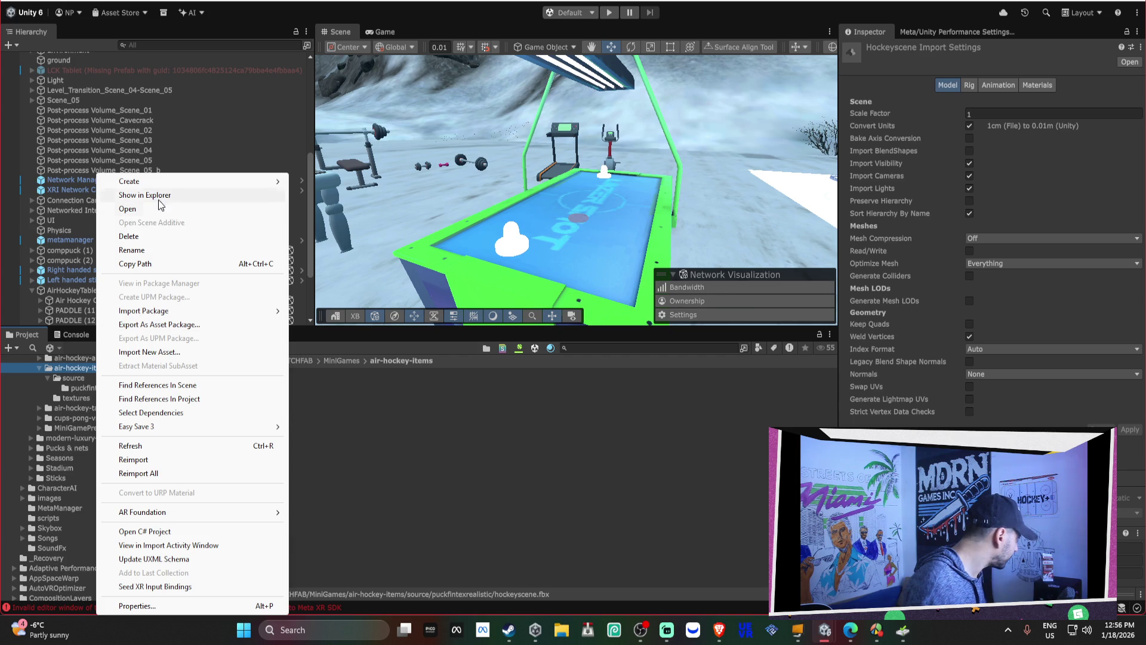
left_click(145, 196)
Step: Bring the HOCKEY+ 2026 Unity project window to the front
mouse_move(732, 641)
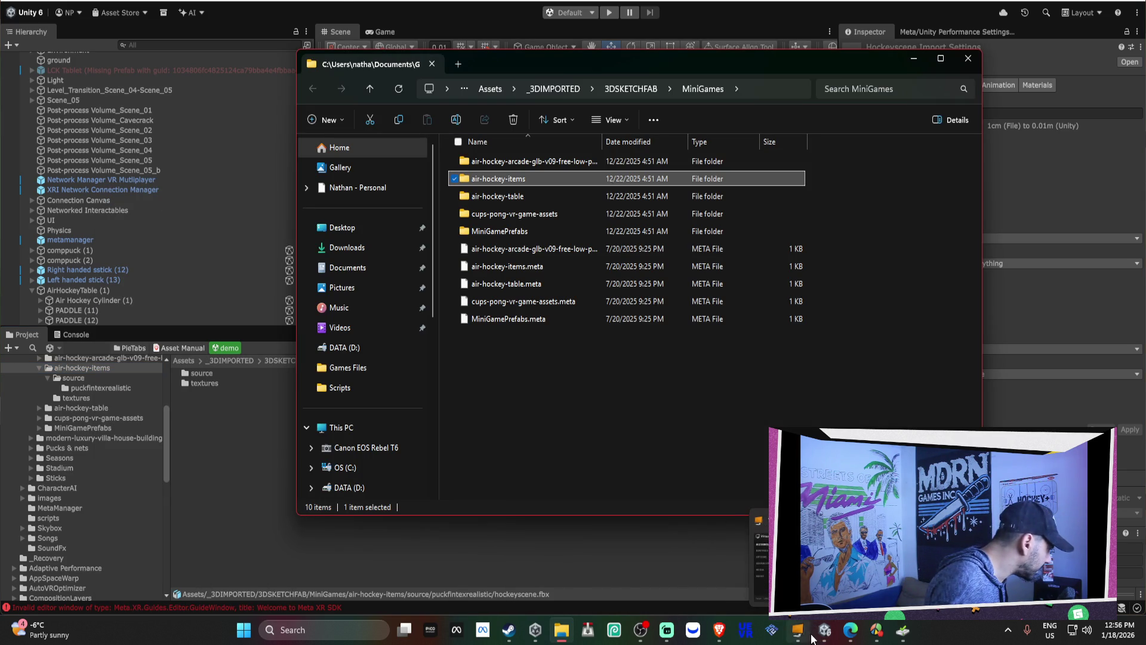
mouse_move(819, 635)
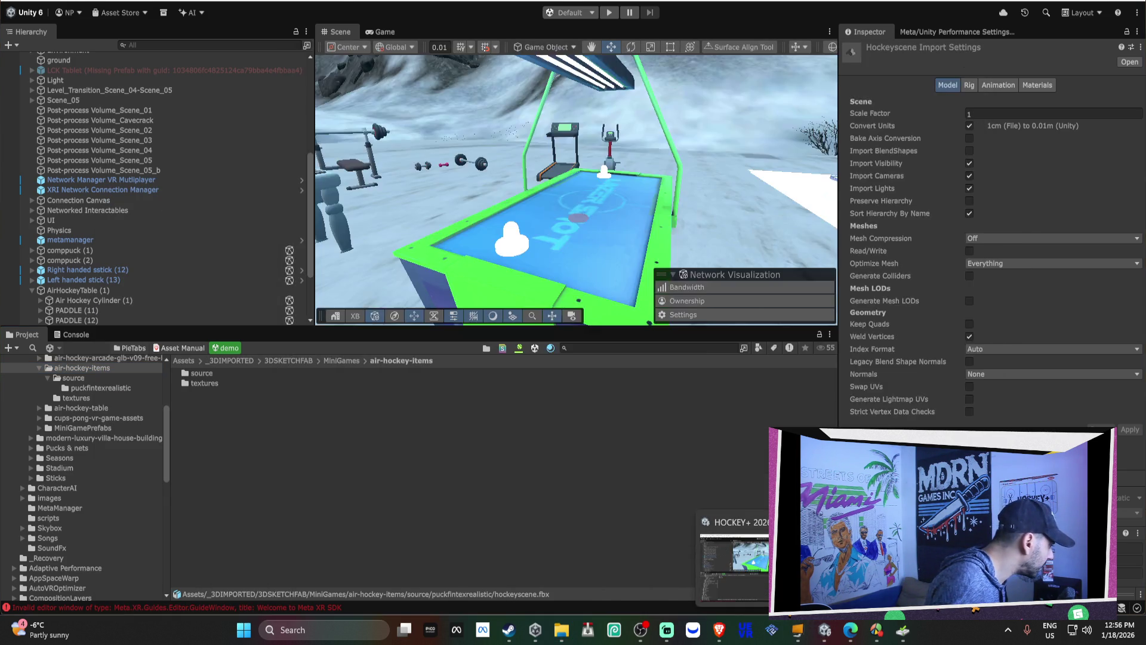
left_click(734, 558)
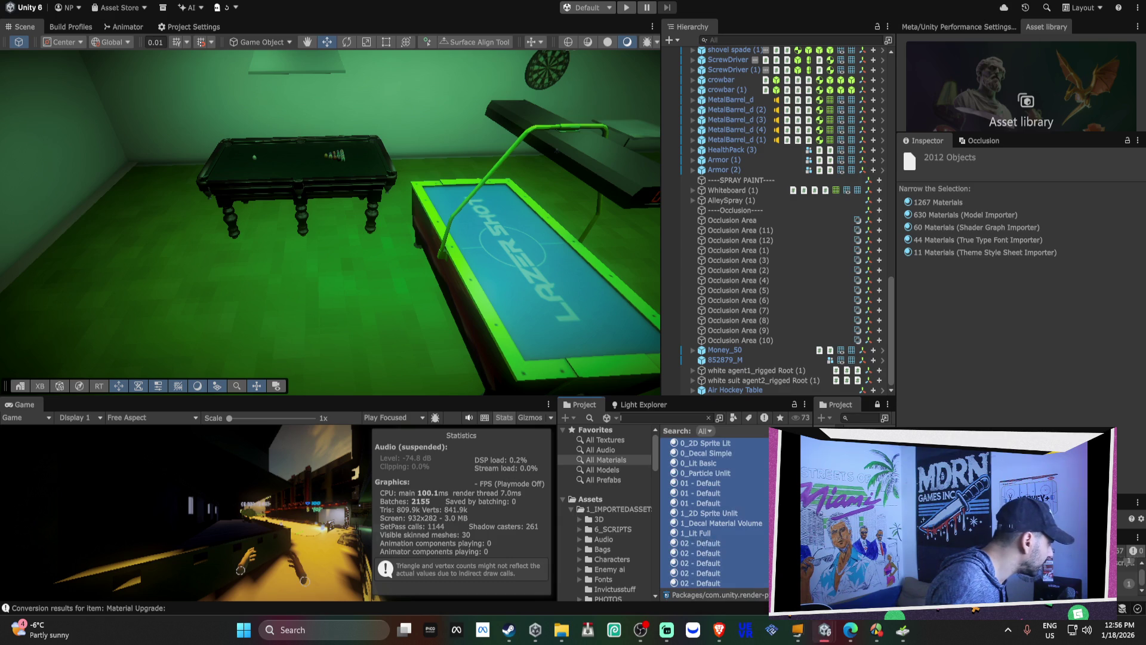
Step: Collapse the SHOPS and Weapons folders and locate the pool table's prefab in Arcade
left_click(608, 517)
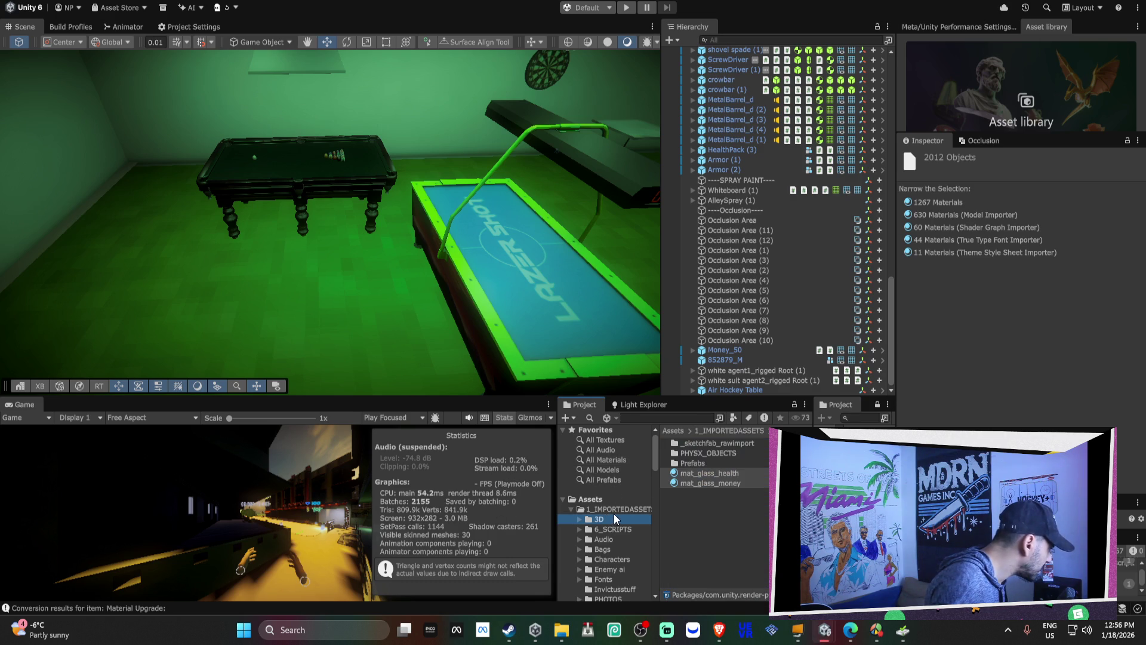
scroll(614, 514, "down", 1)
left_click(578, 572)
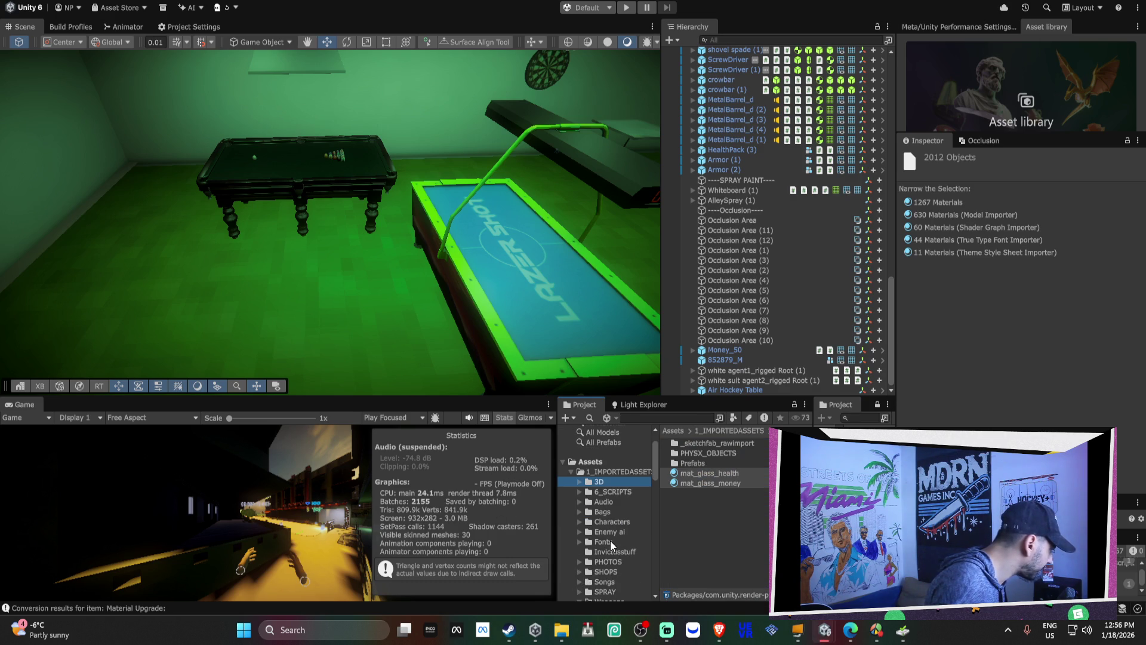
scroll(609, 540, "down", 1)
left_click(579, 563)
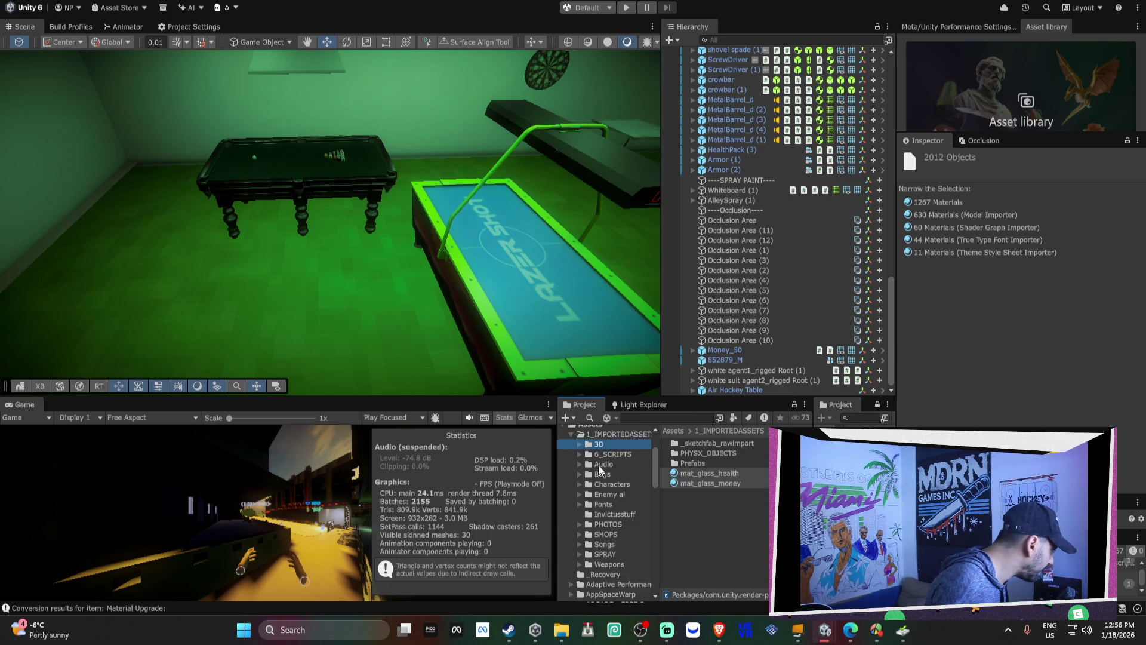
left_click(317, 157)
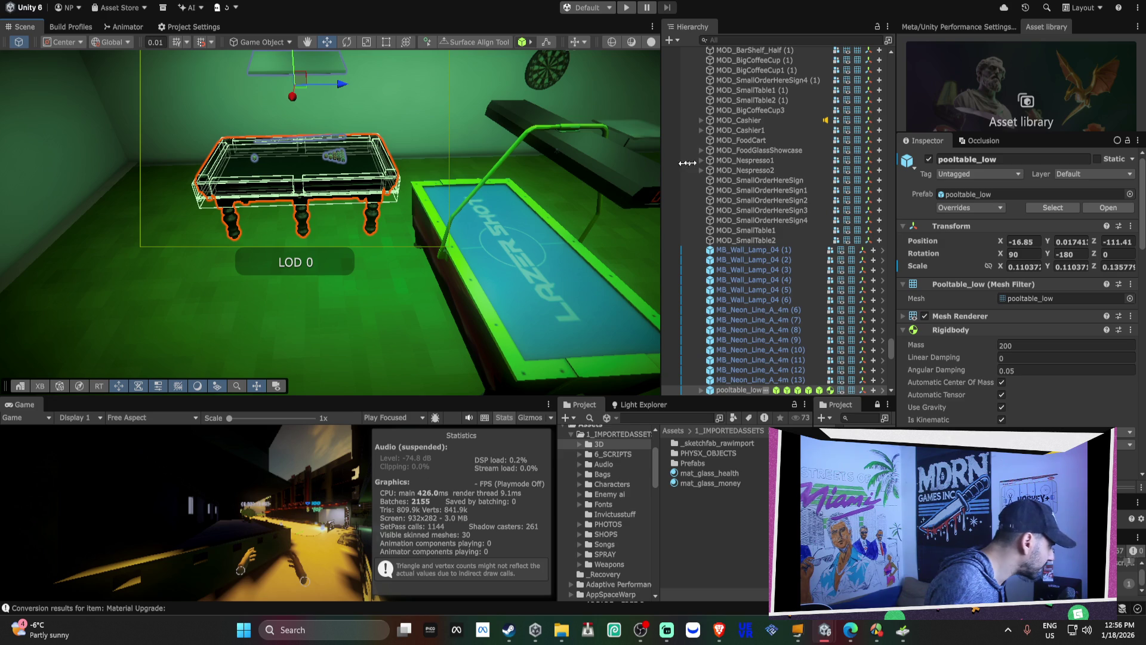
left_click(959, 195)
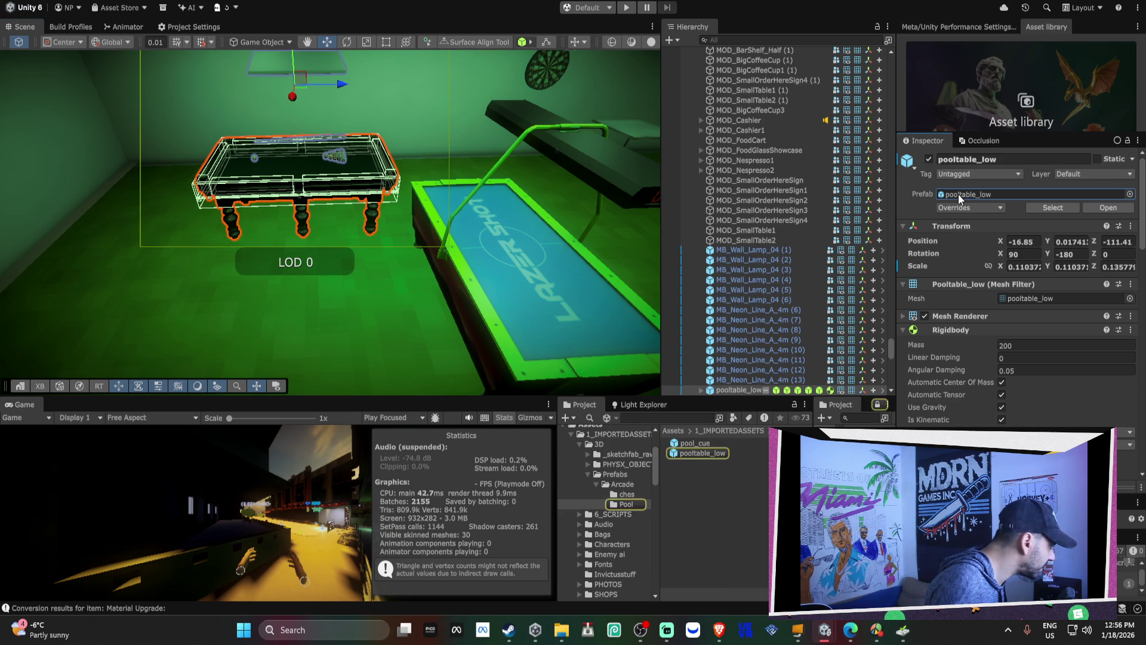
left_click(622, 485)
left_click(597, 485)
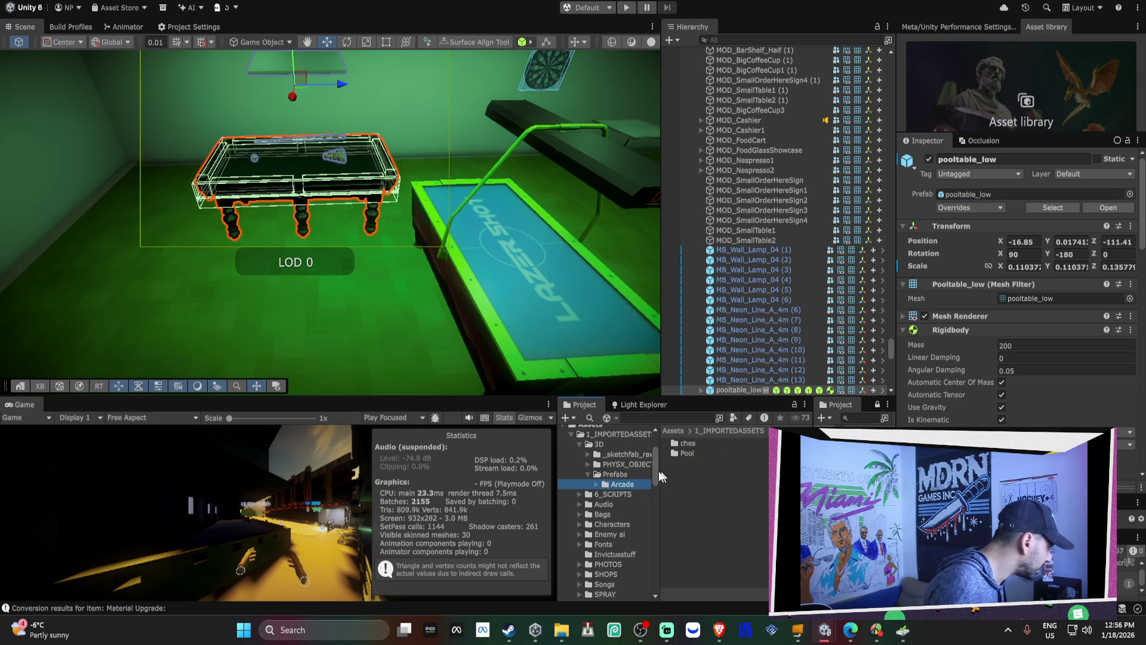
Step: Create an AirHockey folder inside Prefabs/Arcade and open it
right_click(697, 476)
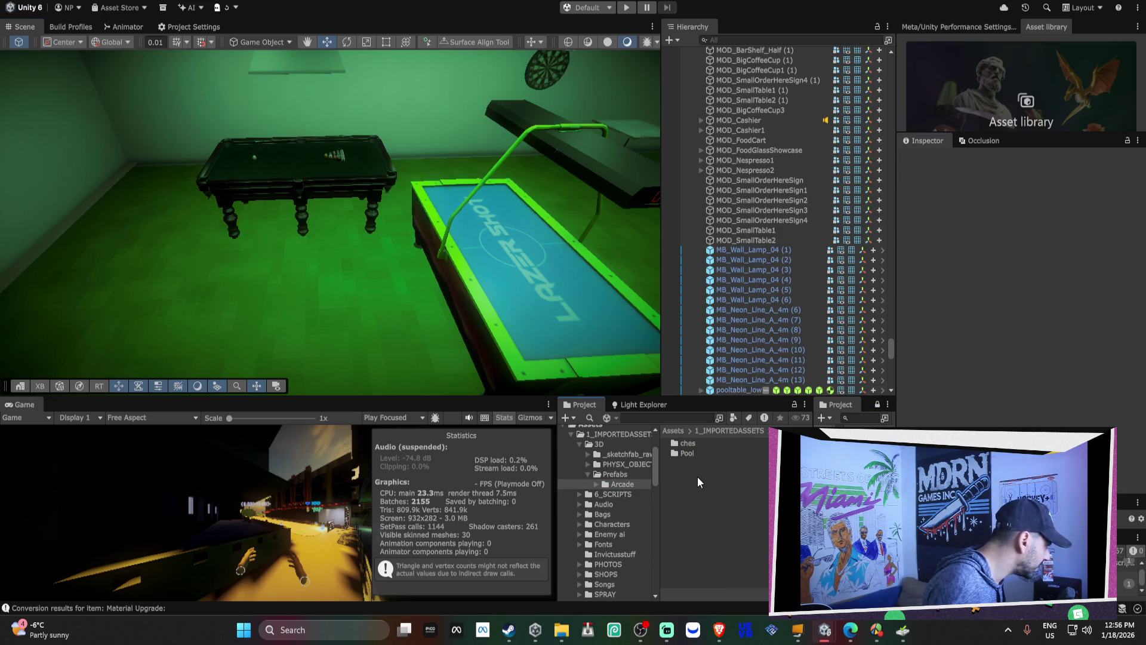
mouse_move(729, 48)
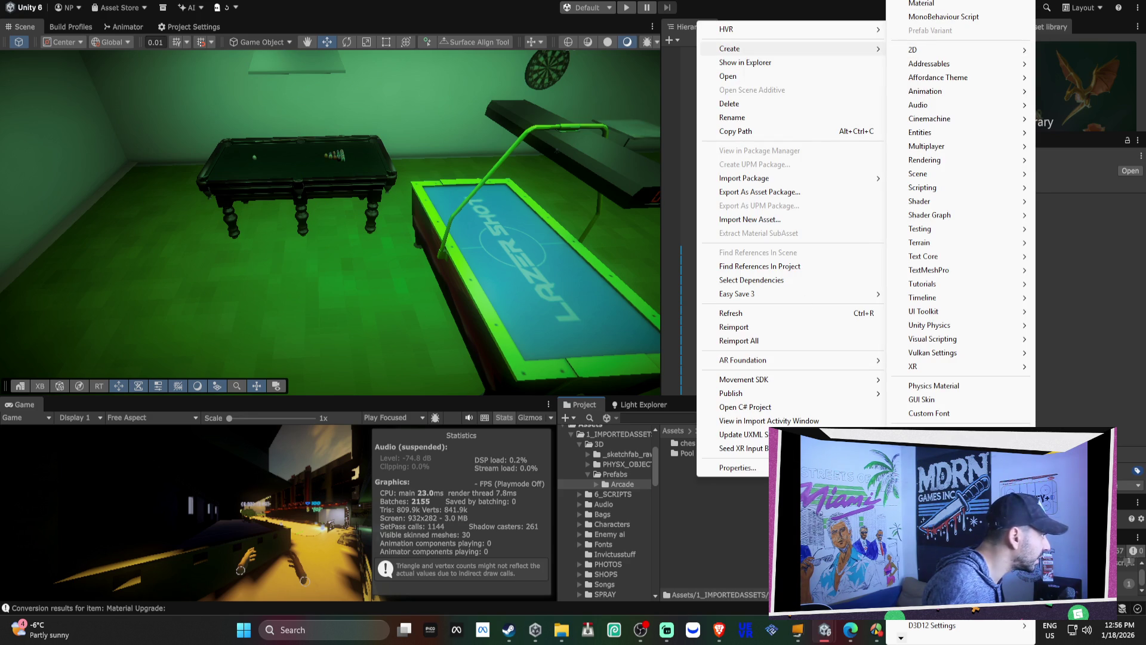
left_click(931, 17)
type("AirHockey")
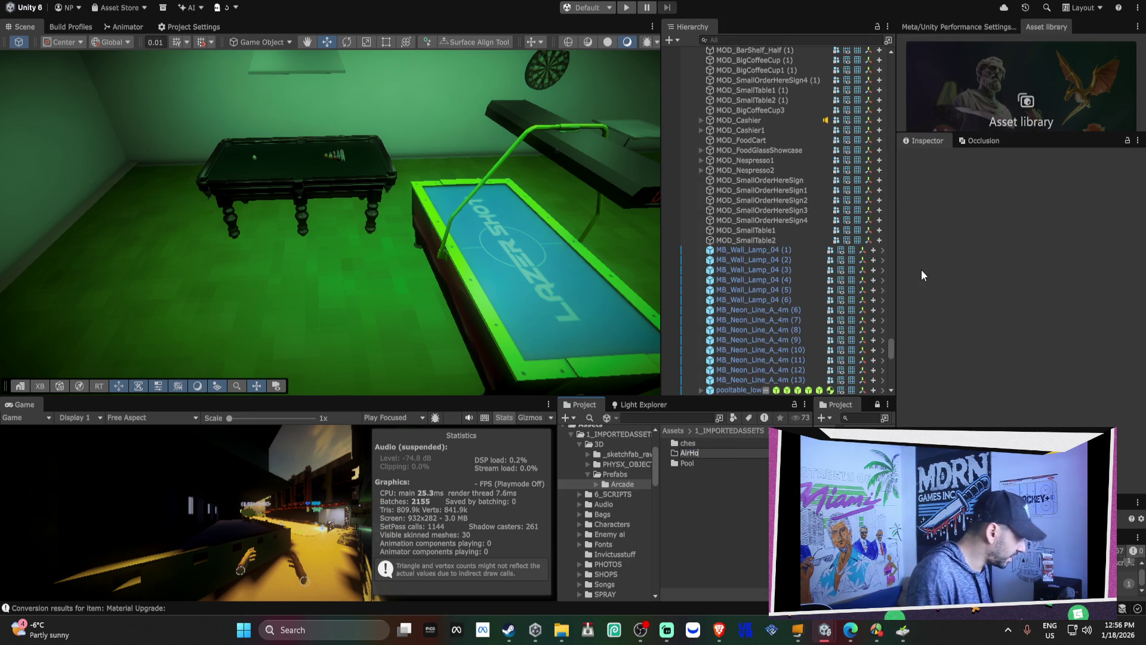
key("Return")
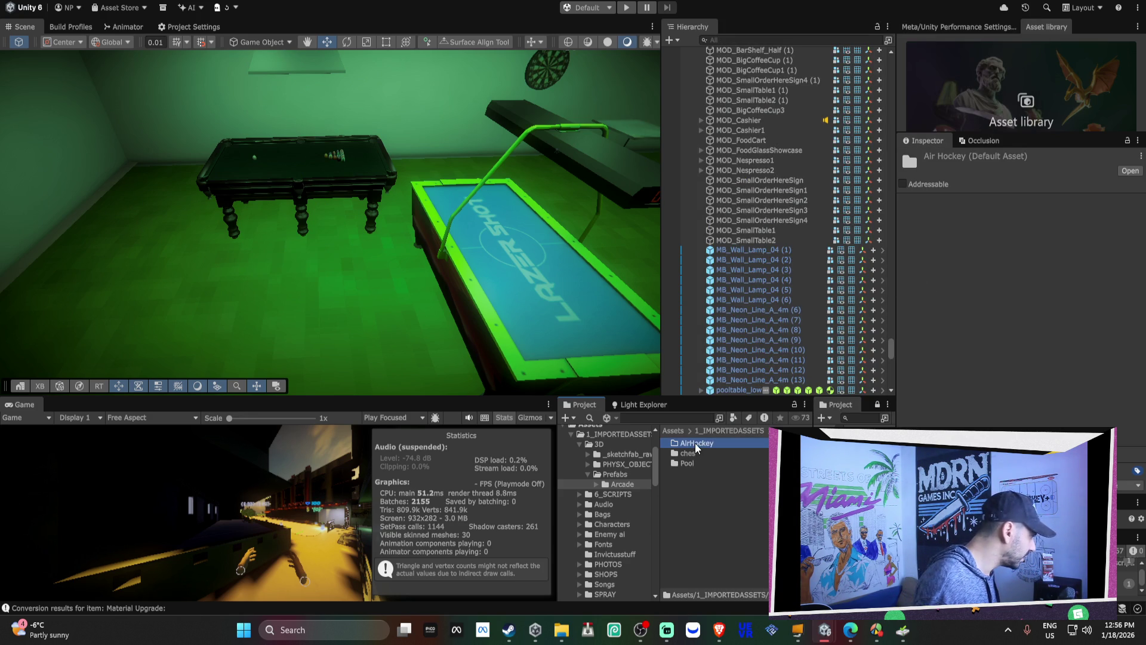
double_click(694, 444)
left_click(562, 629)
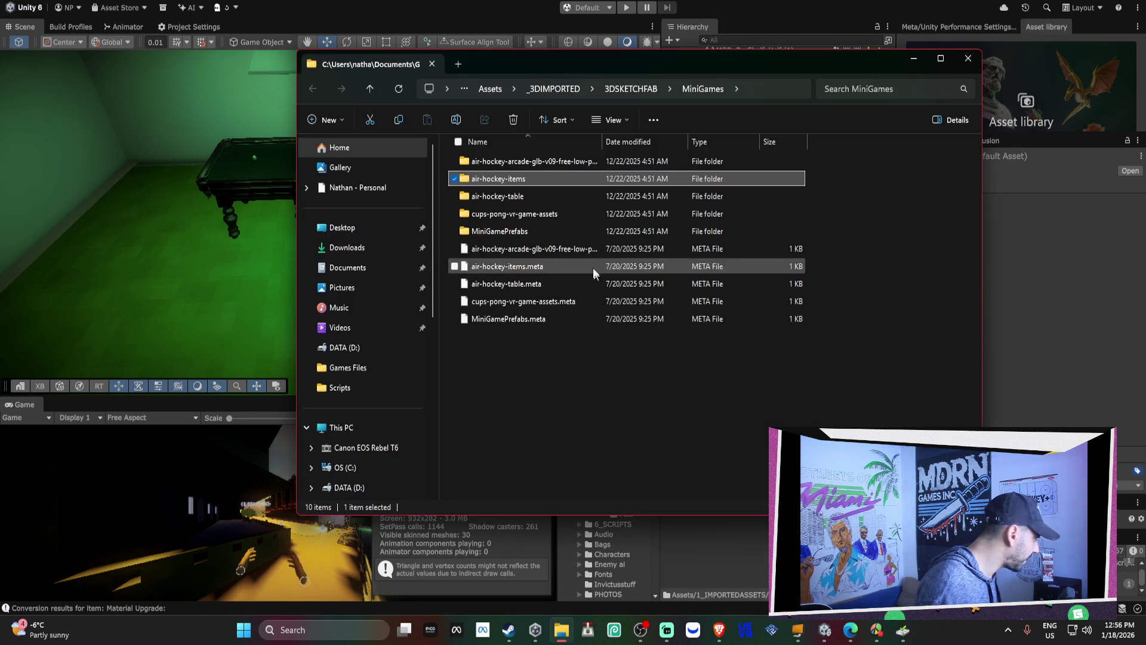
Step: Reposition the MiniGames File Explorer window alongside the Unity editor
left_click(528, 178)
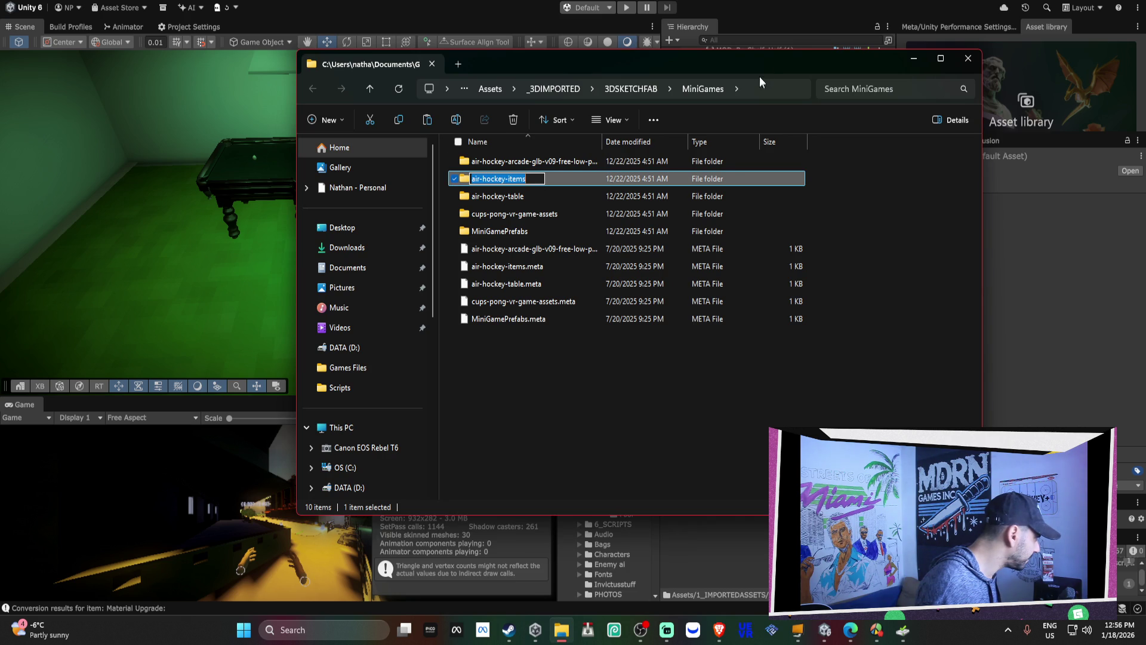
left_click_drag(825, 66, 604, 53)
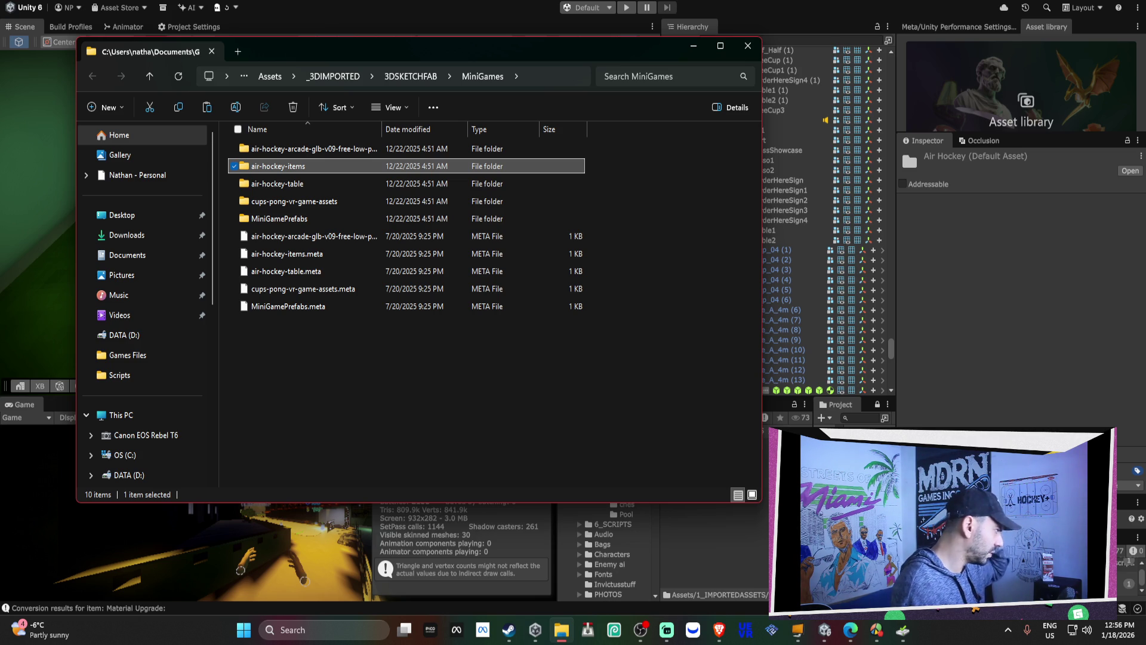
key("alt+Tab")
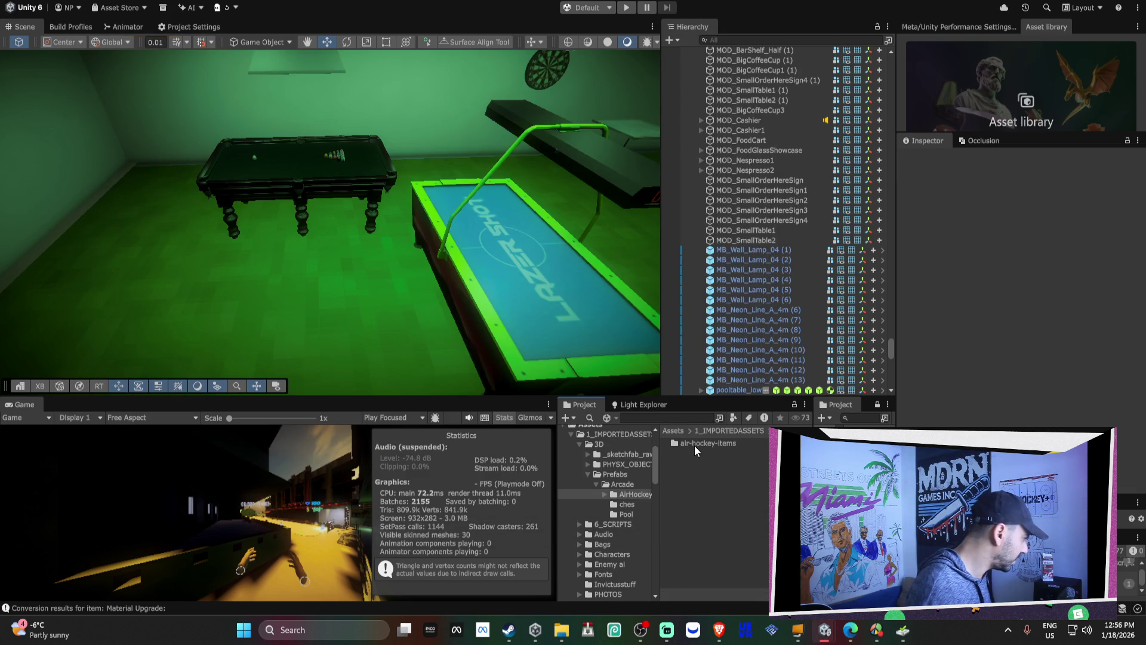
mouse_move(800, 634)
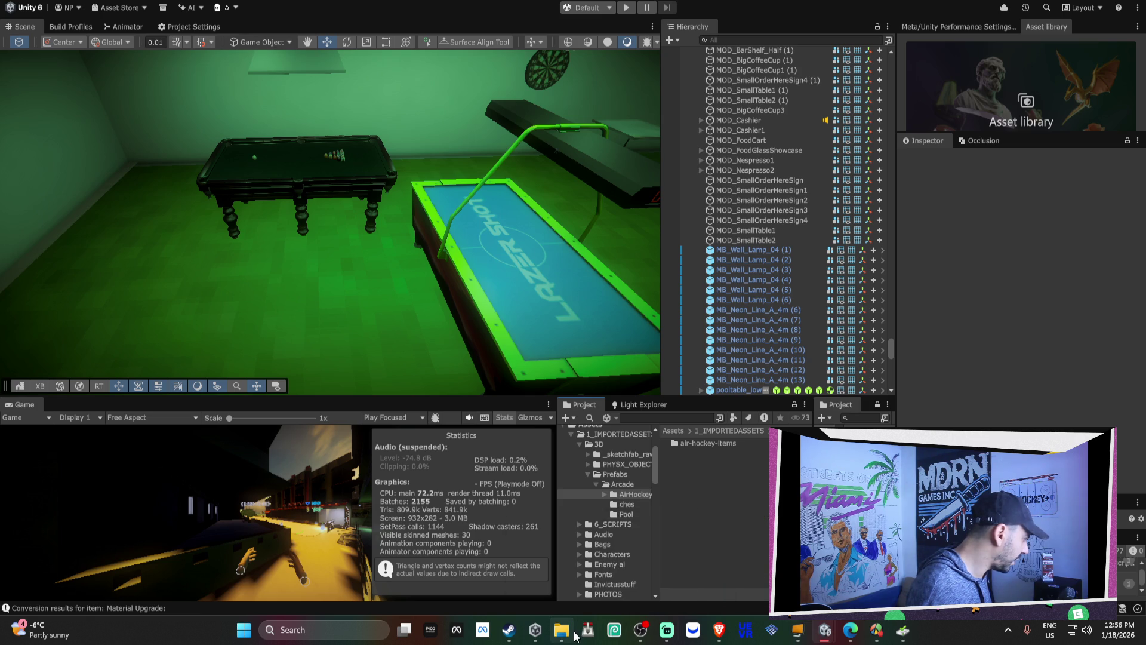
left_click(562, 630)
Step: Browse the air-hockey-table and cups-pong-vr-game-assets folders, then close File Explorer
left_click(284, 189)
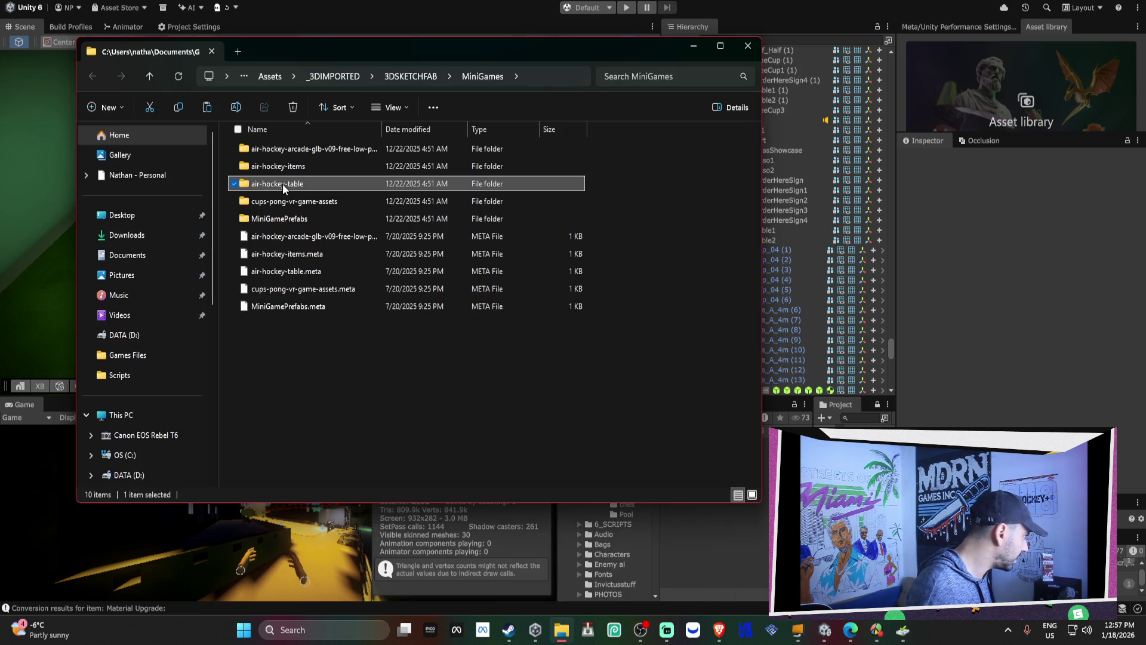
left_click(285, 203)
double_click(286, 202)
left_click(93, 76)
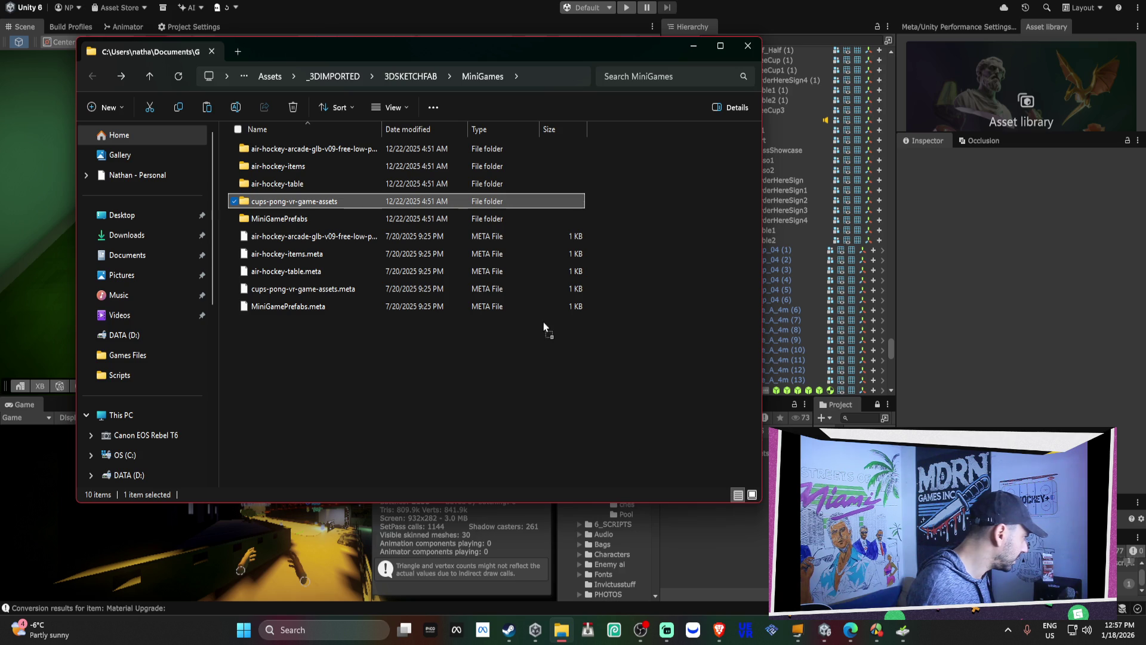
left_click(748, 47)
mouse_move(824, 630)
left_click(735, 558)
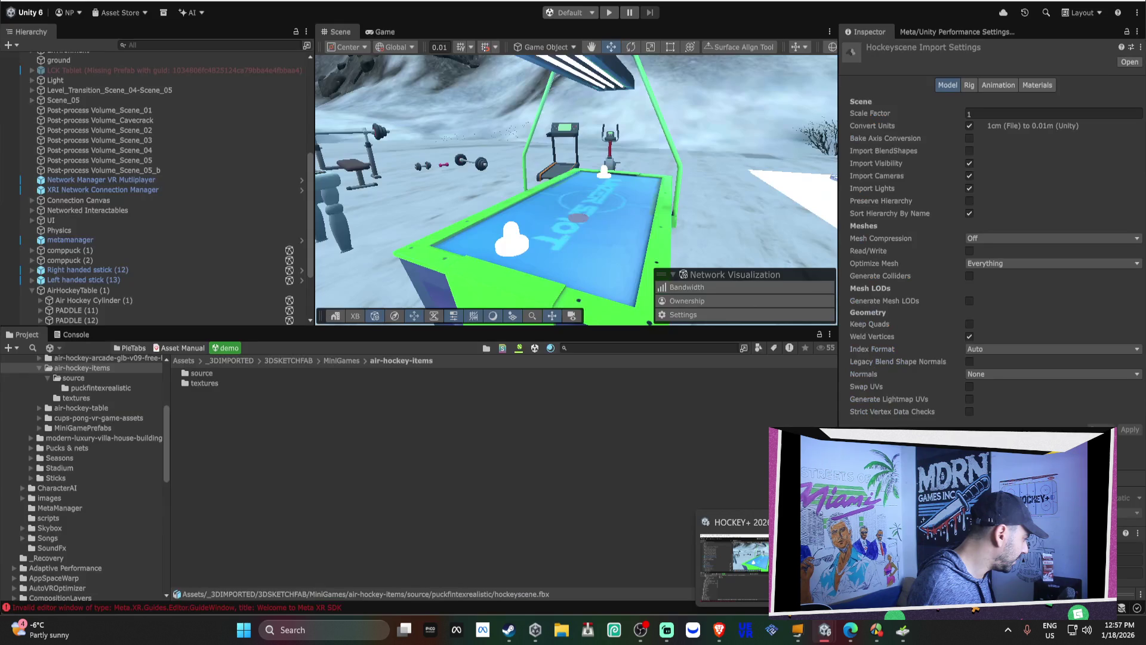
Step: Ping the PUCK mesh used by PADDLE (11) and the Cylinder mesh used by the puck
left_click_drag(442, 230, 535, 239)
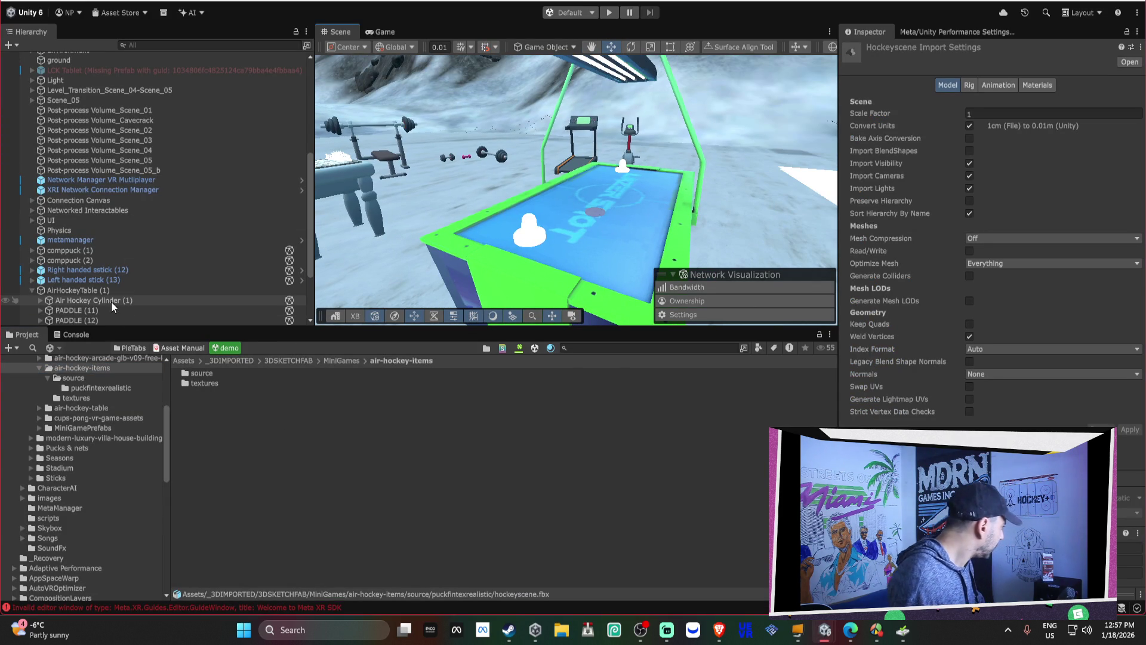
scroll(130, 395, "up", 2)
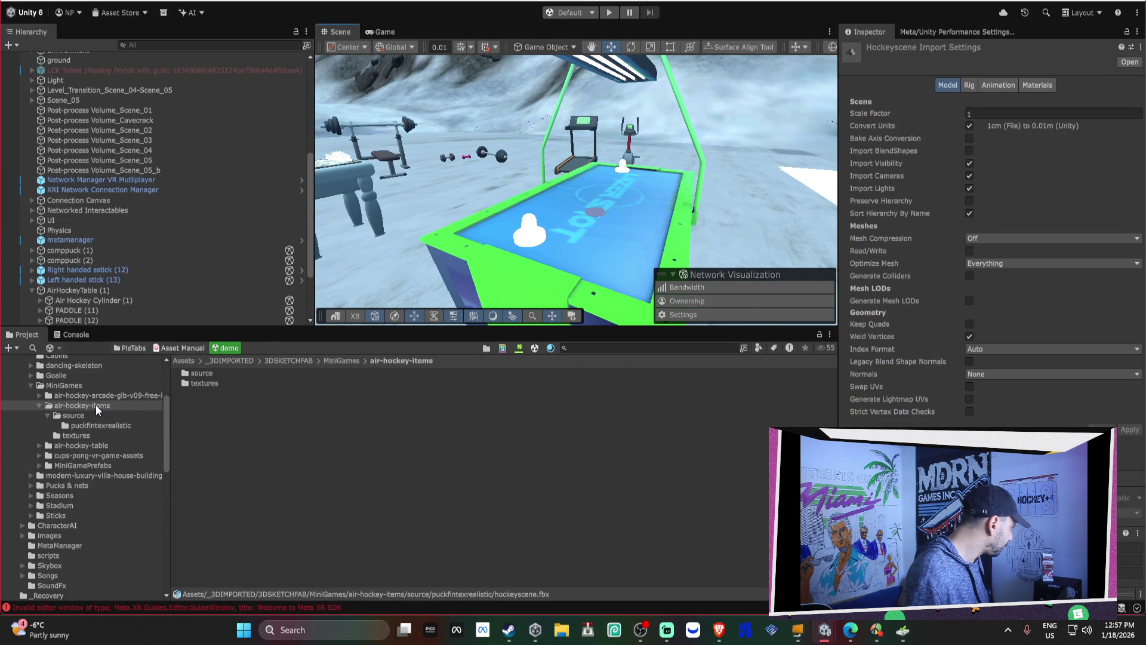
scroll(95, 405, "up", 2)
left_click(85, 422)
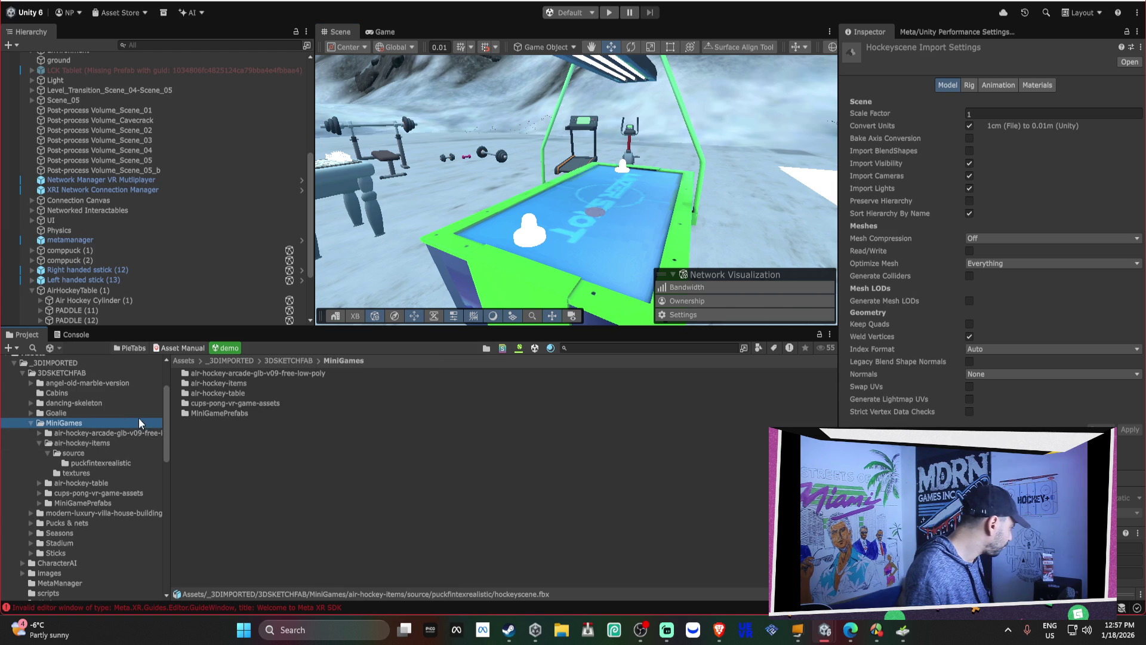
left_click(95, 310)
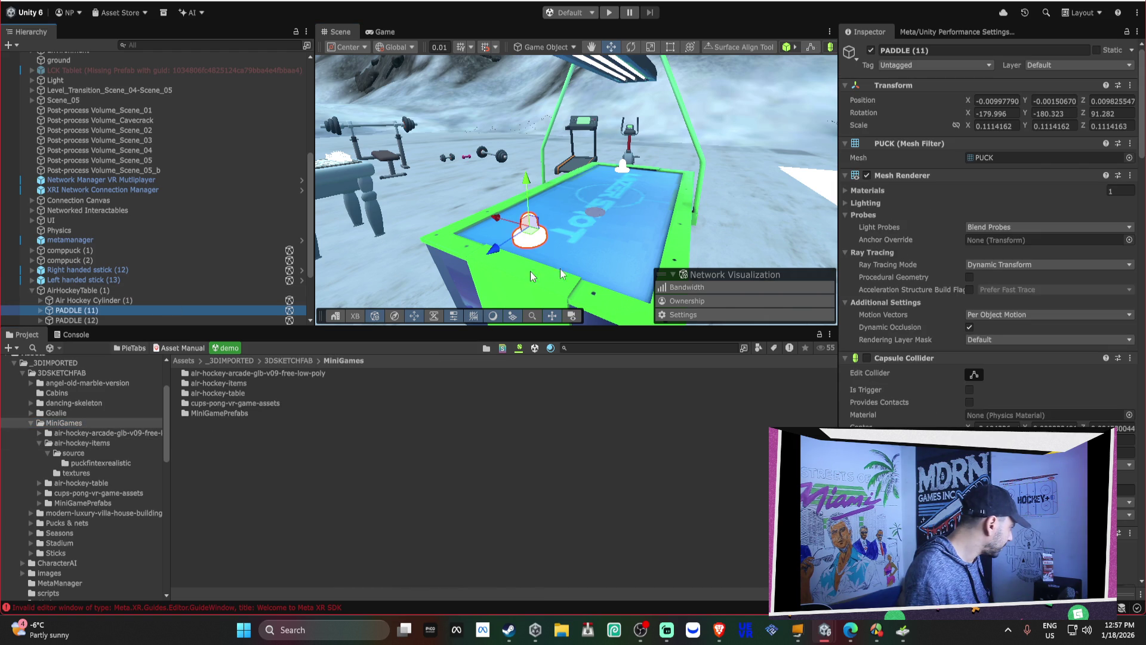
left_click(990, 156)
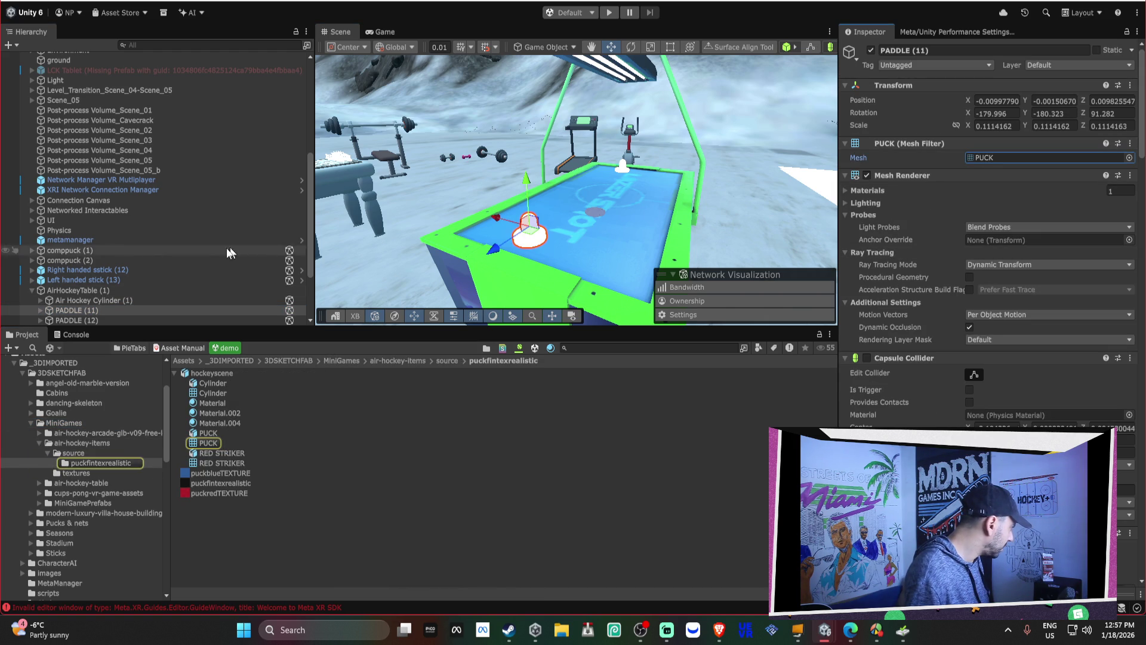
left_click(39, 309)
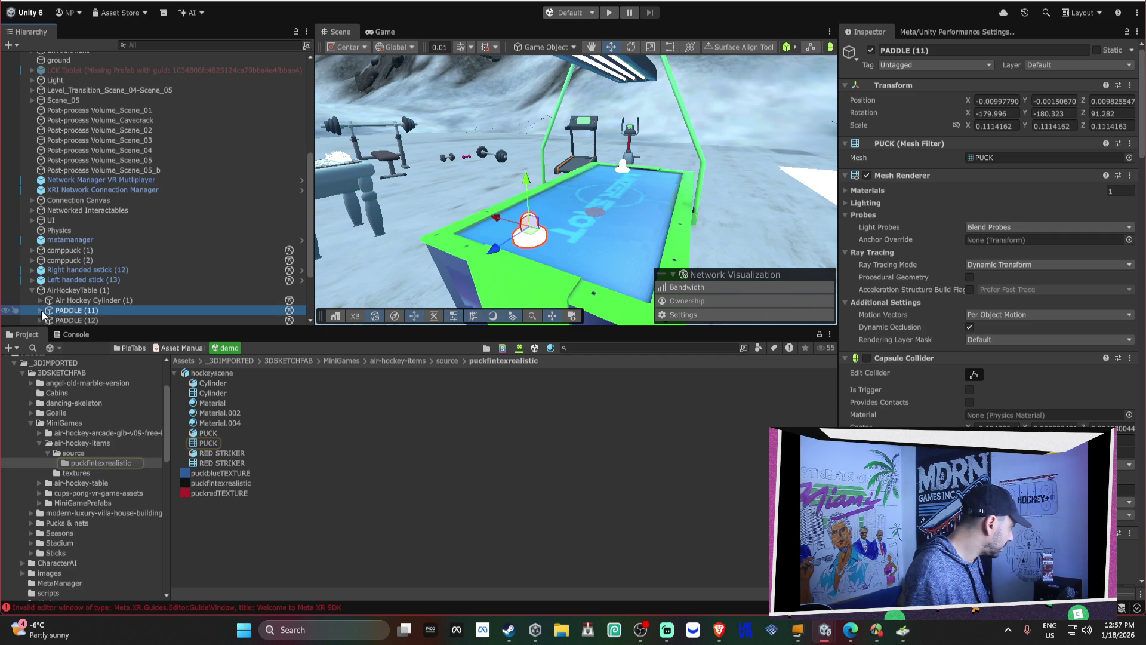
left_click(1012, 157)
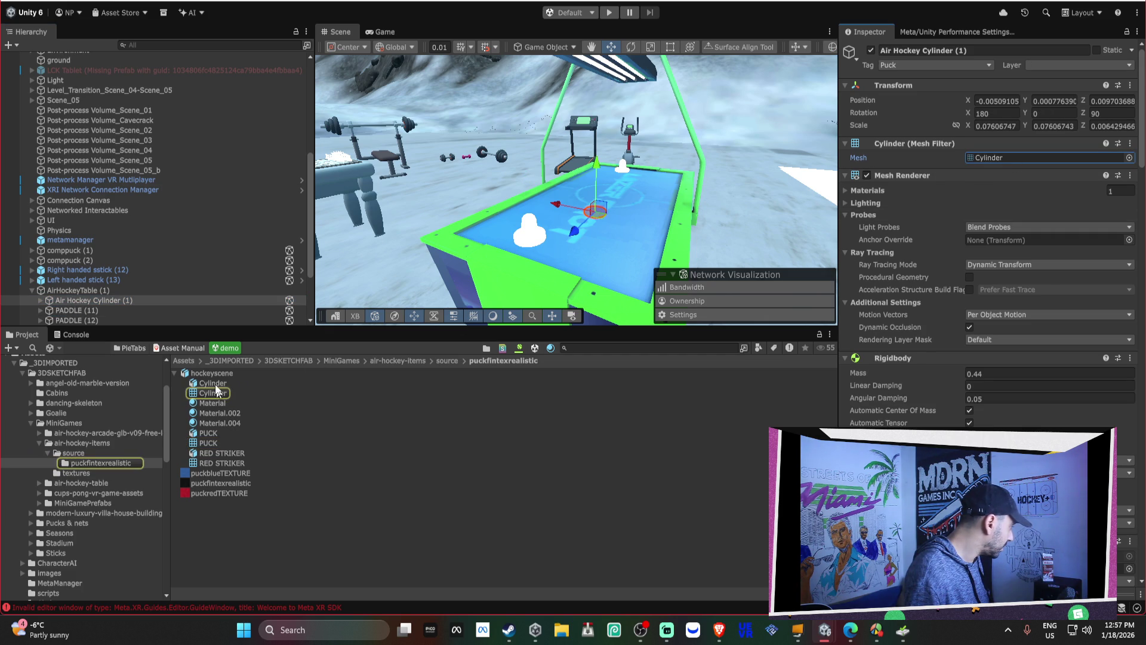
Step: Drag AirHockeyTable (1) into the MiniGames folder to save it as a prefab
left_click(63, 292)
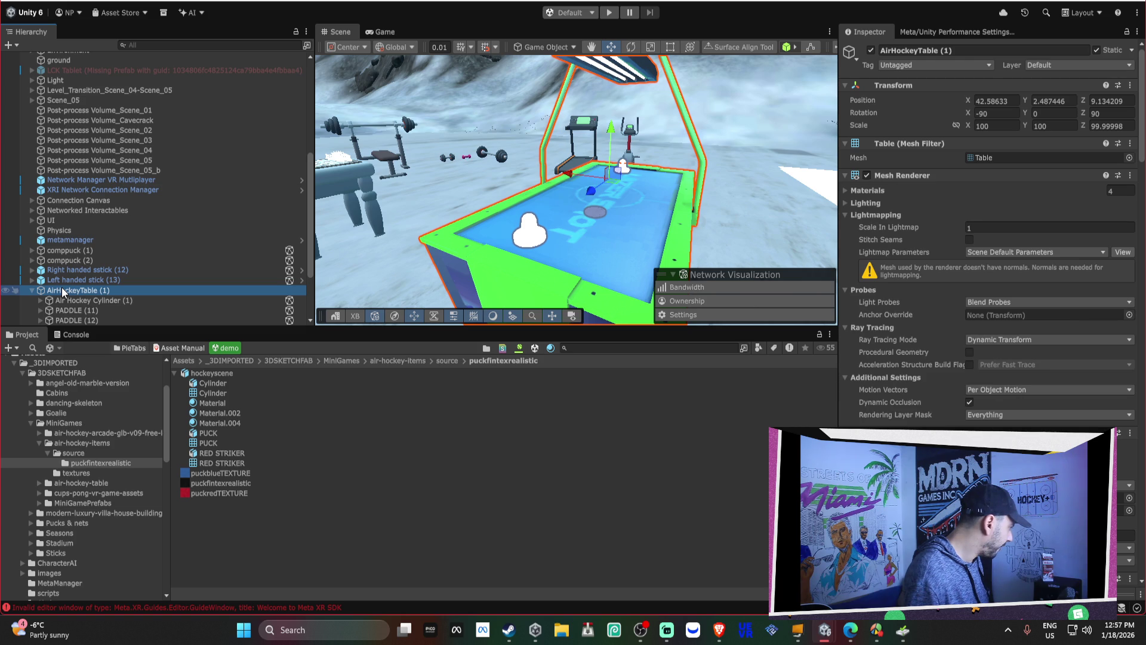
left_click(60, 423)
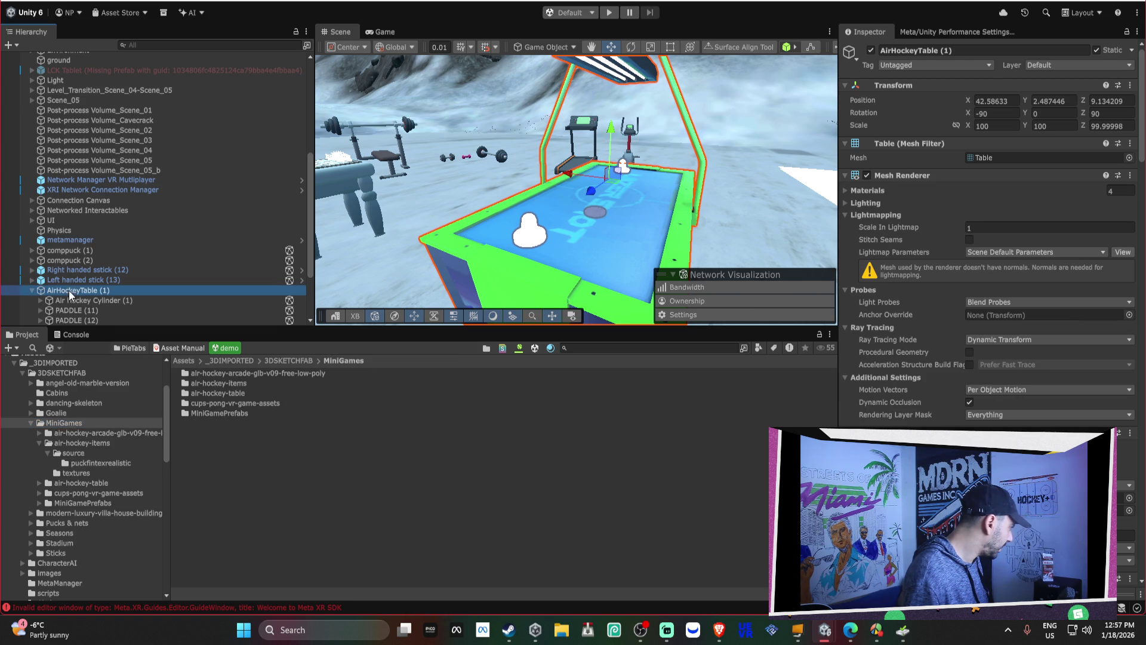
left_click_drag(72, 295, 243, 495)
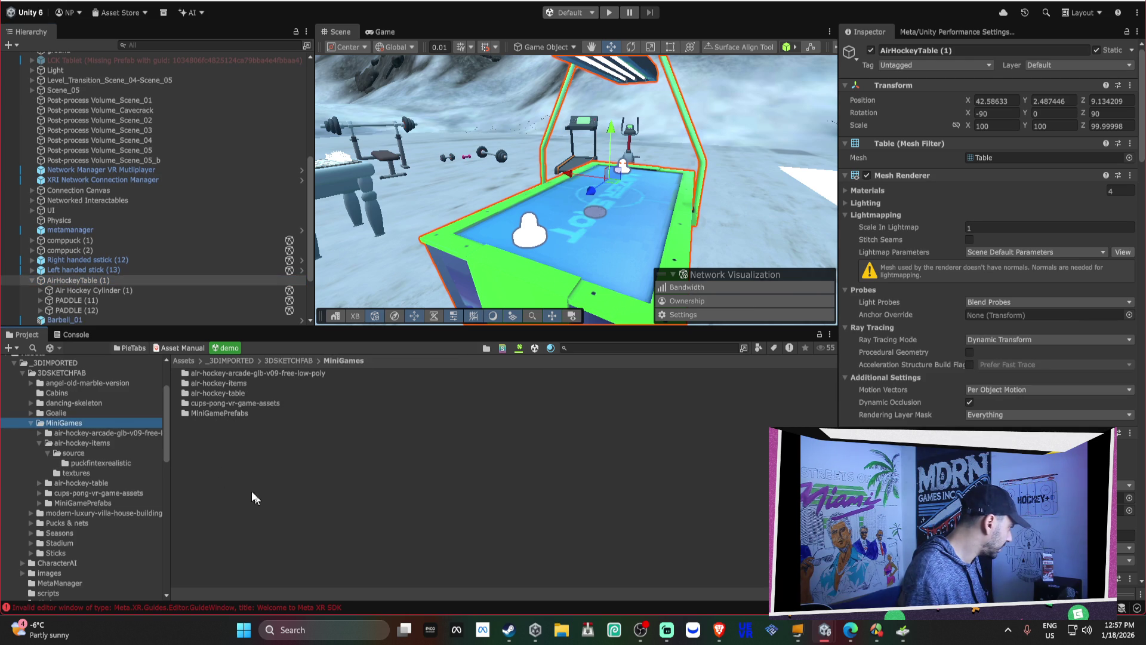
left_click_drag(63, 284, 207, 435)
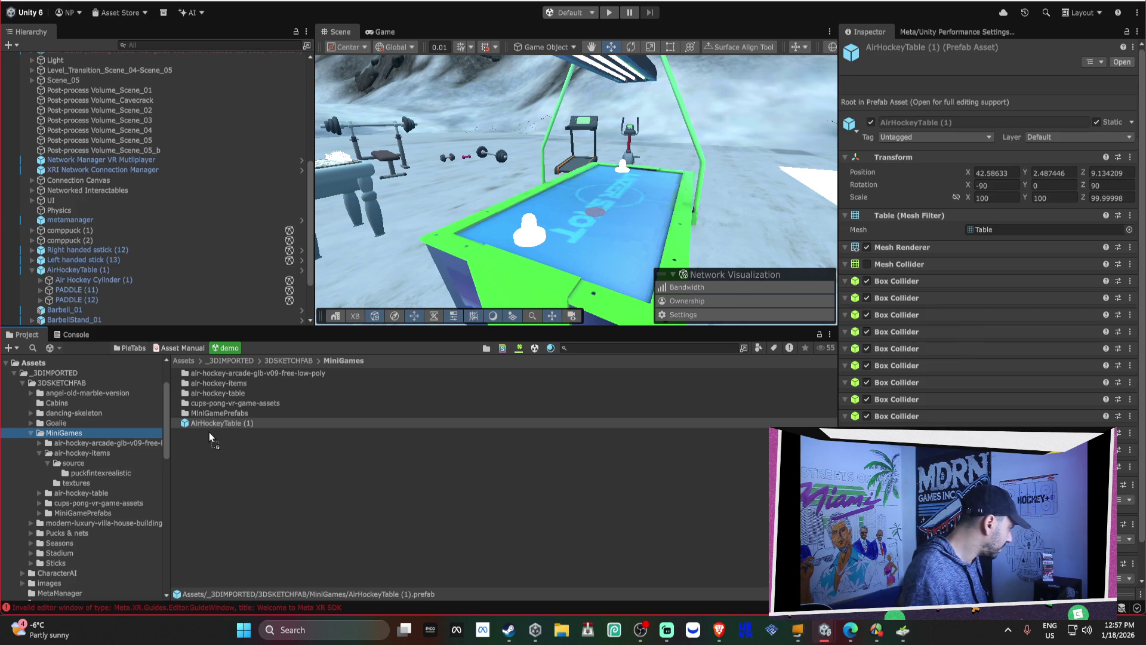
Step: Dismiss the new AirHockeyTable prefab's context menu and switch to the Streets of Miami project
right_click(215, 421)
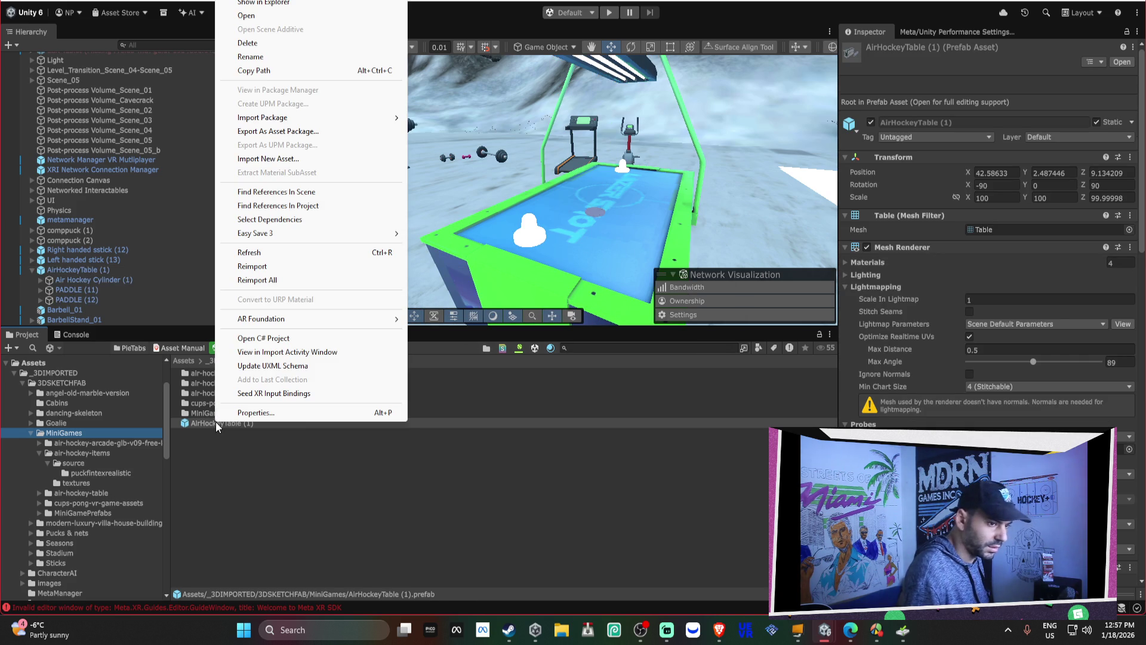
key("Escape")
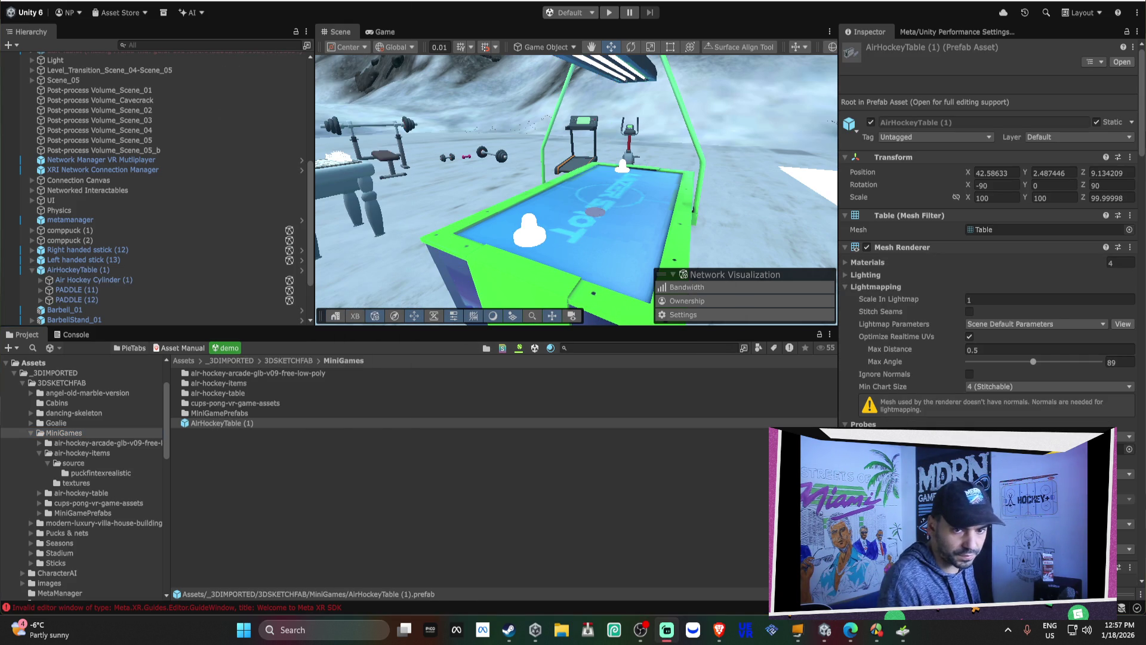
mouse_move(660, 630)
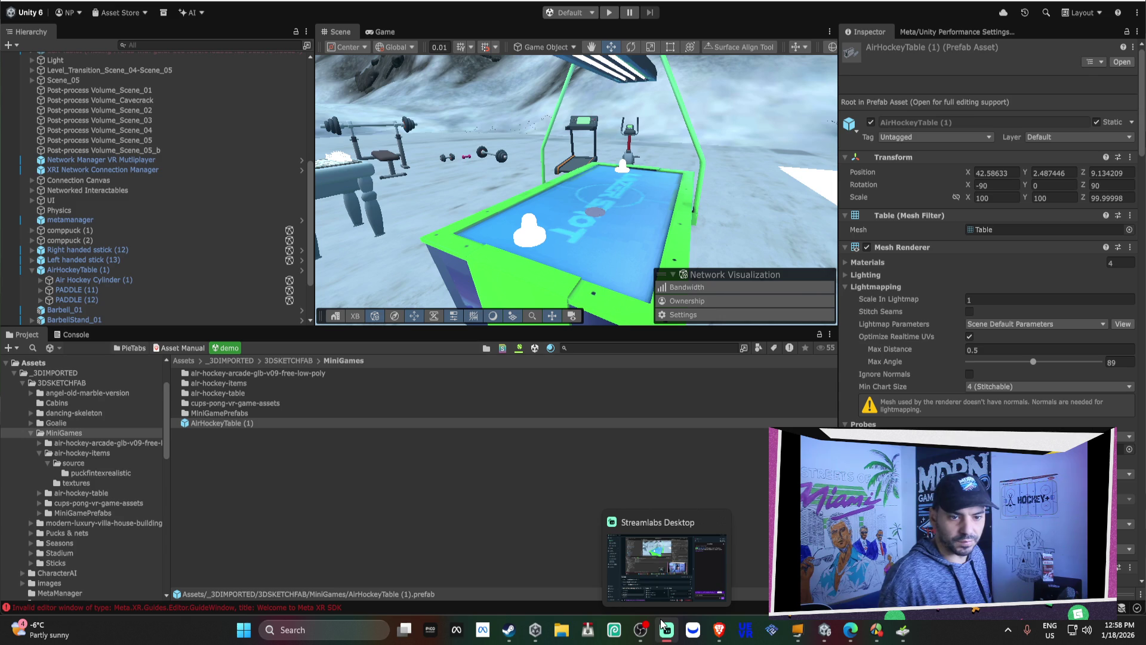
left_click(662, 624)
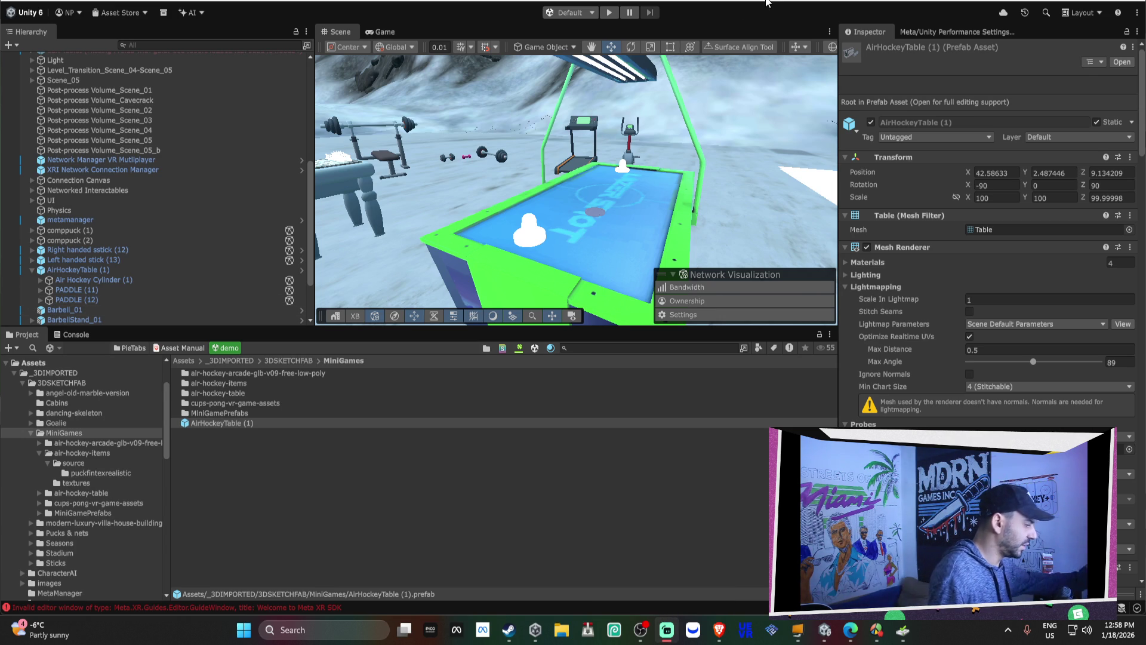
key("alt+Tab")
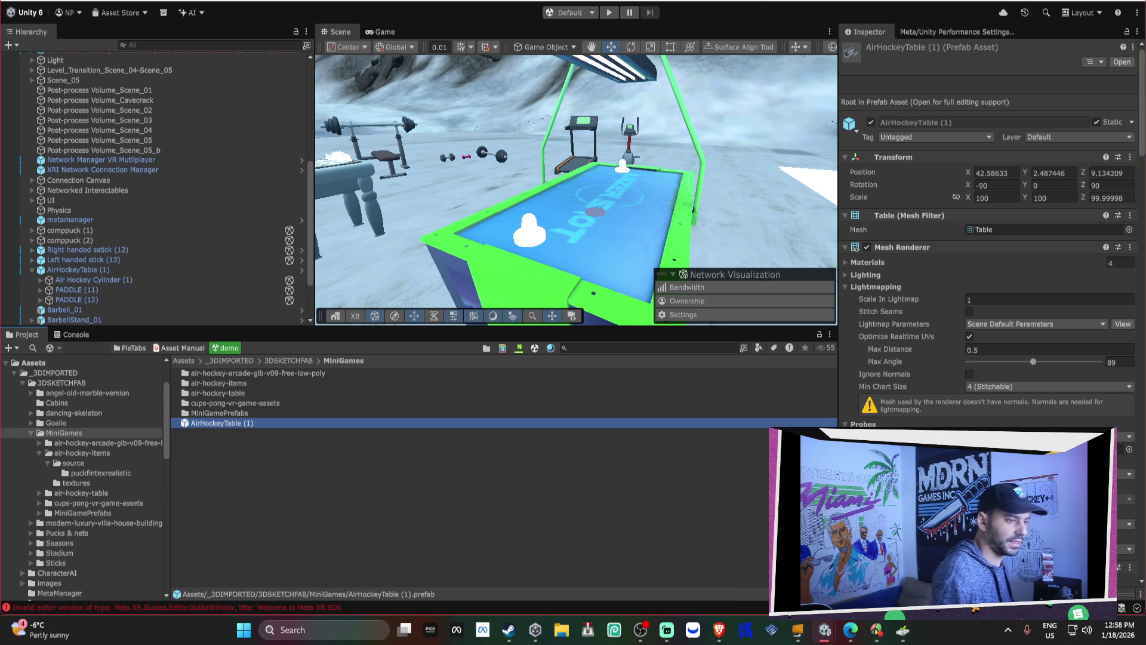
key("alt+Tab")
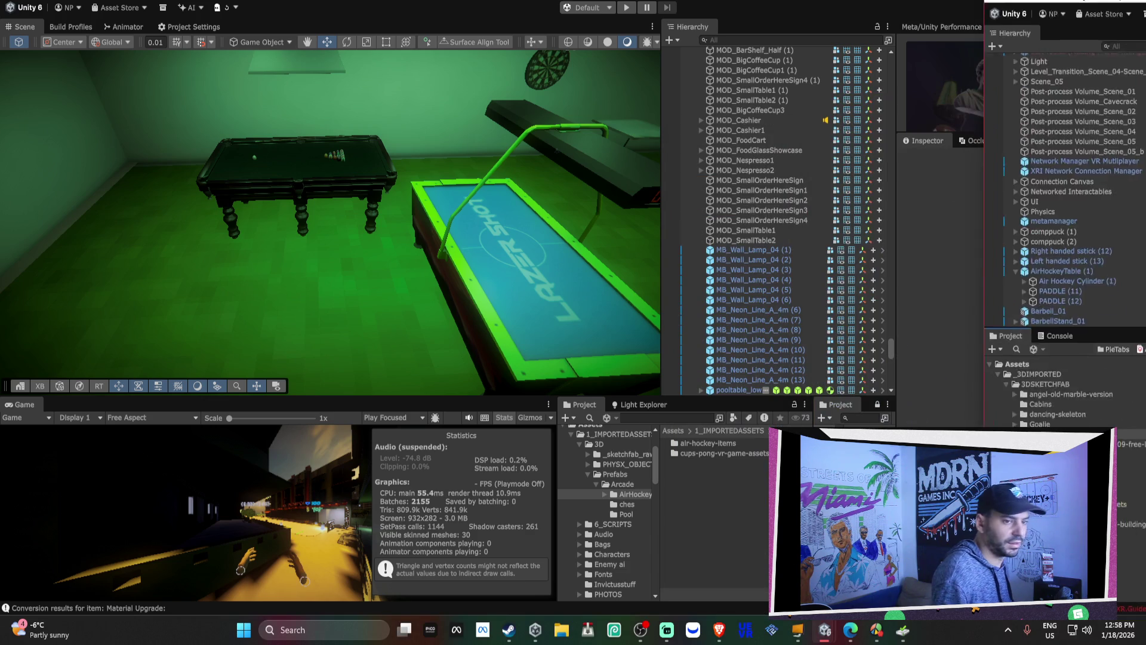
Step: Switch from the Streets of Miami editor to Streamlabs' Display Capture settings
key("alt+Tab")
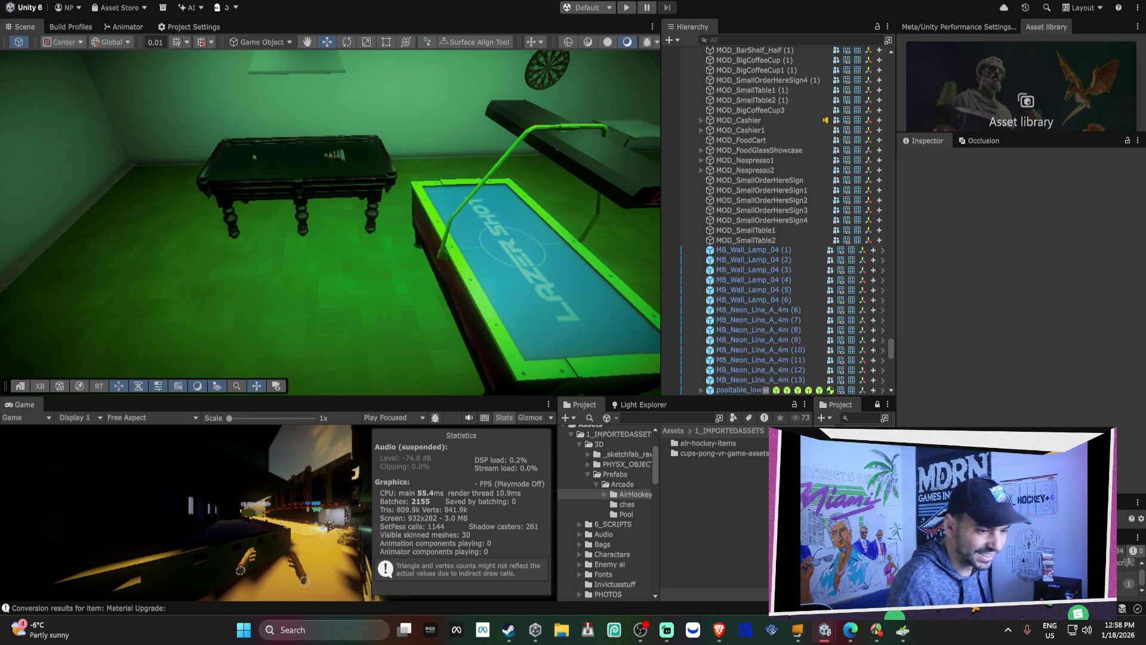
key("alt+Tab")
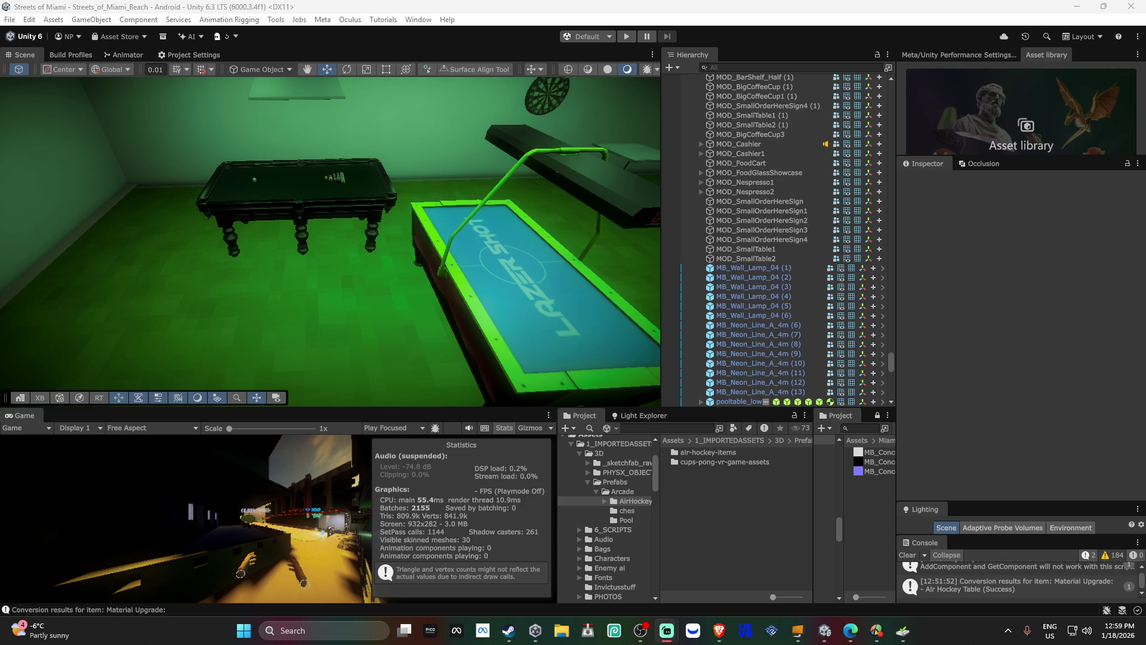
key("alt+Tab")
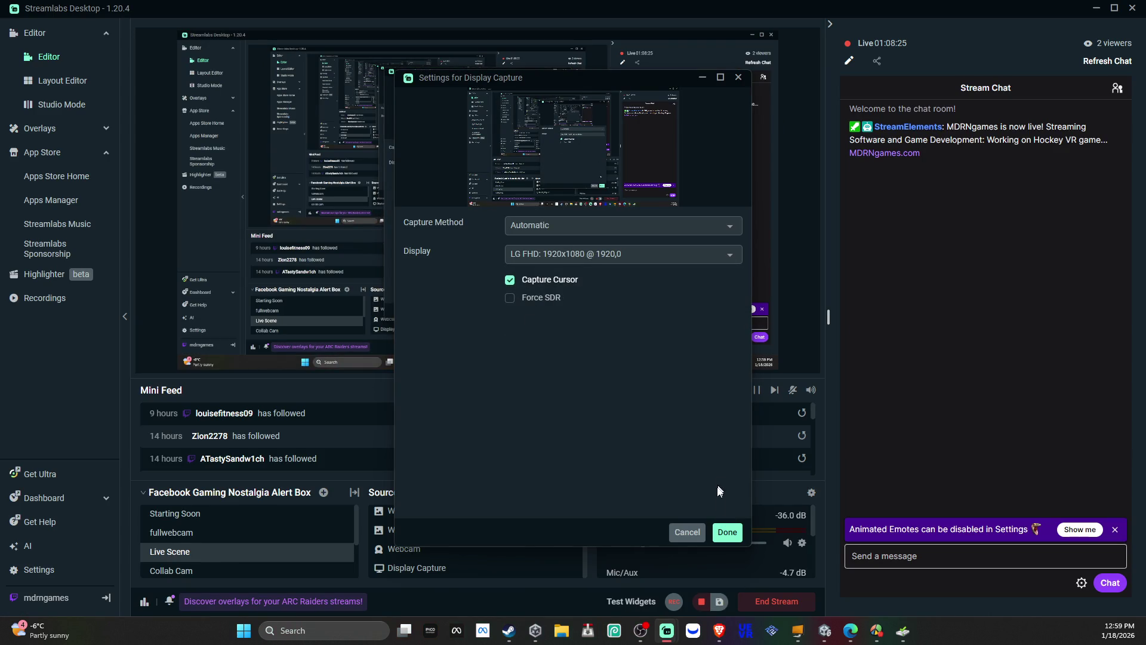
Step: Confirm the Display Capture settings and bring the Streets of Miami editor back into view
left_click(727, 533)
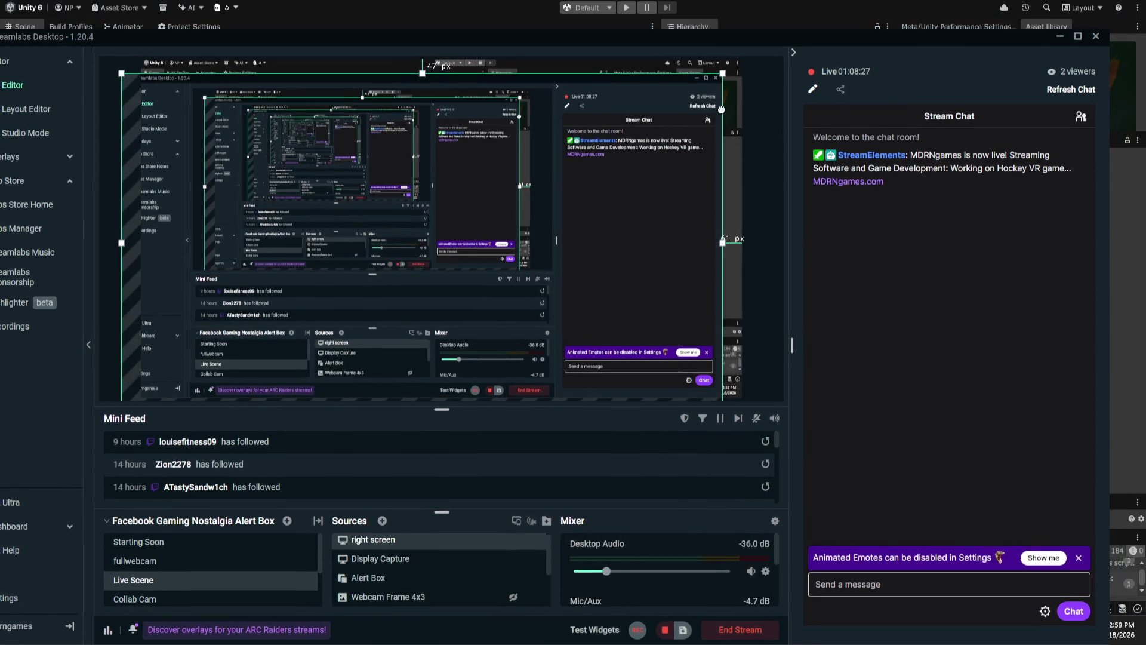
key("alt+Tab")
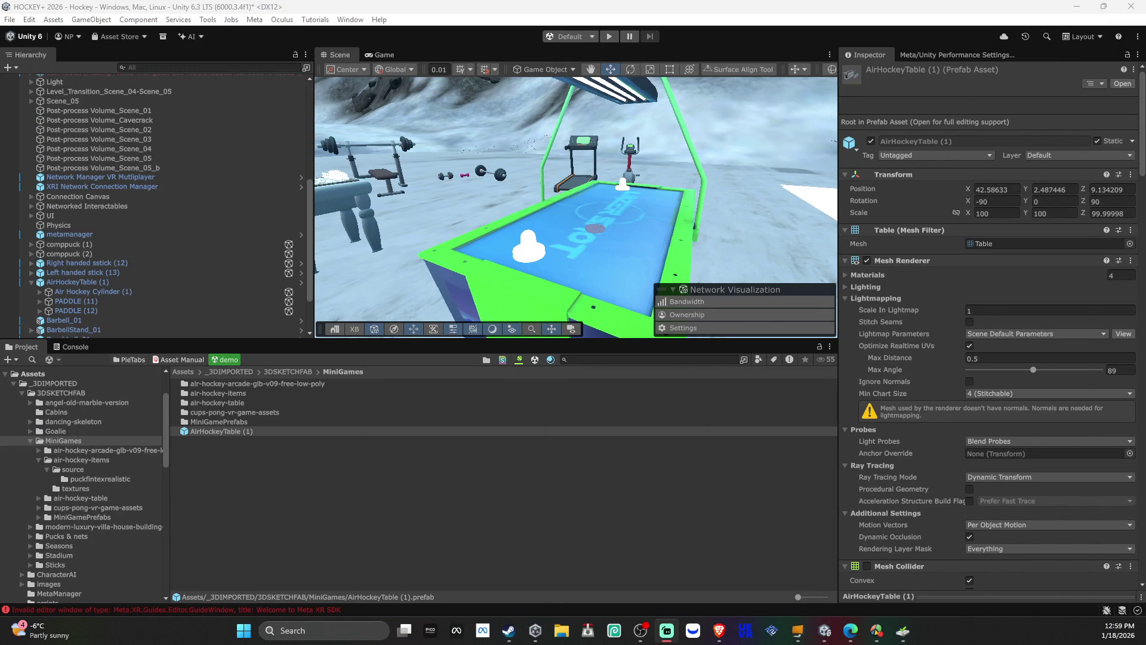
mouse_move(3, 89)
left_mouse_down()
mouse_move(697, 223)
mouse_move(970, 1)
left_mouse_up()
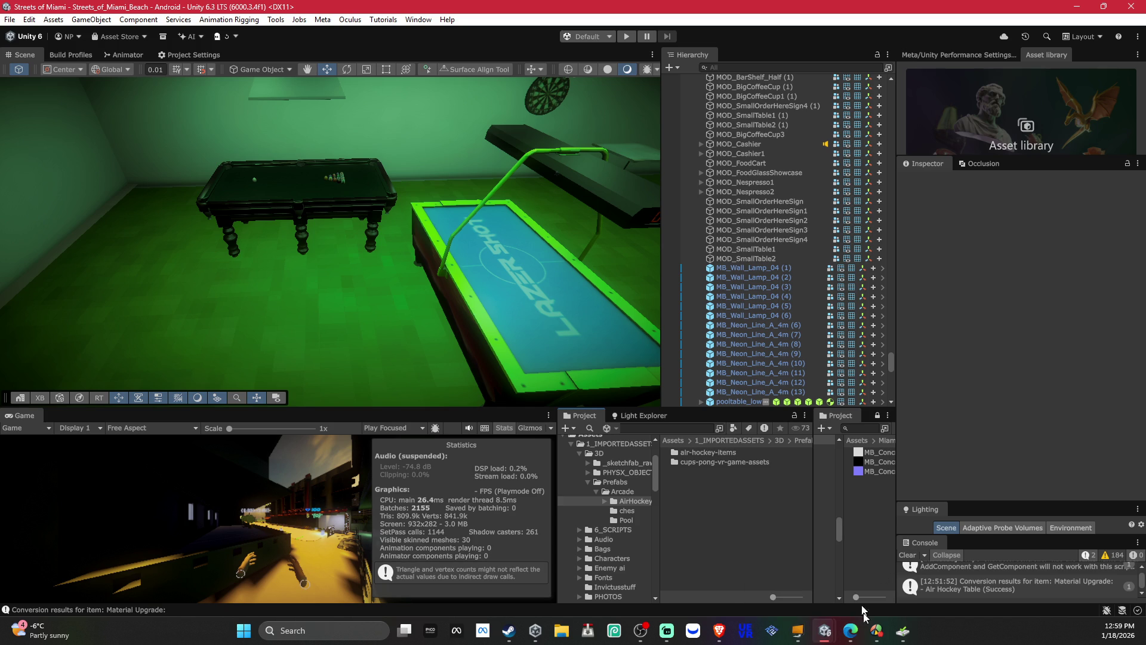
left_click(878, 637)
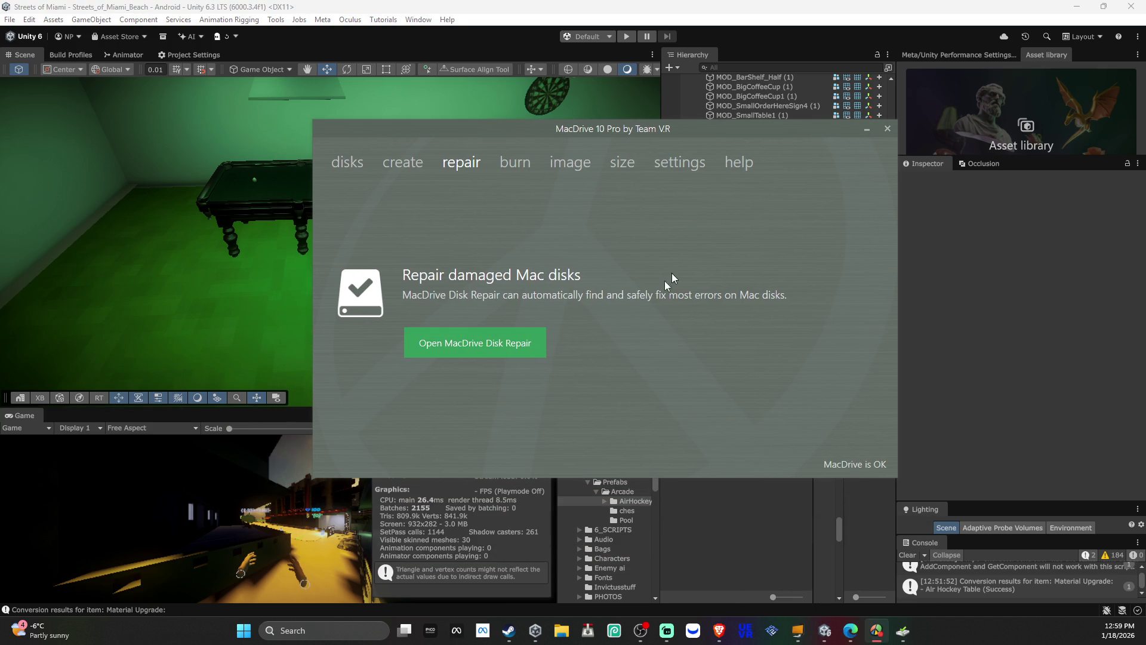
Step: Start the MacDrive repair check of Local Disk (F:), glance at OBS, then return to Unity
left_click(903, 631)
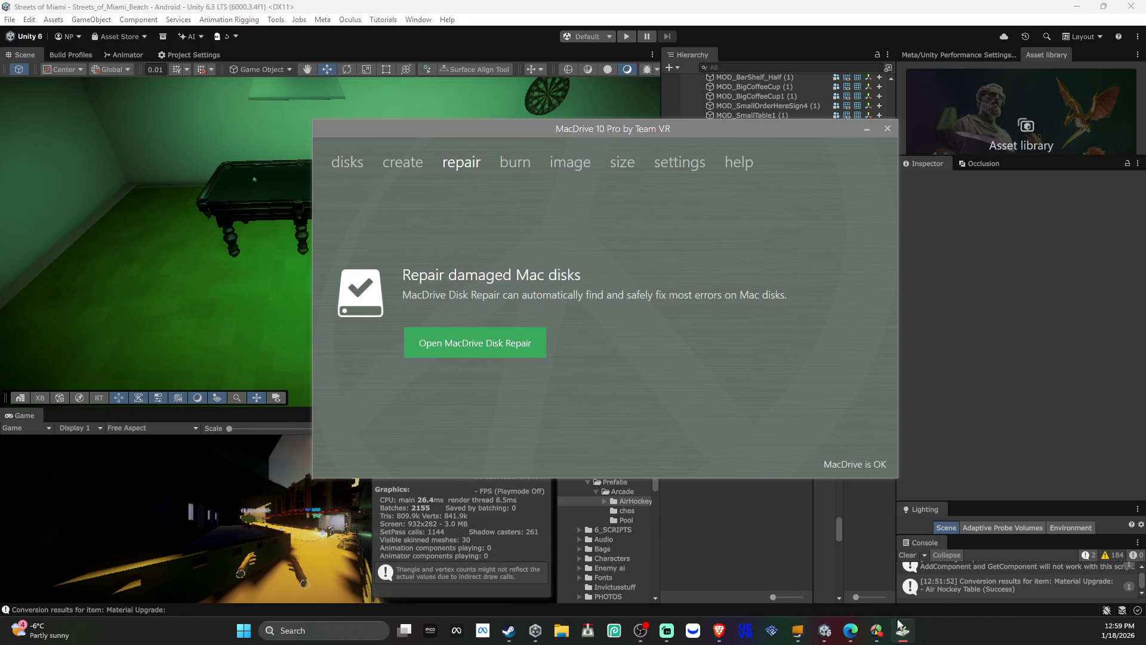
left_click_drag(191, 293, 621, 181)
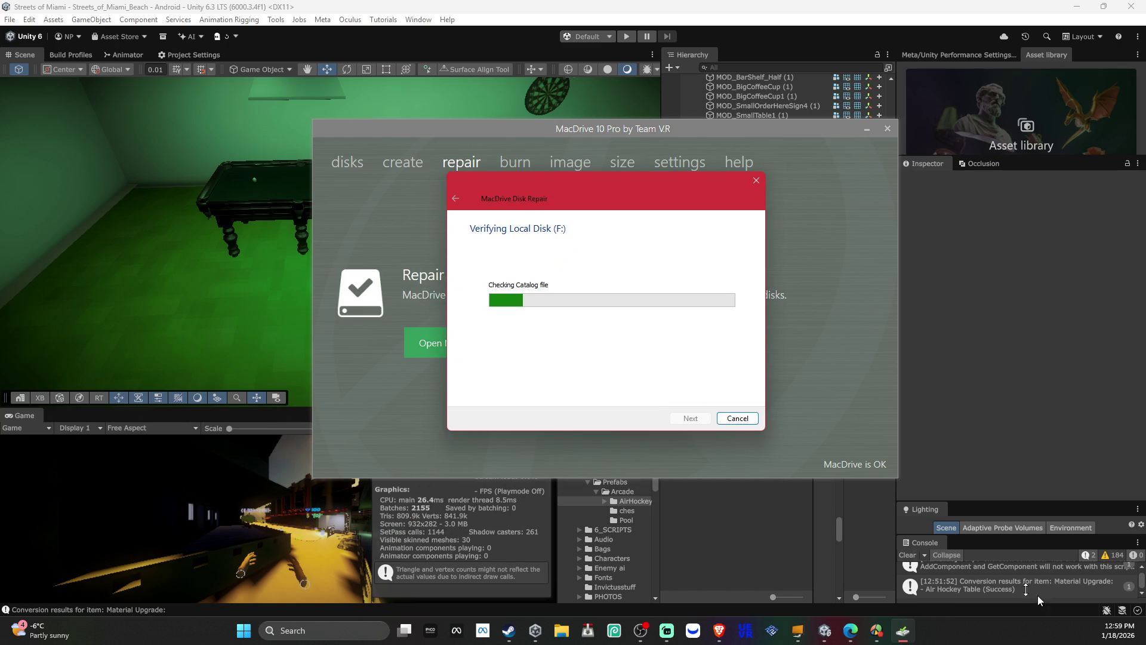
left_click(670, 636)
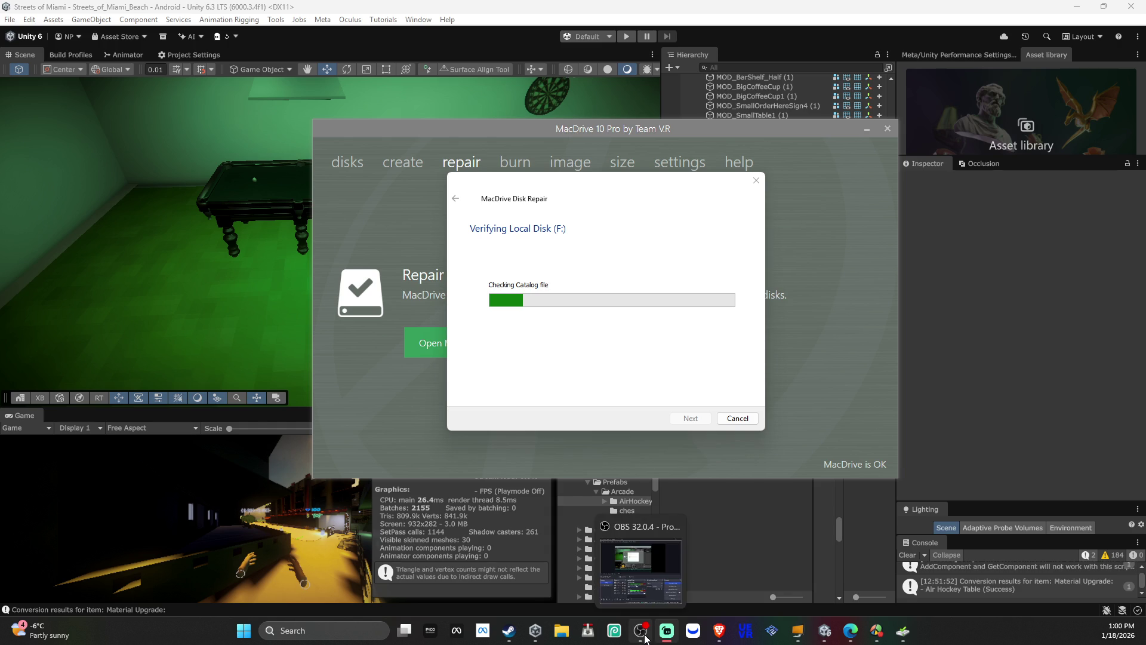
left_click(644, 635)
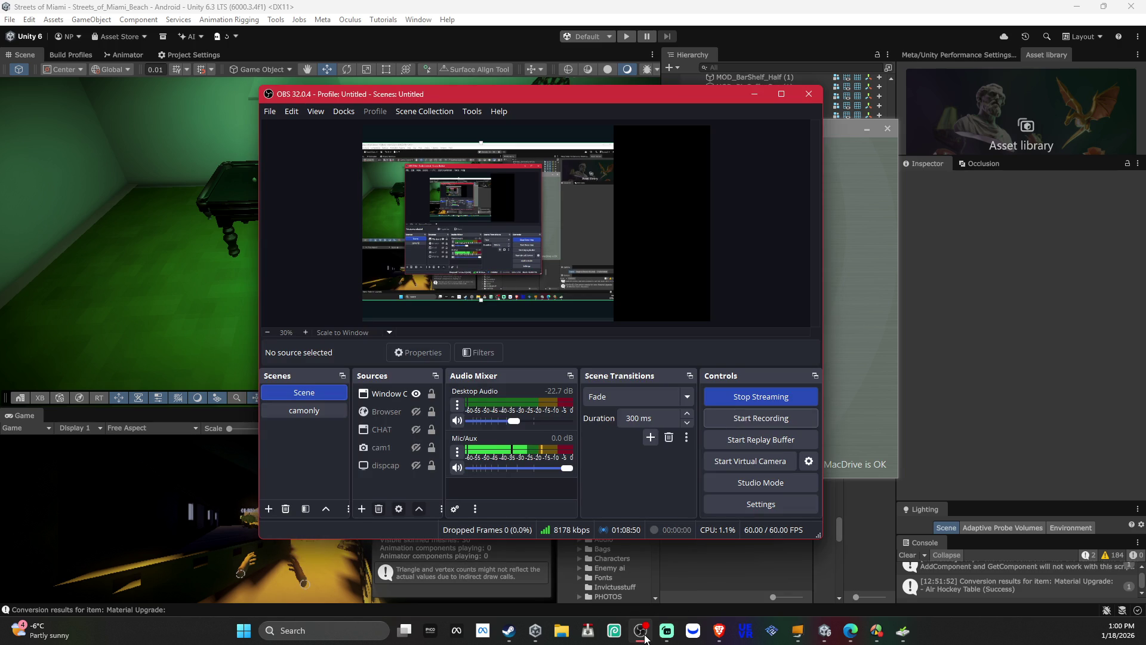
left_click(646, 636)
left_click(646, 636)
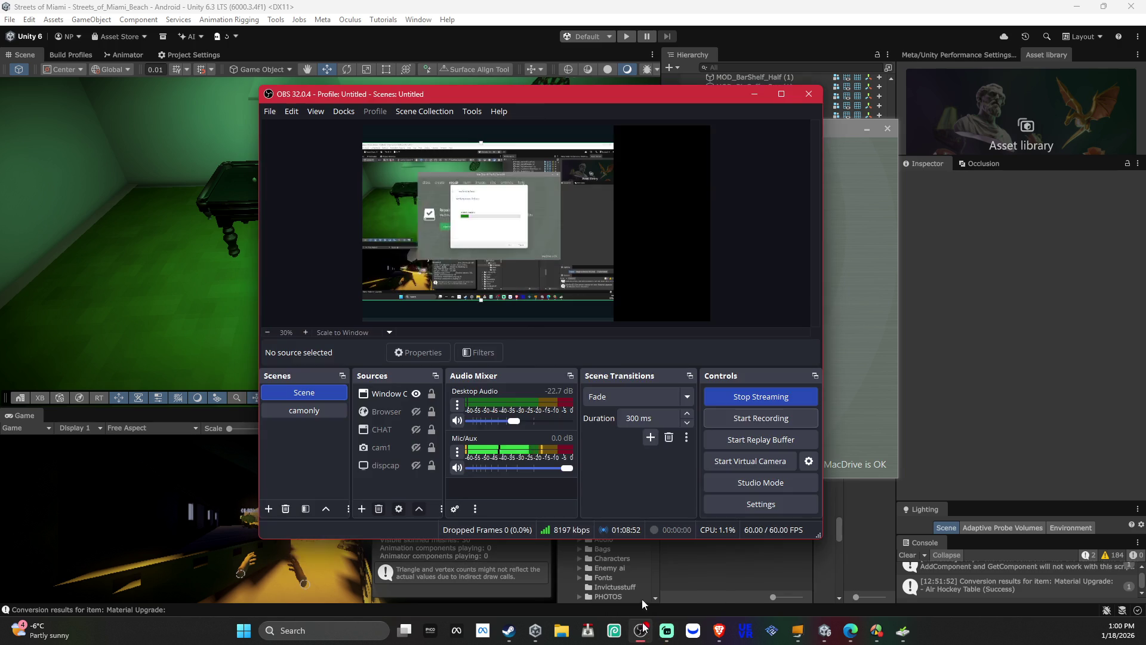
left_click(646, 636)
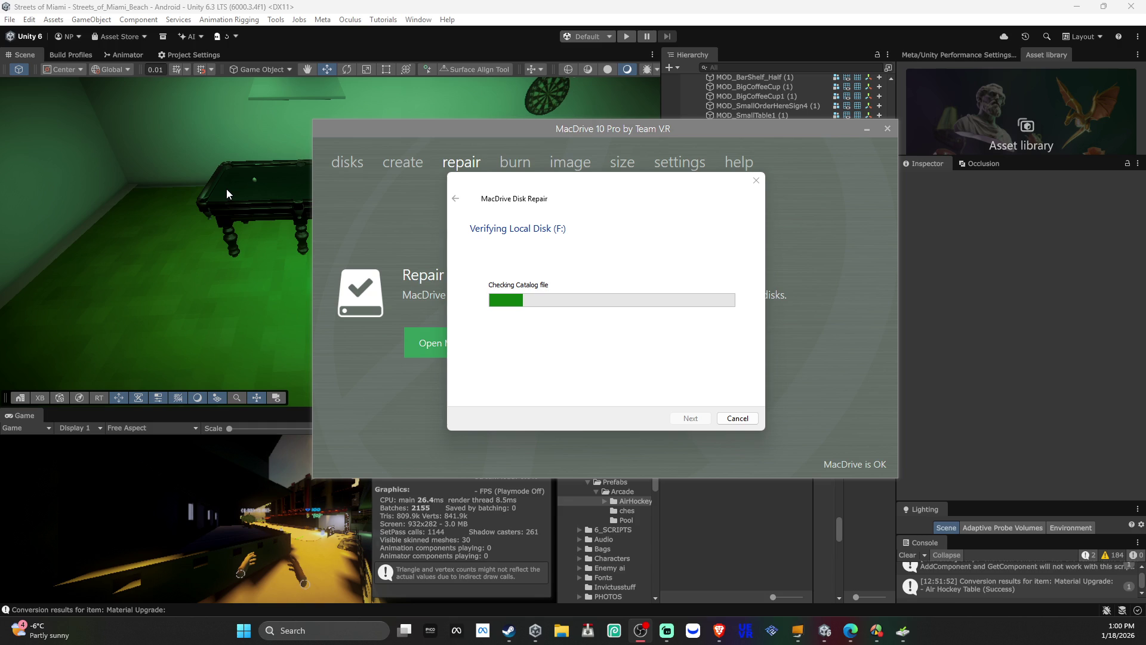
left_click(965, 351)
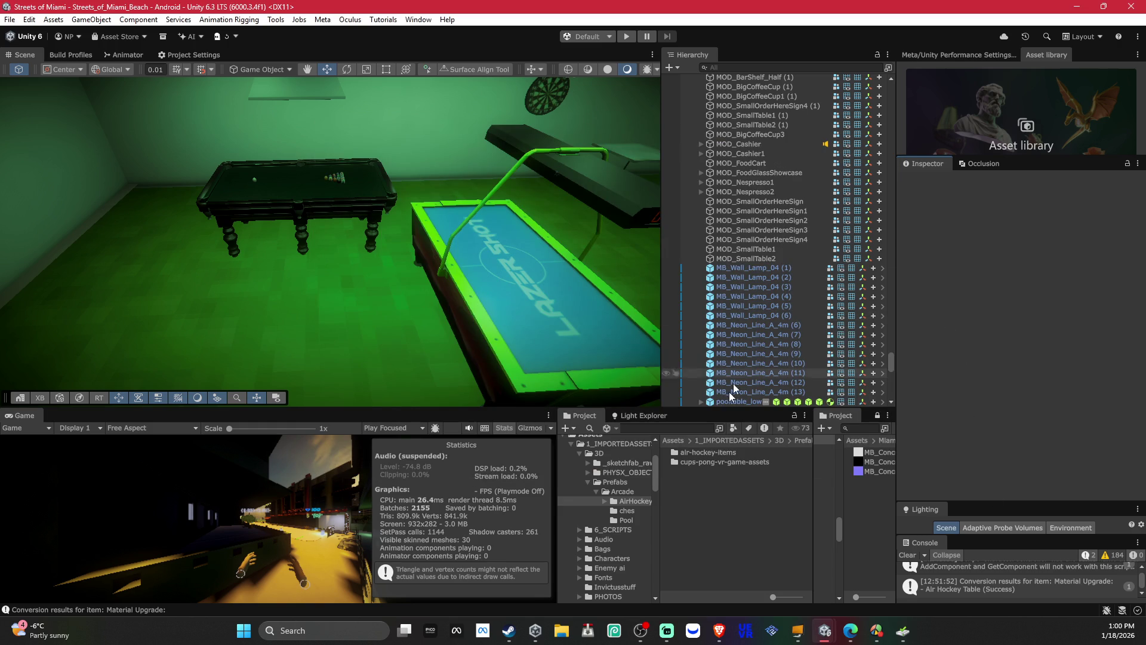
Step: Reveal AirHockeyTable (1).prefab from HOCKEY+ 2026 in Explorer and also select its .meta file
mouse_move(825, 631)
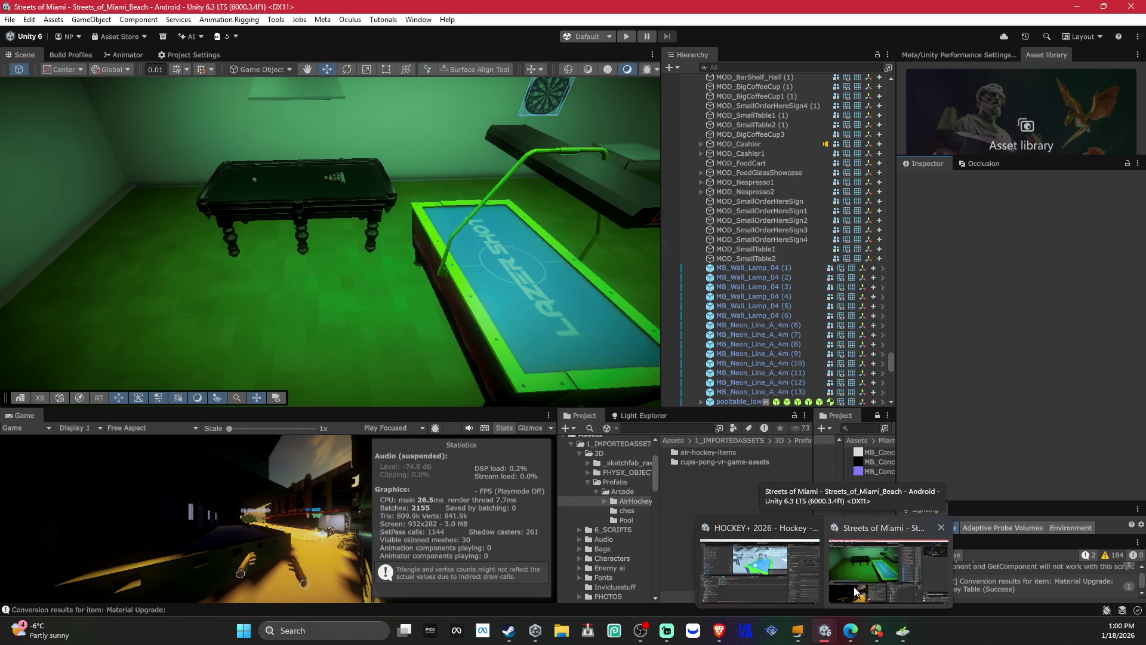
left_click(759, 570)
right_click(210, 440)
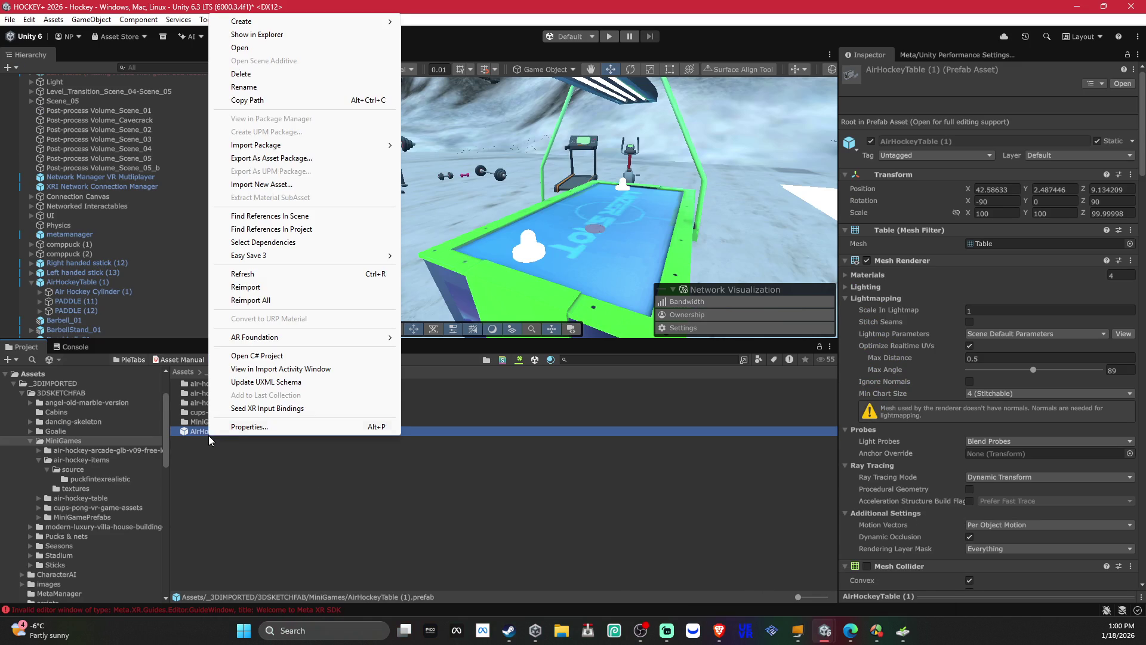
left_click(283, 34)
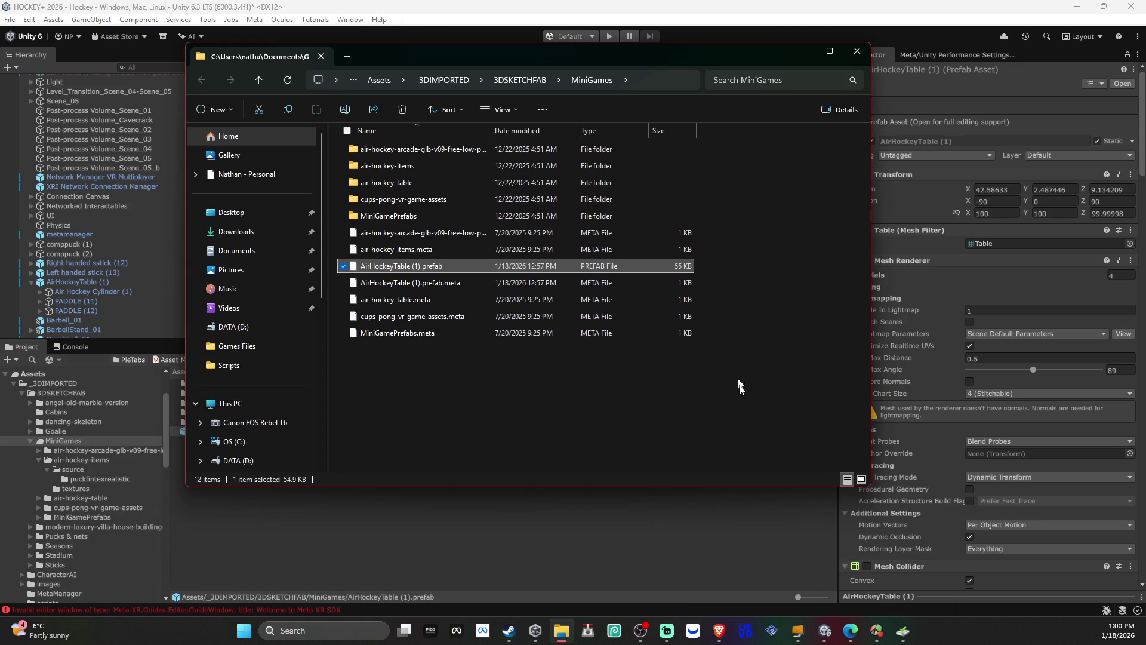
mouse_move(865, 641)
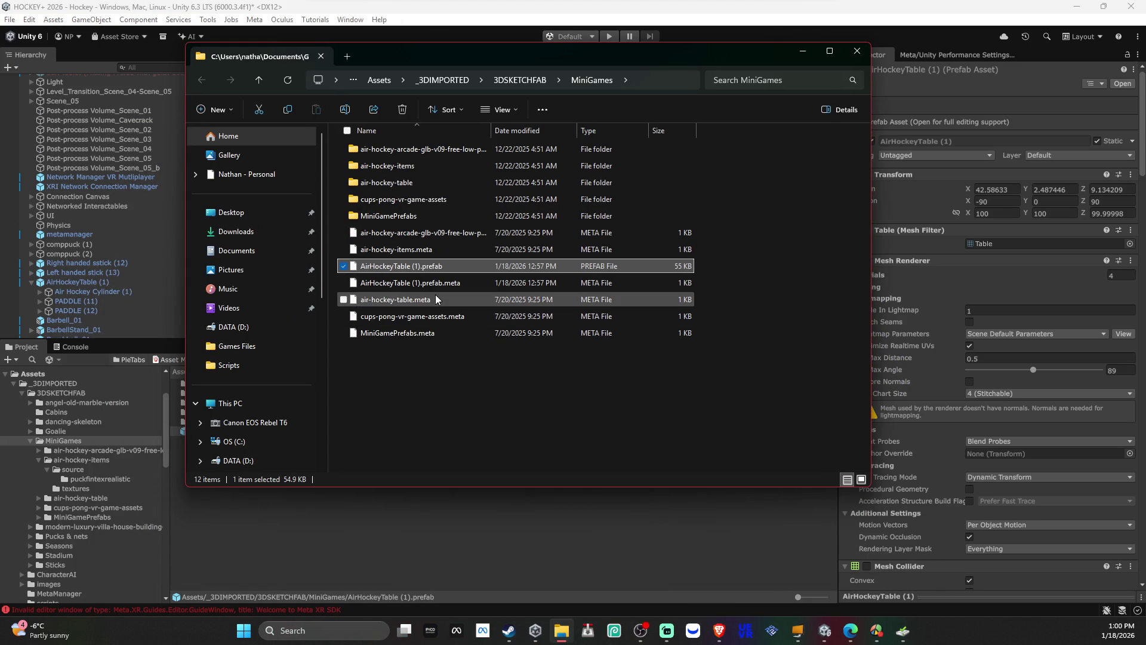
left_click(486, 285, "ctrl")
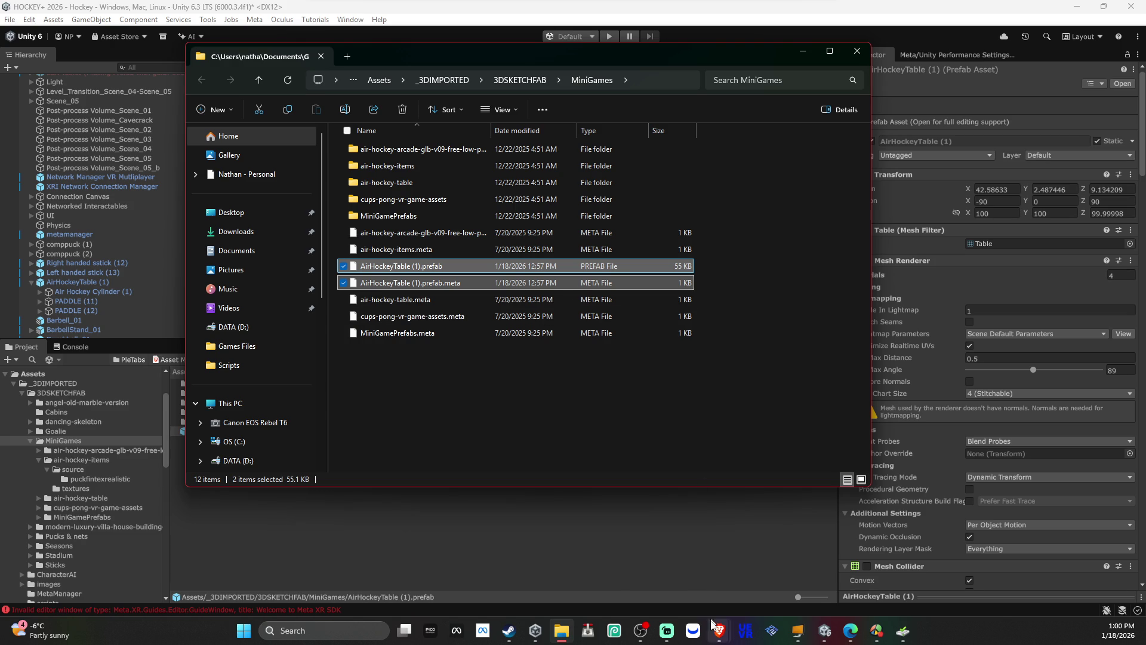
Step: Arrange windows so the MiniGames folder sits over the Streets of Miami editor
left_click(568, 637)
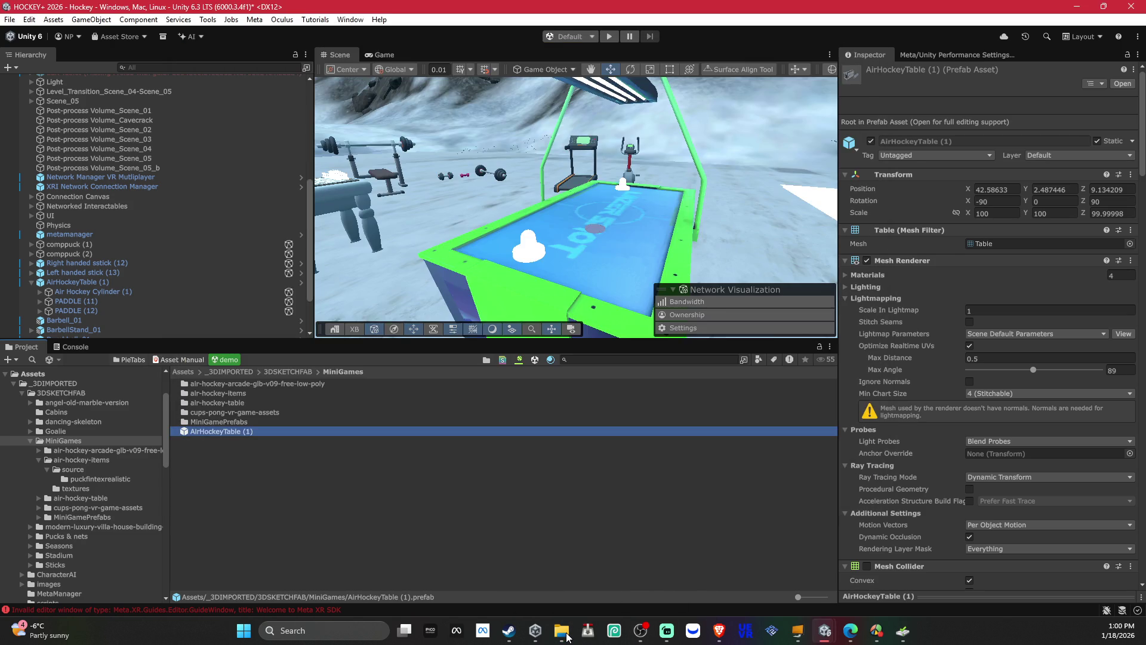
left_click(567, 638)
mouse_move(825, 632)
left_click(879, 582)
left_click(561, 637)
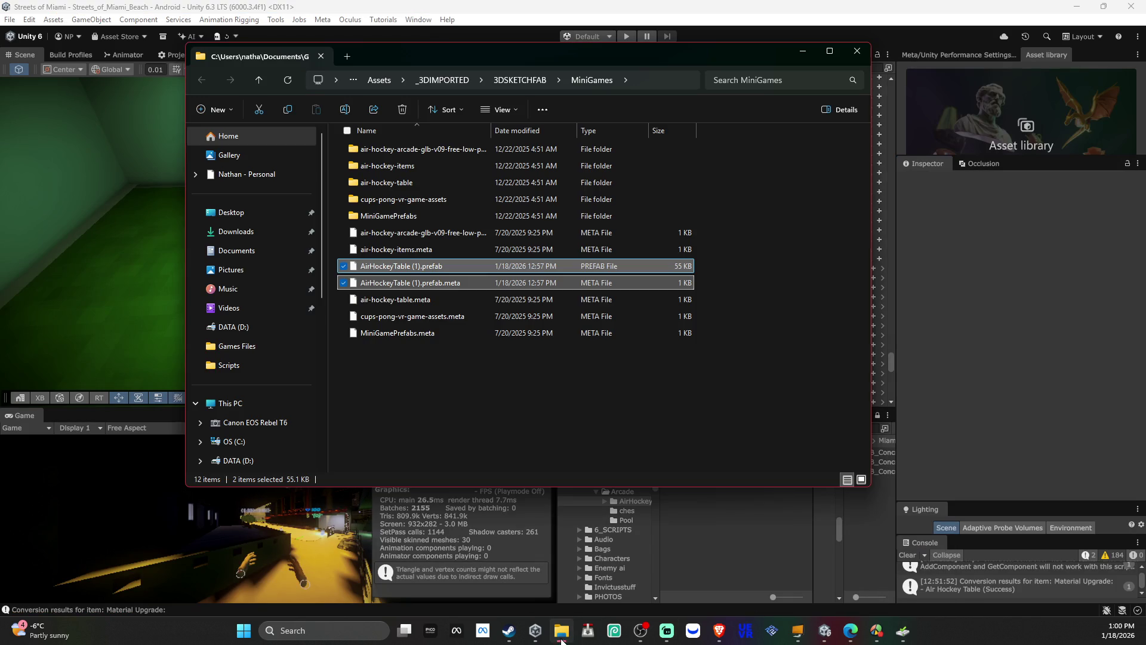
Step: Copy the AirHockeyTable (1) prefab and .meta into the Project, then delete the old table
mouse_move(687, 53)
left_mouse_down()
mouse_move(482, 66)
mouse_move(498, 70)
left_mouse_up()
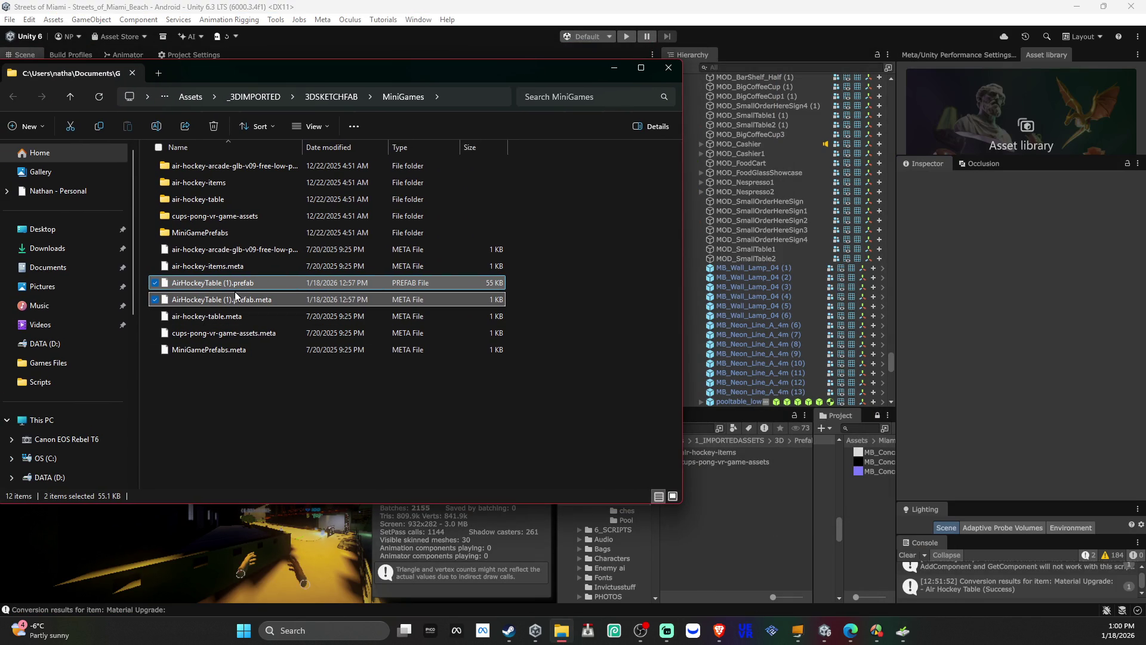
left_click_drag(234, 285, 734, 507)
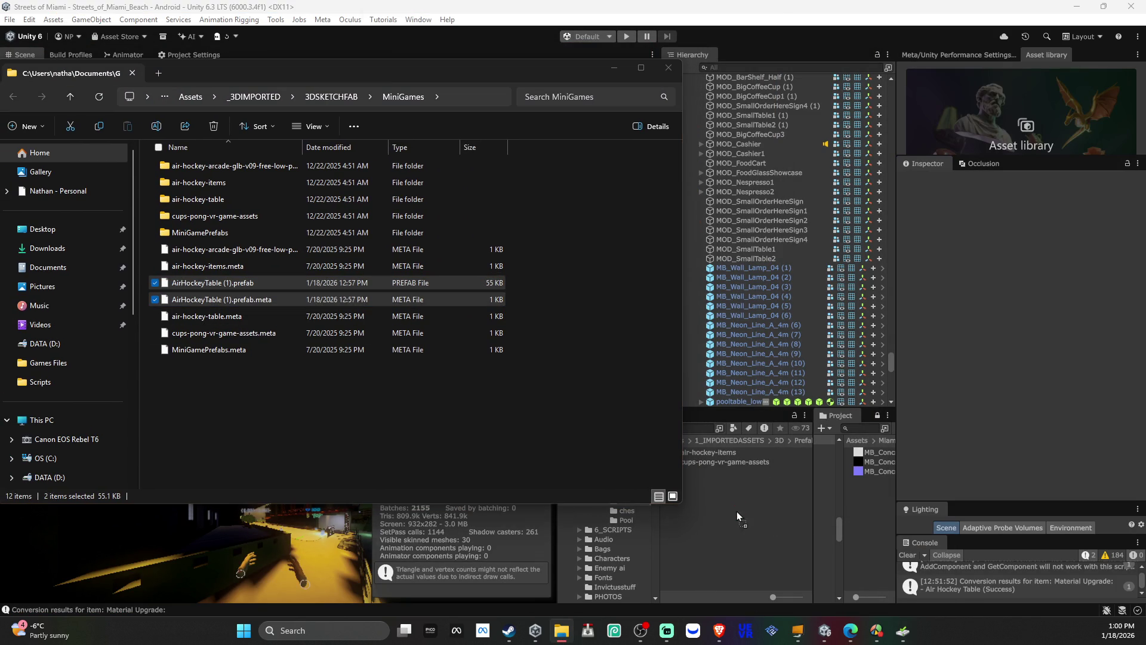
left_click(681, 116)
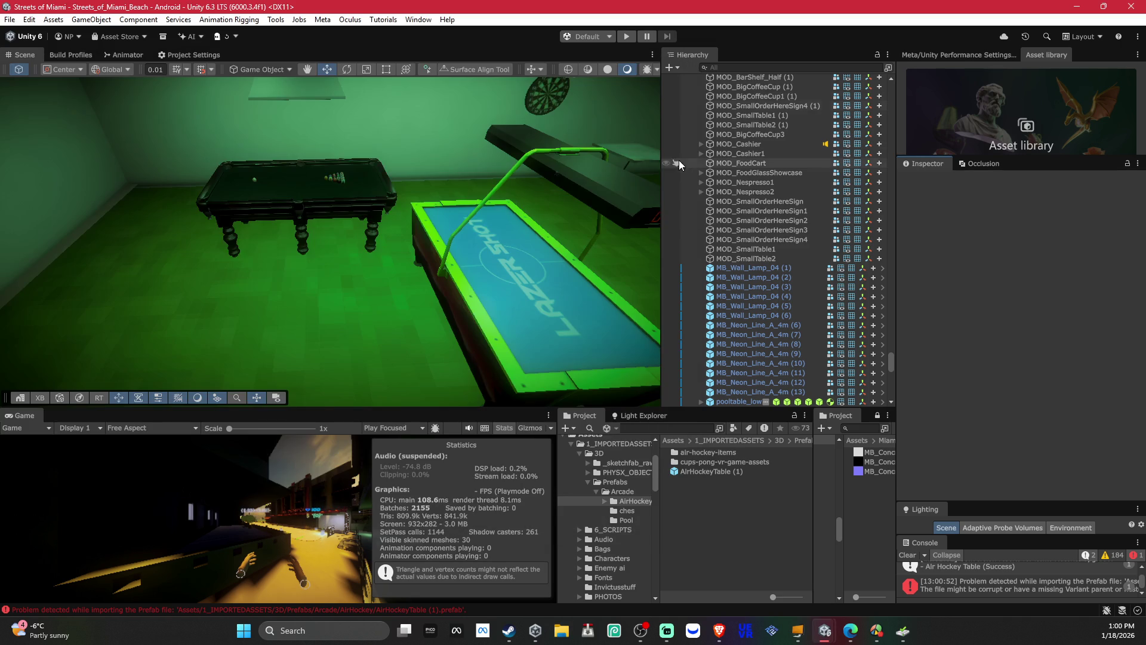
left_click(557, 361)
key("Delete")
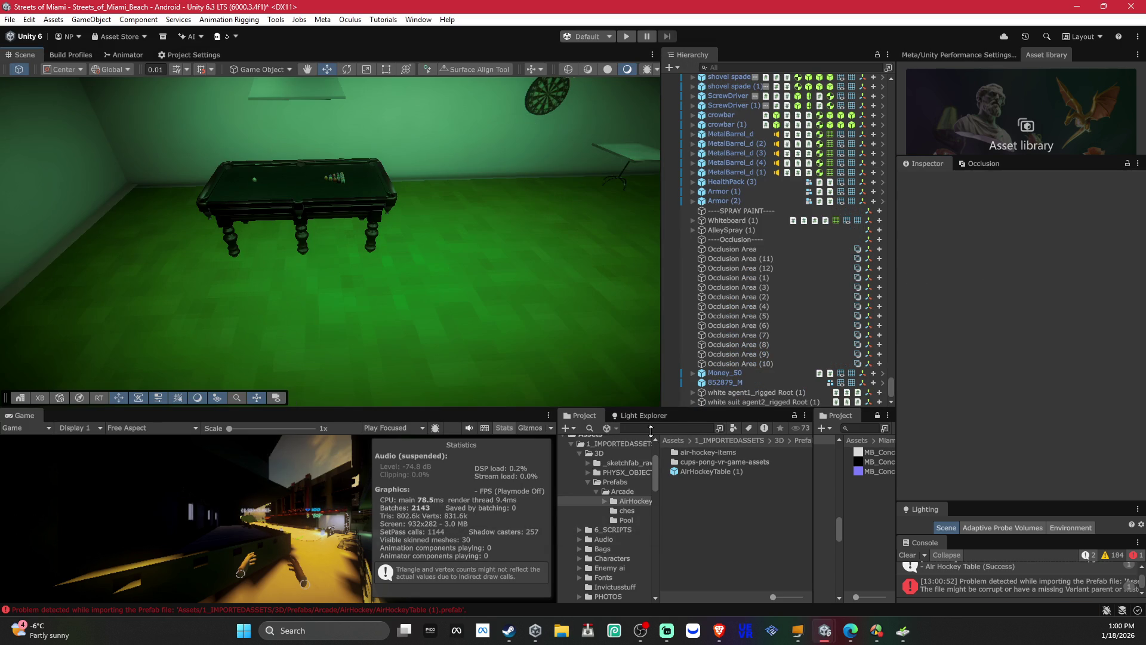
Step: Place the new AirHockeyTable (1) prefab in the scene and nudge it into position
mouse_move(691, 473)
left_mouse_down()
mouse_move(482, 348)
mouse_move(476, 289)
mouse_move(566, 291)
mouse_move(307, 246)
left_mouse_up()
mouse_move(297, 195)
left_mouse_down()
mouse_move(378, 217)
mouse_move(382, 197)
mouse_move(639, 263)
left_mouse_up()
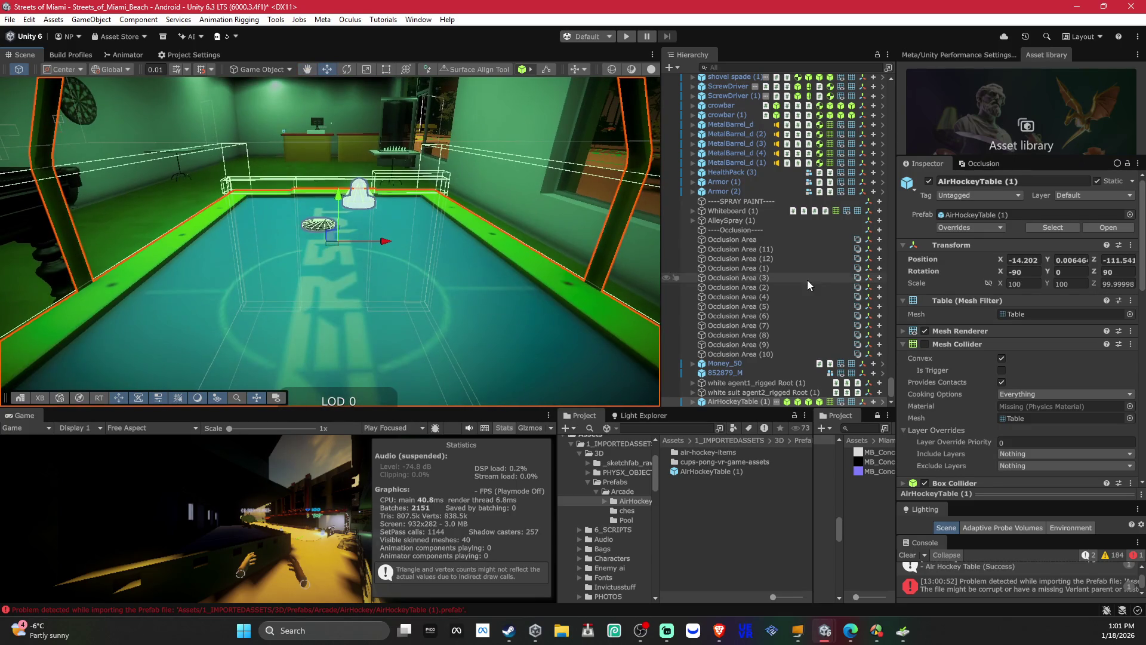
scroll(984, 355, "down", 10)
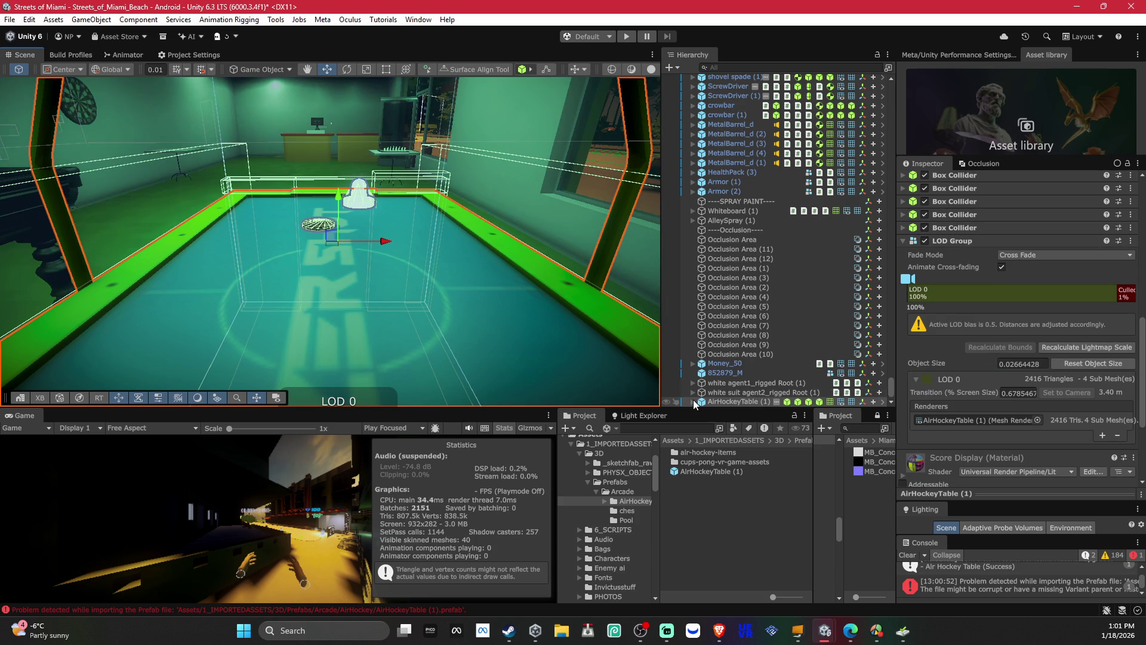
Step: Expand AirHockeyTable (1), select the puck and both paddles, and remove Network Object
key("Right")
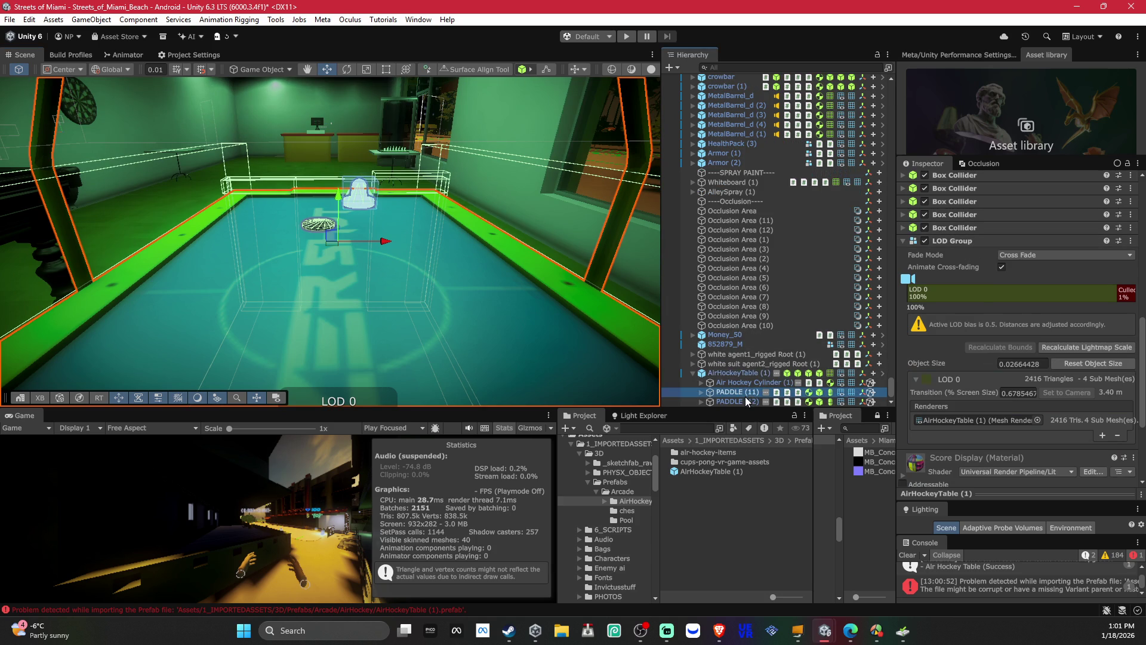
double_click(751, 383)
left_click(744, 401)
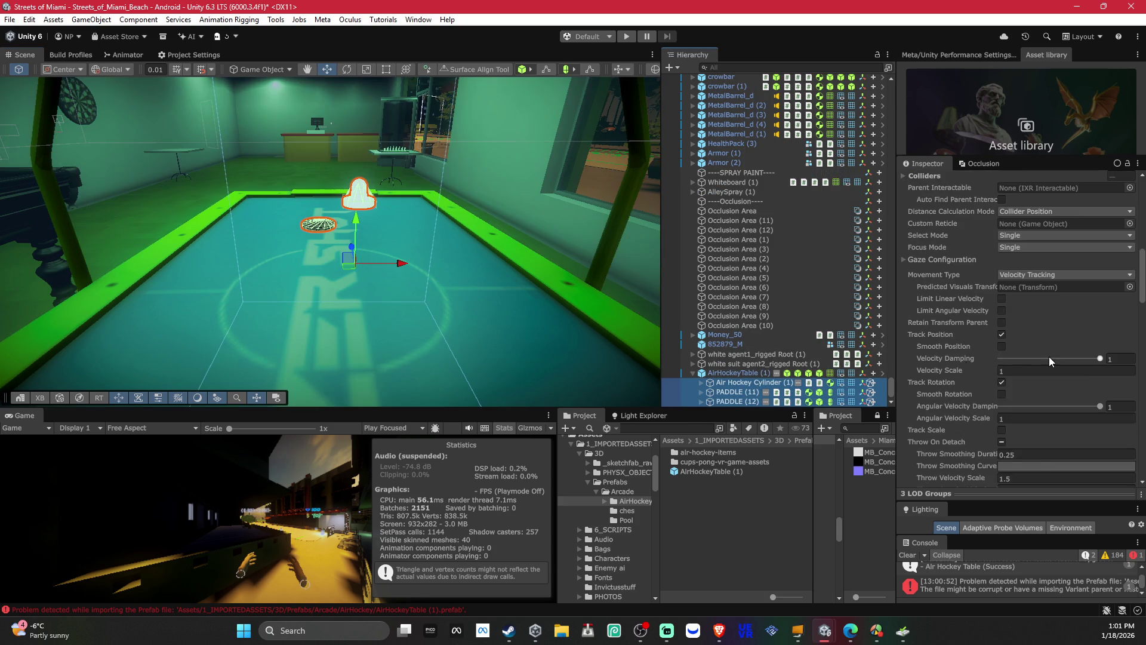
scroll(1049, 356, "down", 5)
right_click(958, 281)
left_click(1009, 322)
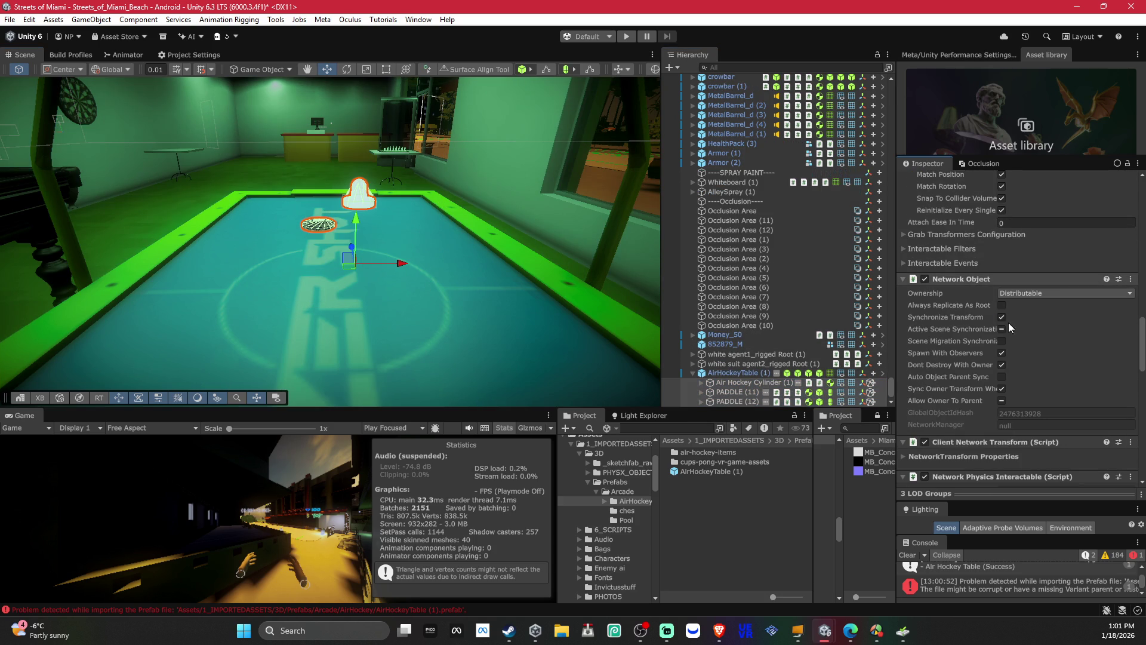
Step: Remove Network Physics Interactable from the selection; Client Network Transform refuses removal
right_click(965, 282)
left_click(991, 321)
left_click(647, 332)
left_click(987, 312)
left_click(973, 327)
right_click(959, 316)
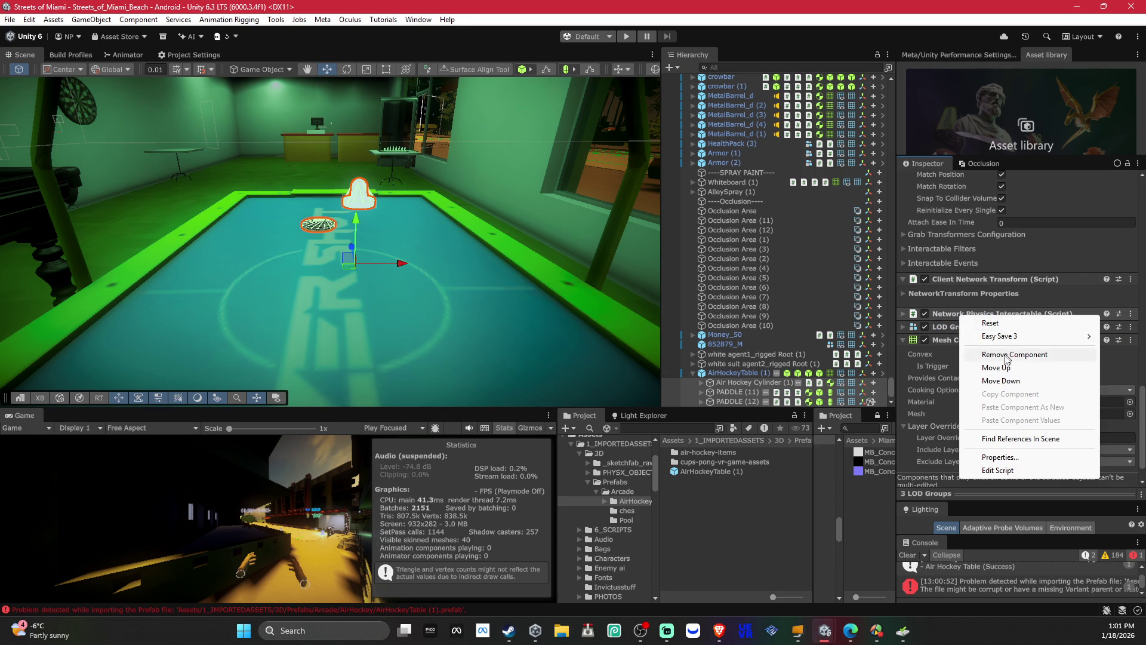
left_click(979, 353)
right_click(975, 401)
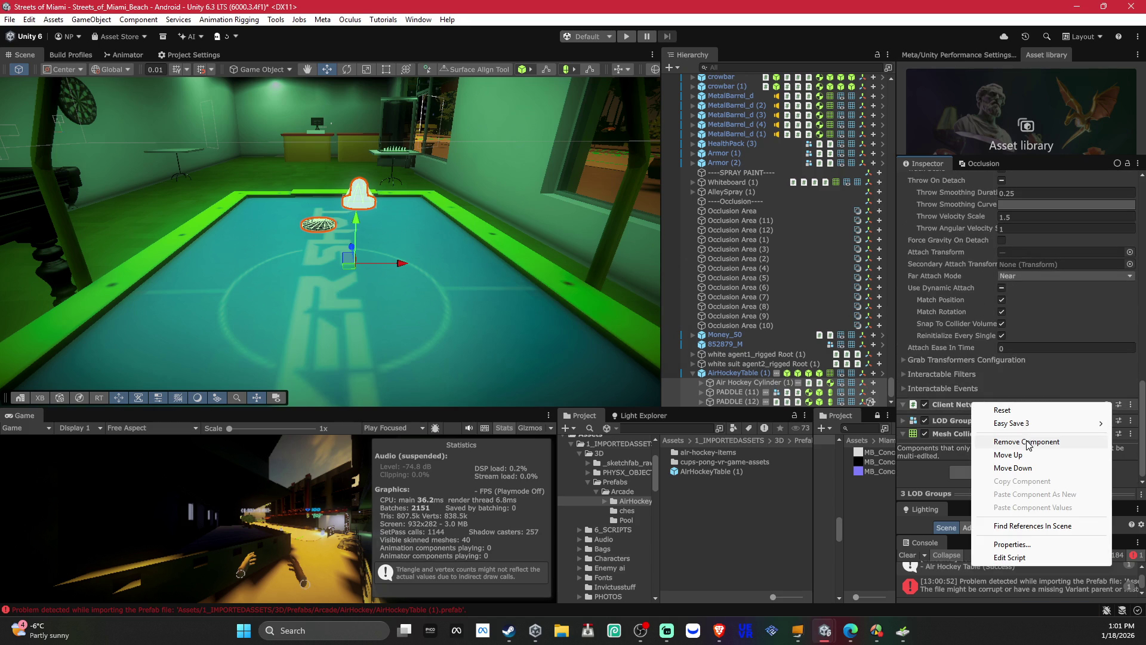
left_click(1023, 439)
left_click(651, 331)
scroll(1054, 345, "up", 15)
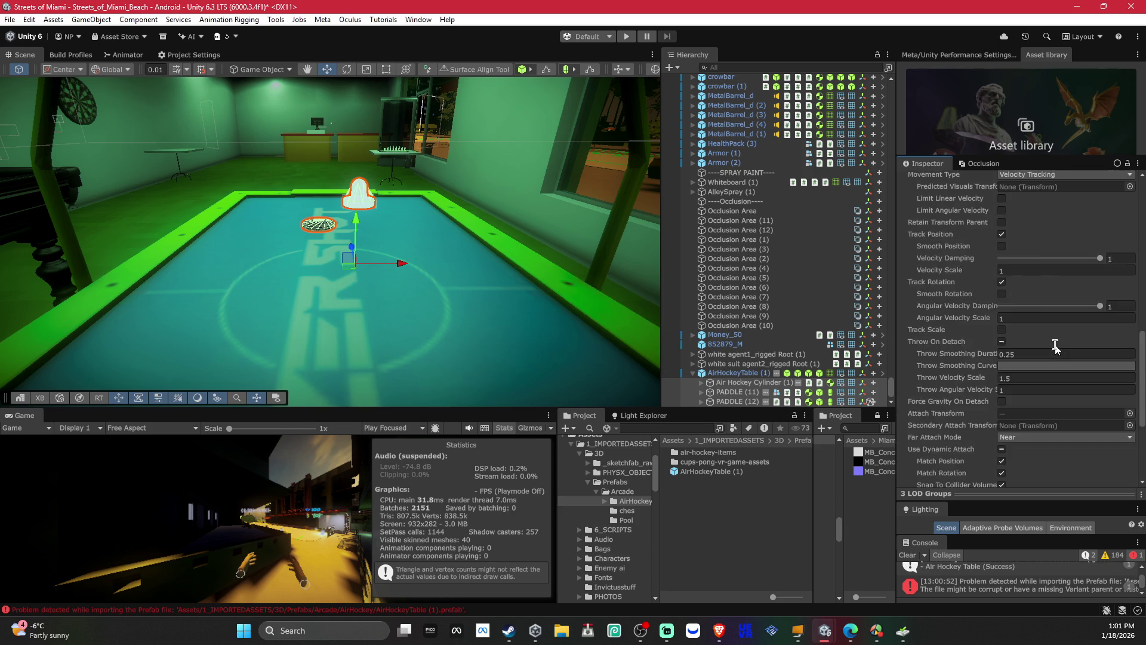
Step: Remove XR Grab Interactable from the puck and paddles; Client Network Transform still blocks removal
right_click(968, 416)
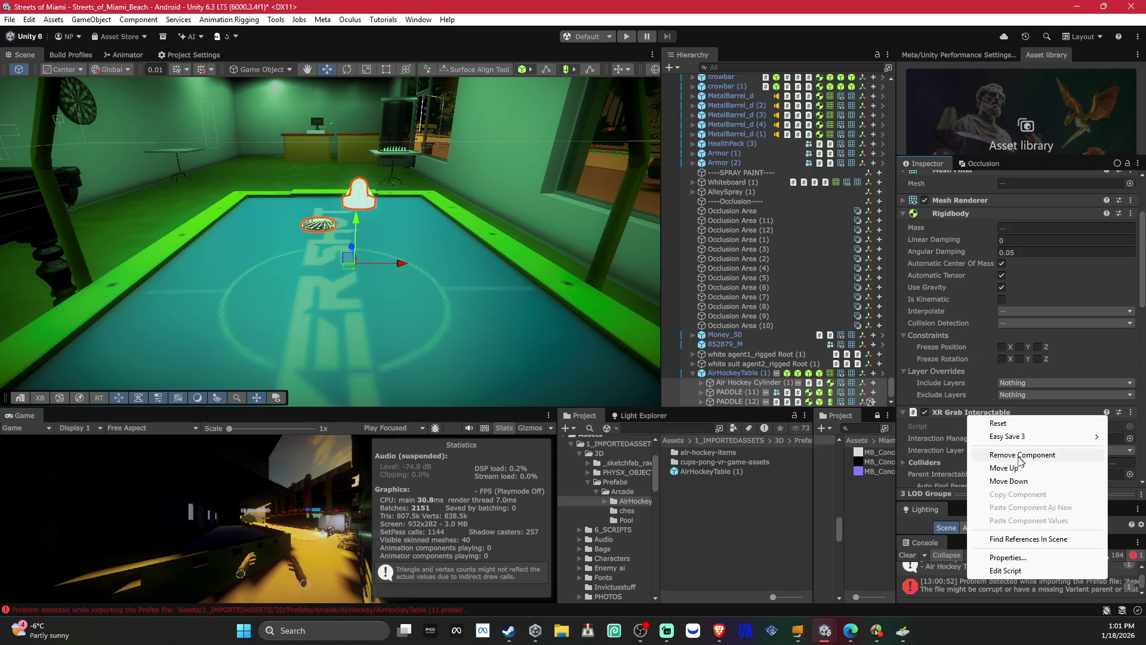
left_click(1023, 452)
right_click(969, 410)
left_click(1013, 448)
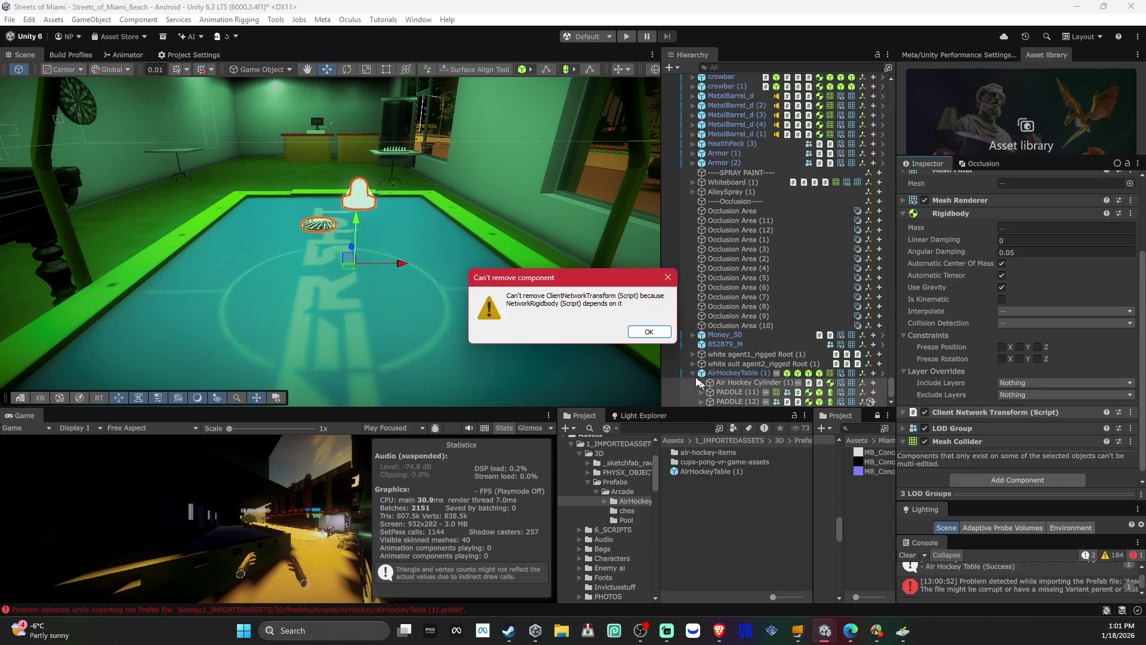
left_click(649, 332)
scroll(1015, 328, "up", 4)
left_click(967, 313)
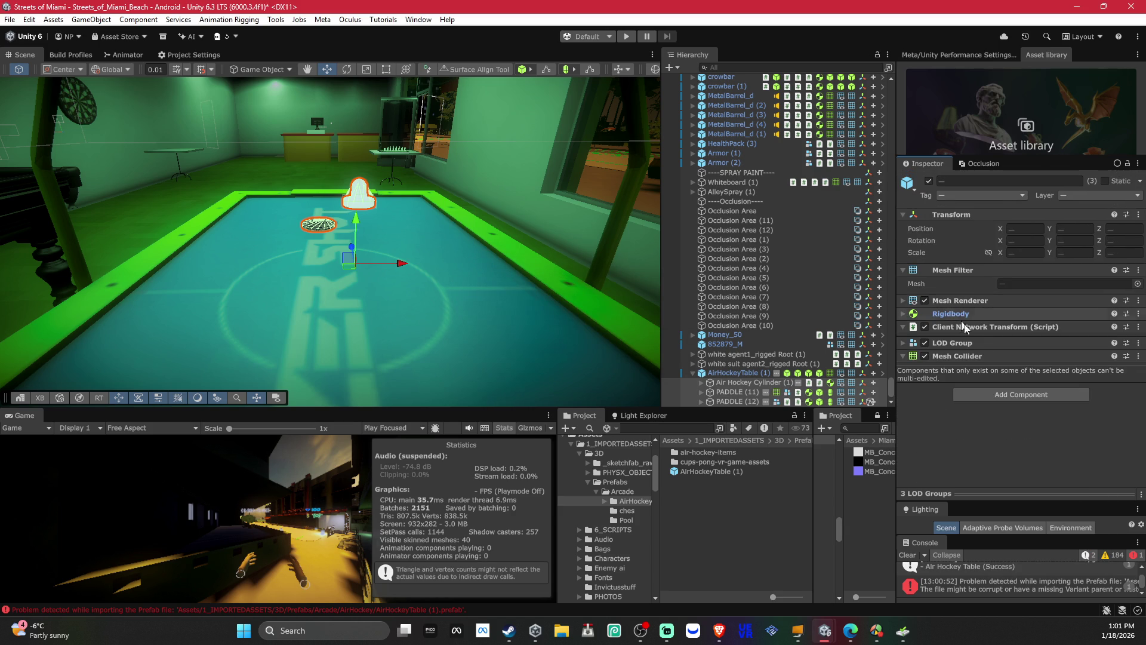
left_click(746, 383)
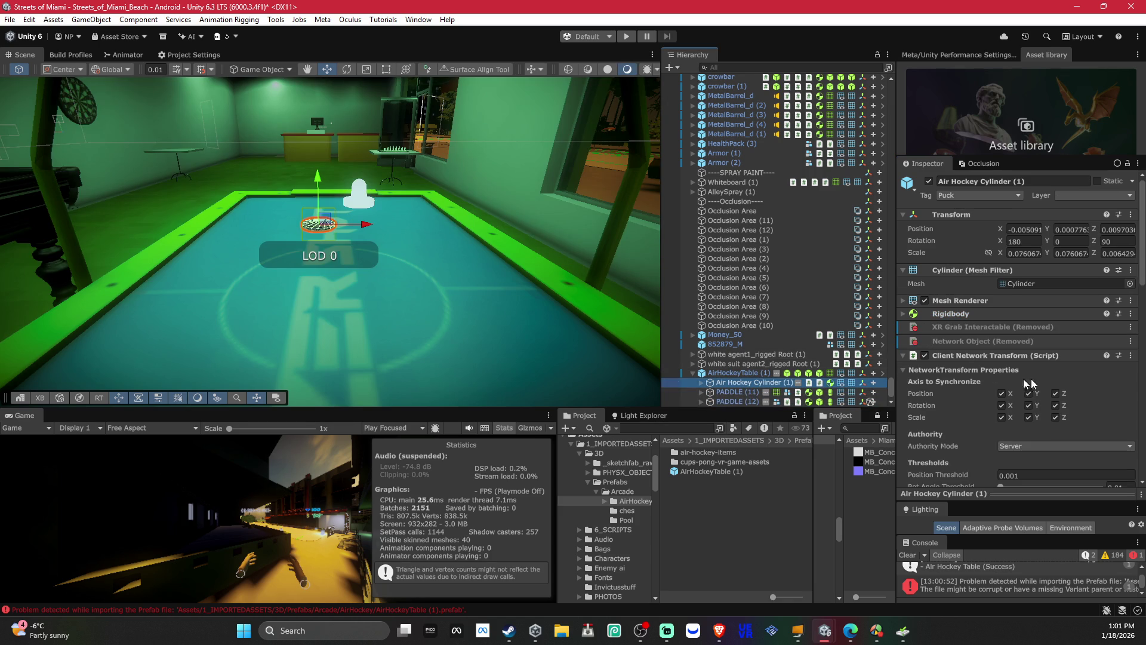
left_click(742, 400, "shift")
right_click(978, 326)
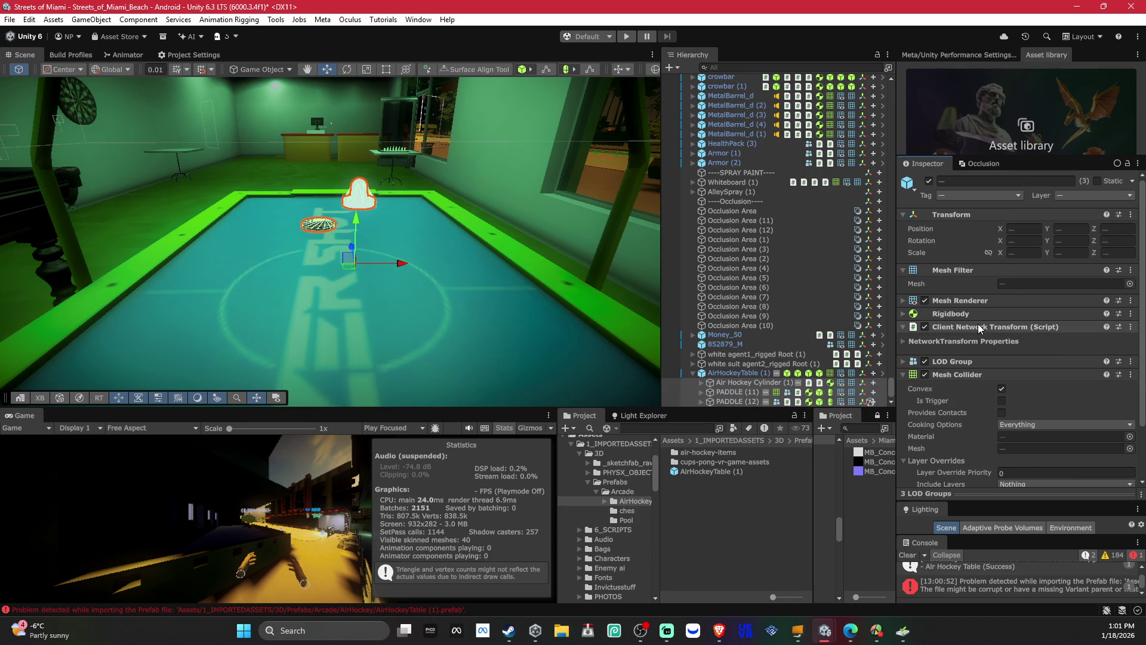
left_click(1017, 364)
left_click(649, 332)
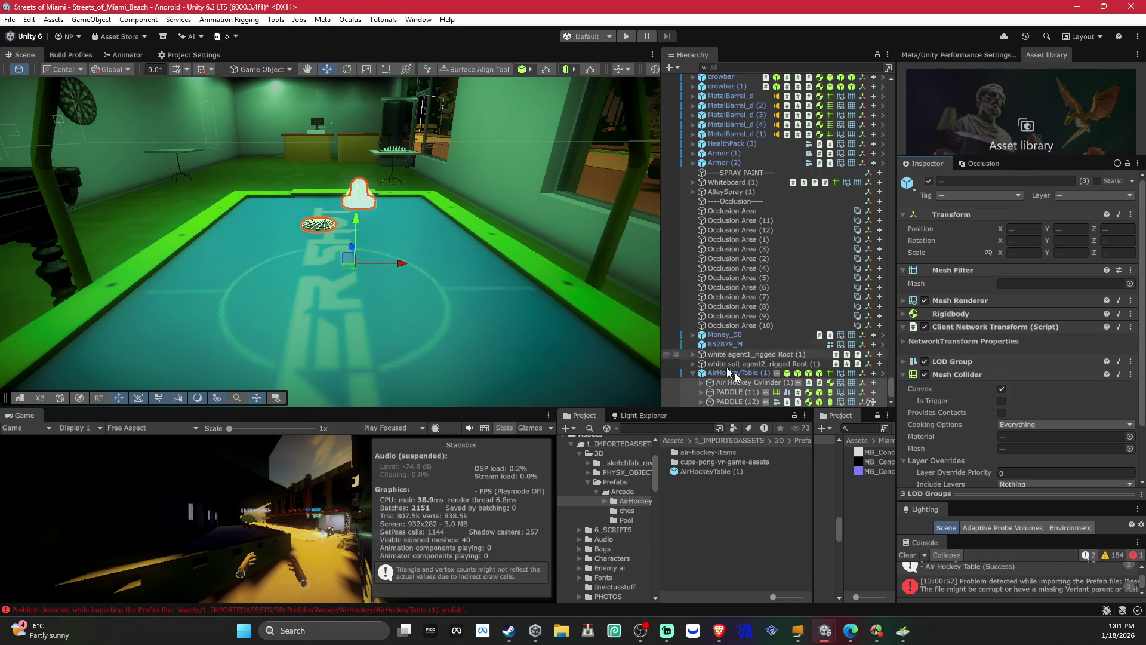
Step: Remove Client Network Transform from PADDLE (12) and PADDLE (11) individually
left_click(740, 401)
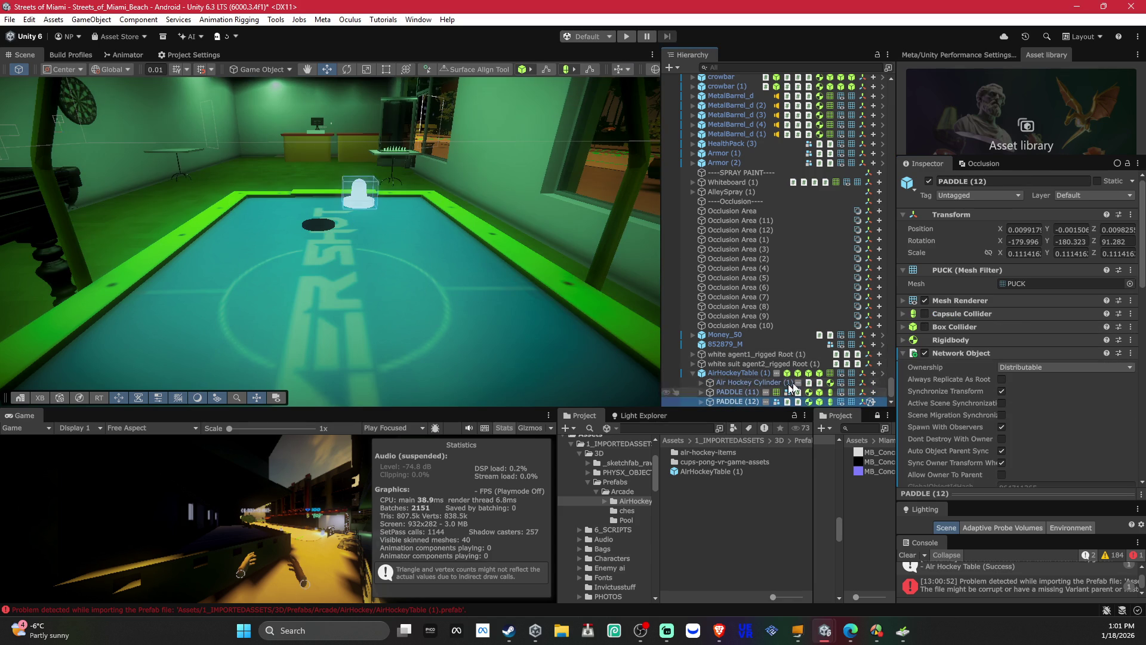
right_click(957, 355)
left_click(952, 375)
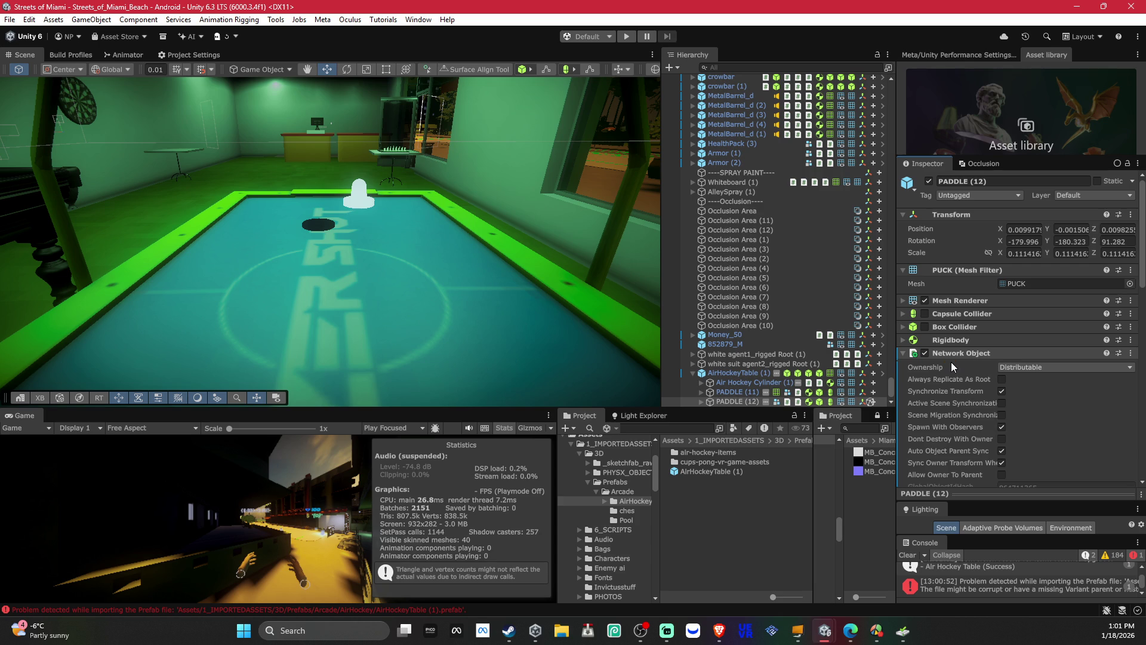
scroll(955, 386, "down", 5)
right_click(957, 383)
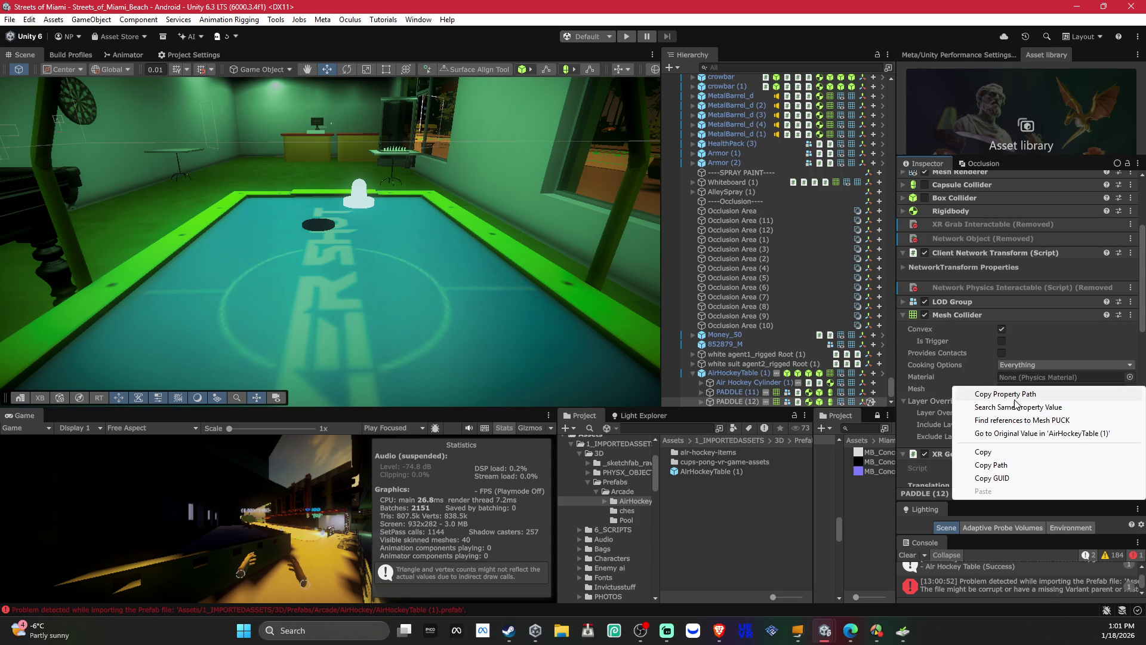
left_click(968, 249)
right_click(968, 253)
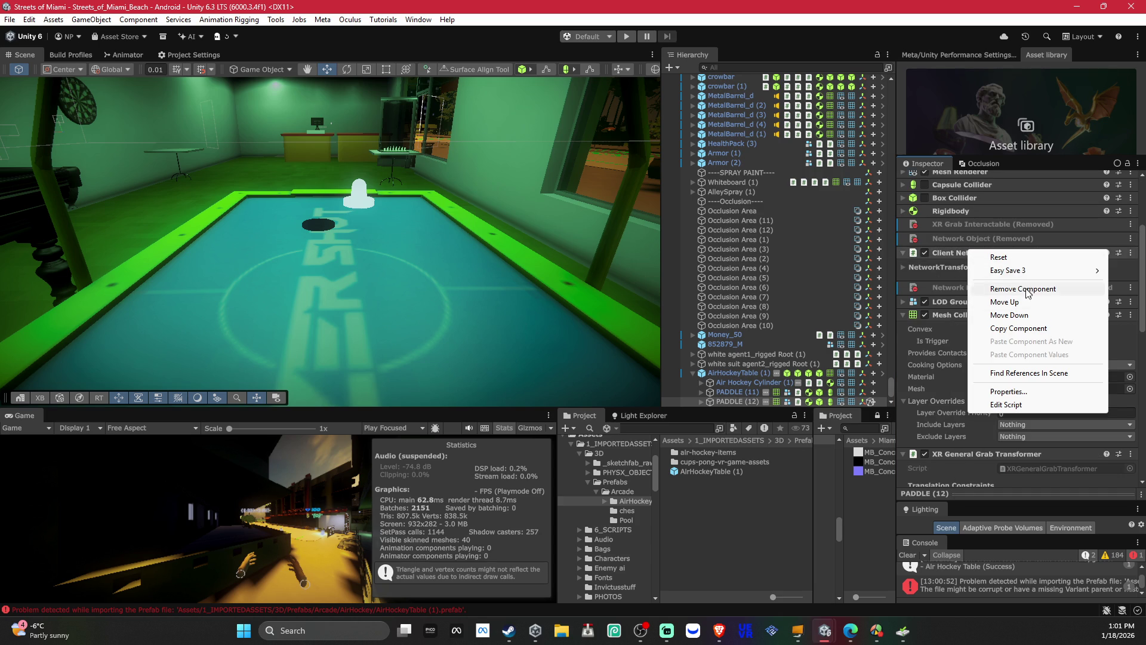
left_click(1026, 288)
left_click(733, 392)
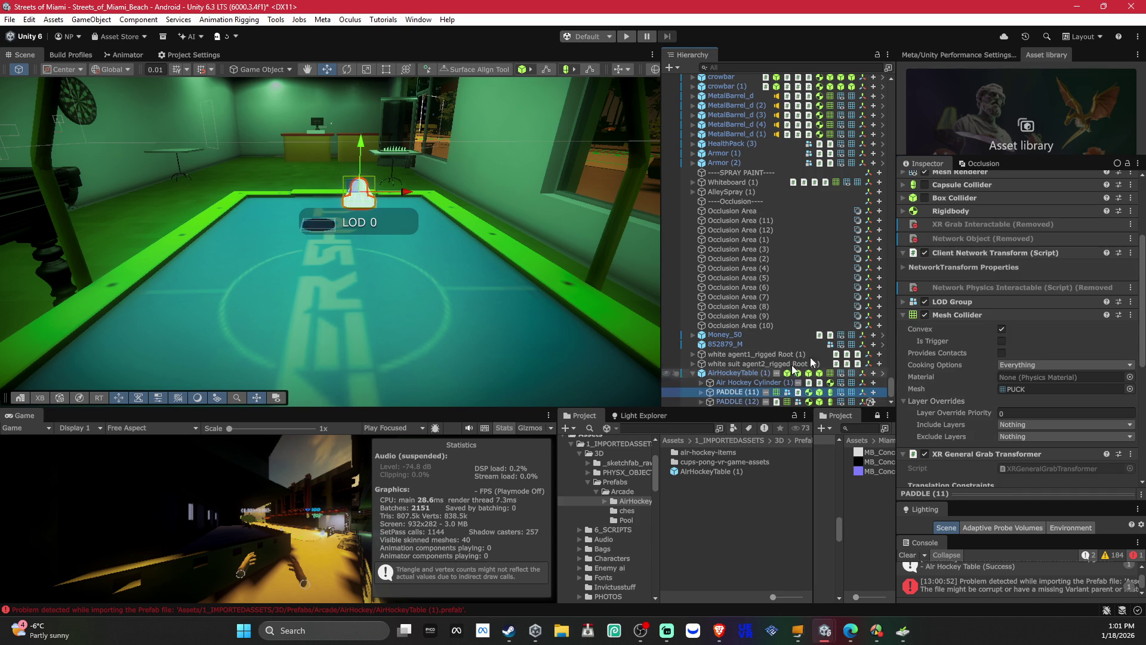
right_click(983, 253)
left_click(1023, 293)
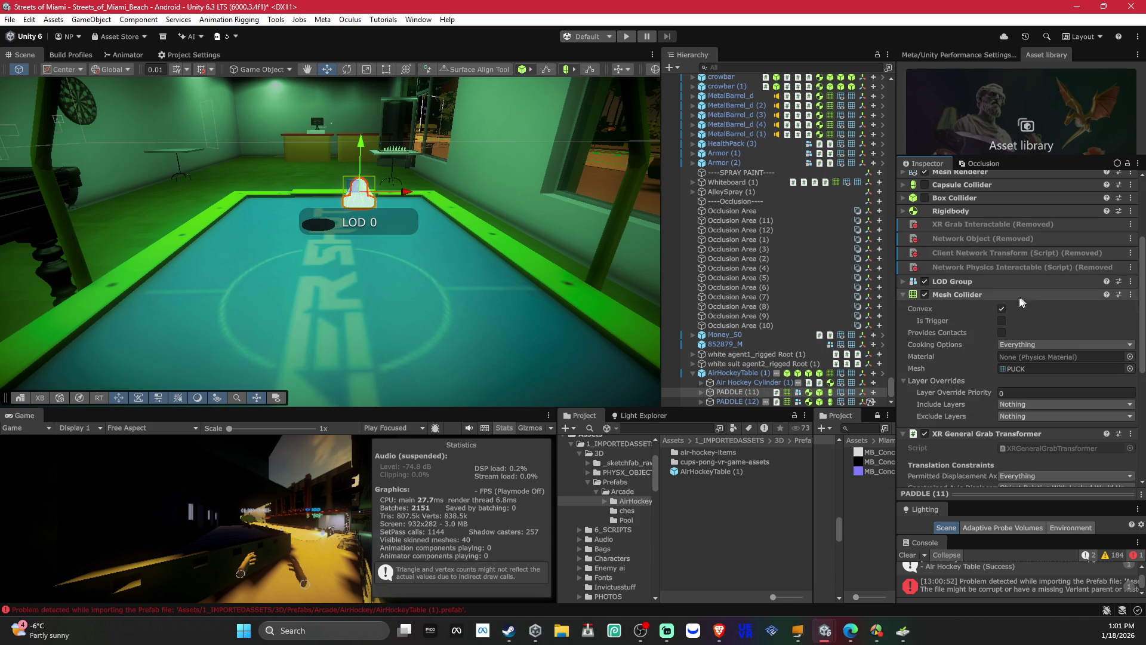
Step: Remove Network Physics Interactable and then Client Network Transform from the Air Hockey Cylinder puck
left_click(754, 386)
right_click(961, 227)
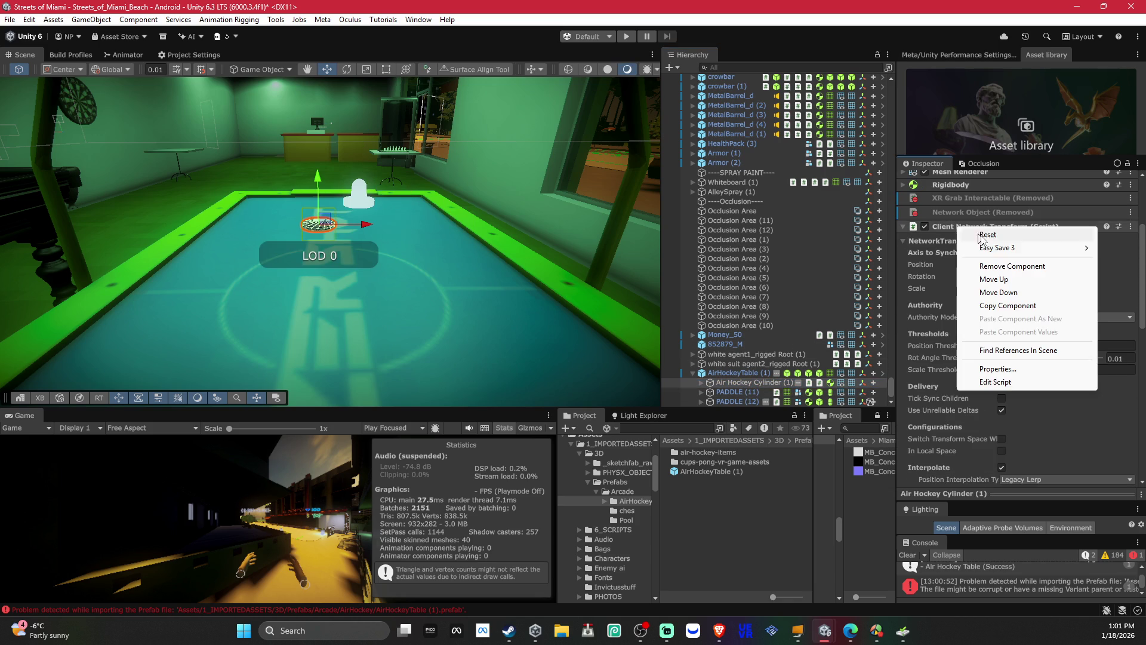
left_click(1003, 265)
left_click(657, 333)
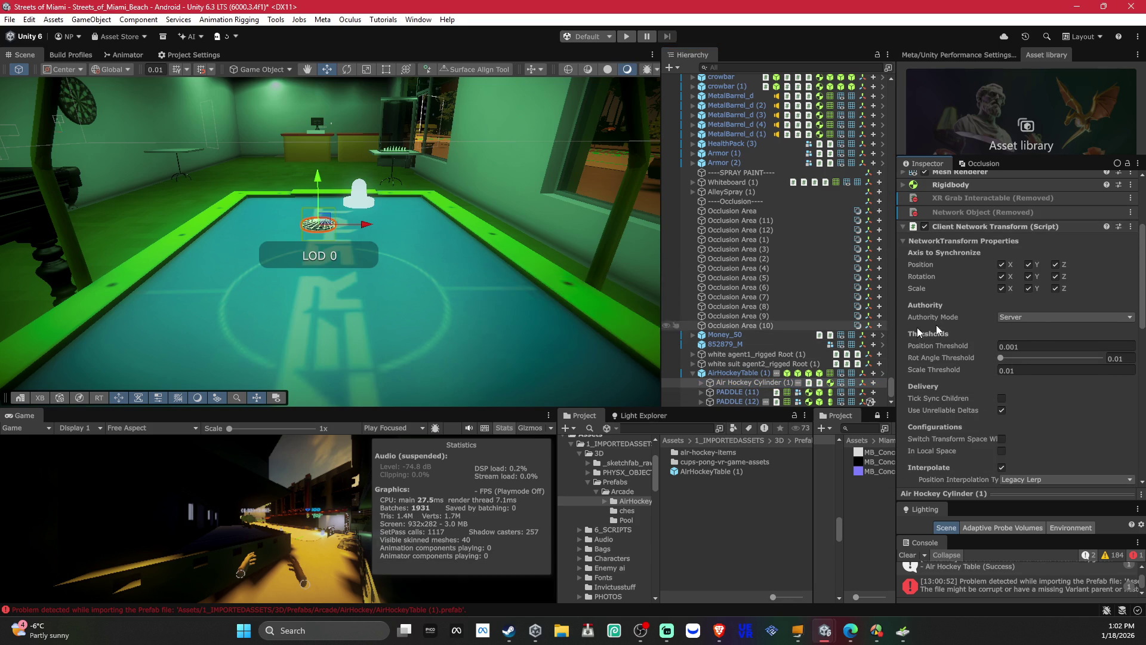
left_click(946, 226)
right_click(959, 248)
left_click(977, 278)
right_click(954, 226)
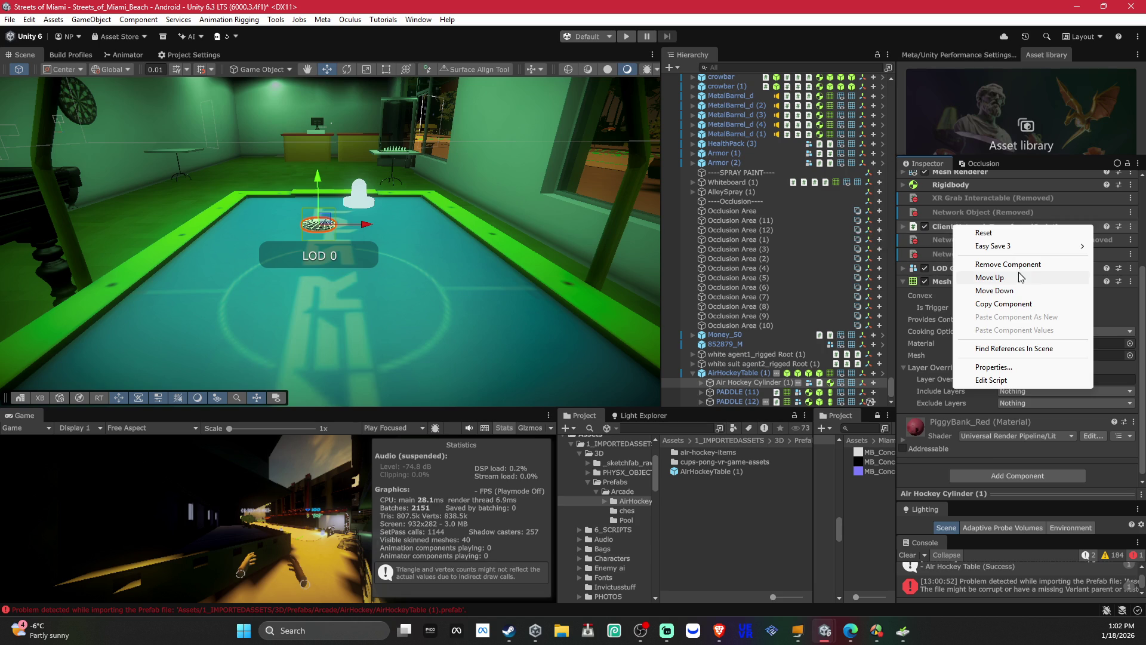
left_click(1014, 266)
Step: Try to unpack the AirHockeyTable (1) prefab from its context menu
left_click(741, 372)
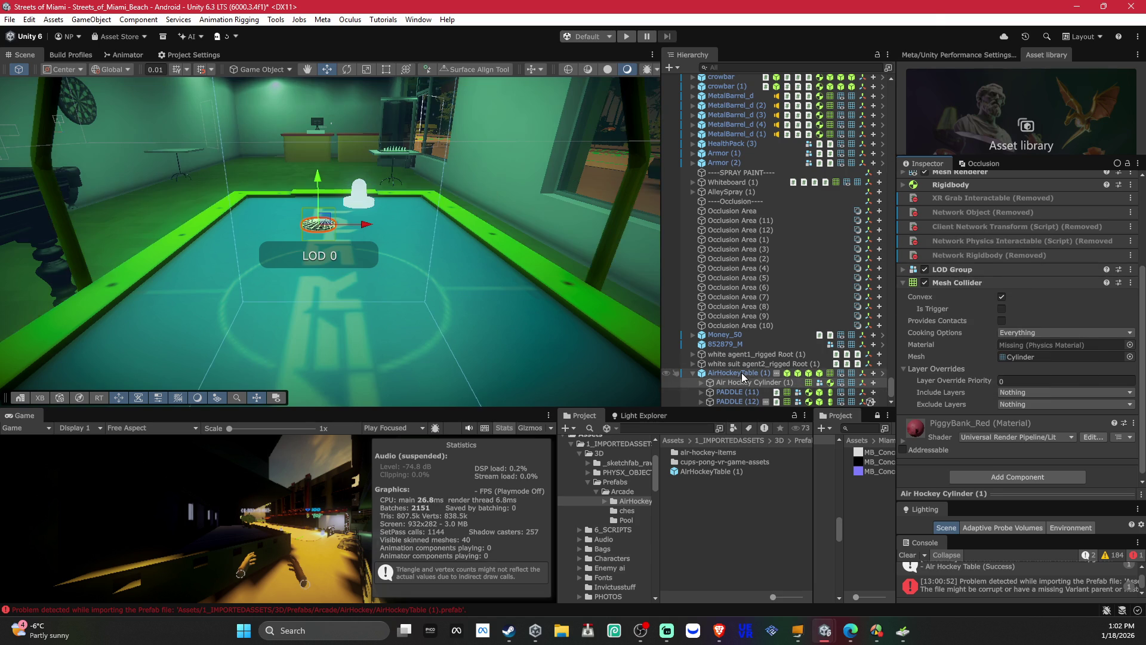
right_click(741, 373)
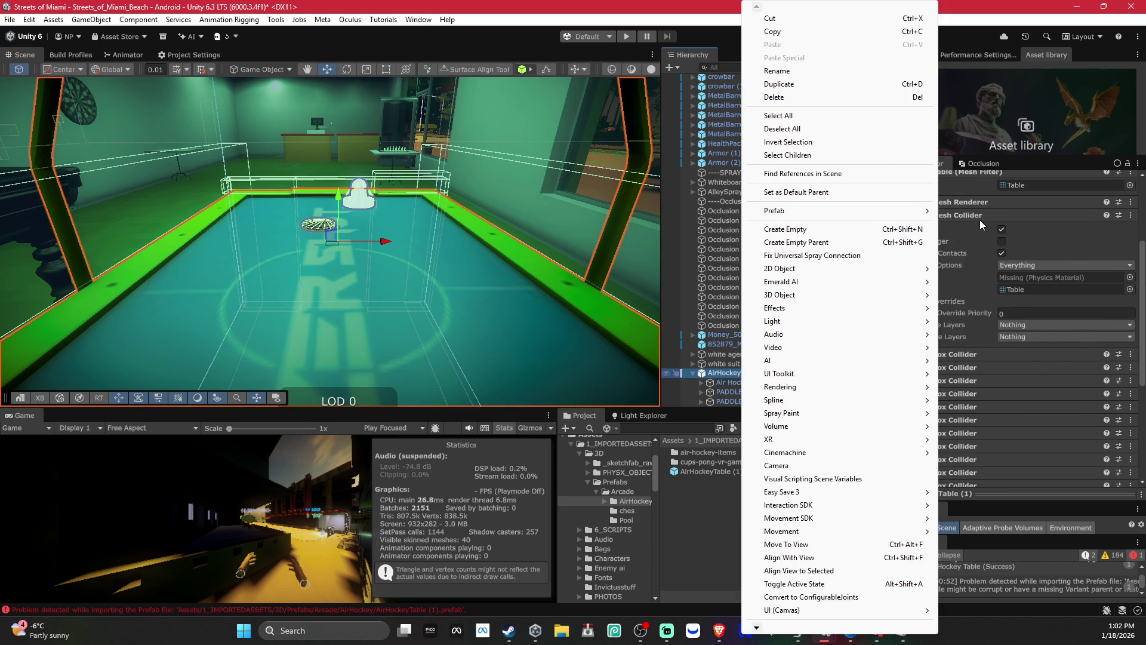
mouse_move(895, 210)
left_click(978, 303)
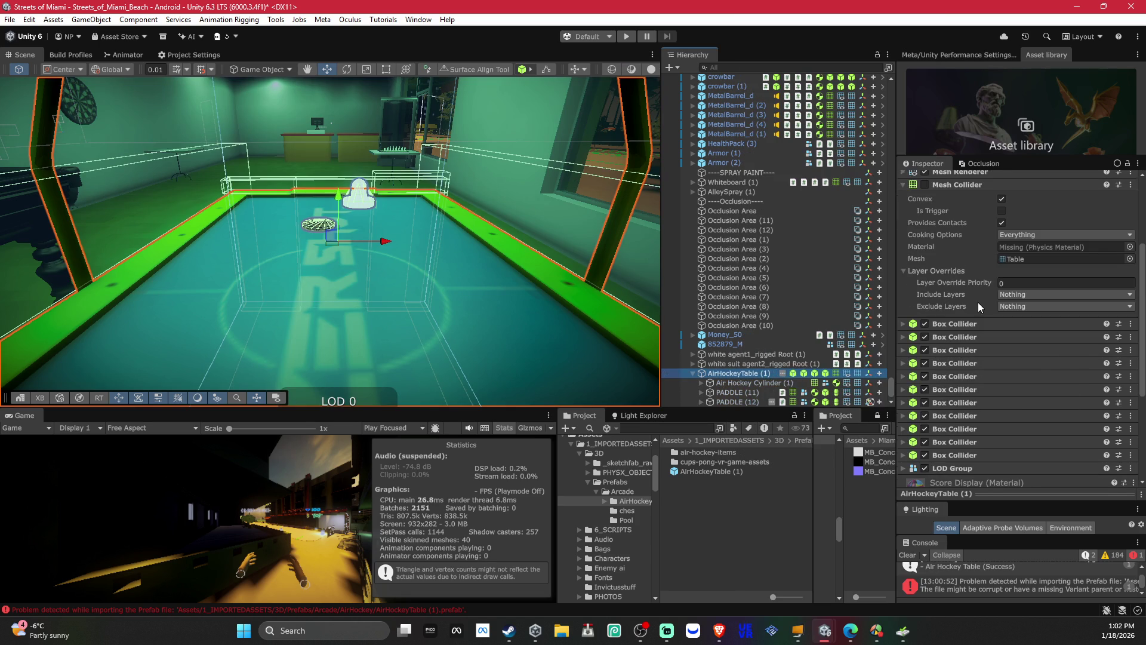
Step: Remove XR General Grab Transformer from both paddles and Network Object from PADDLE (12)
double_click(747, 394)
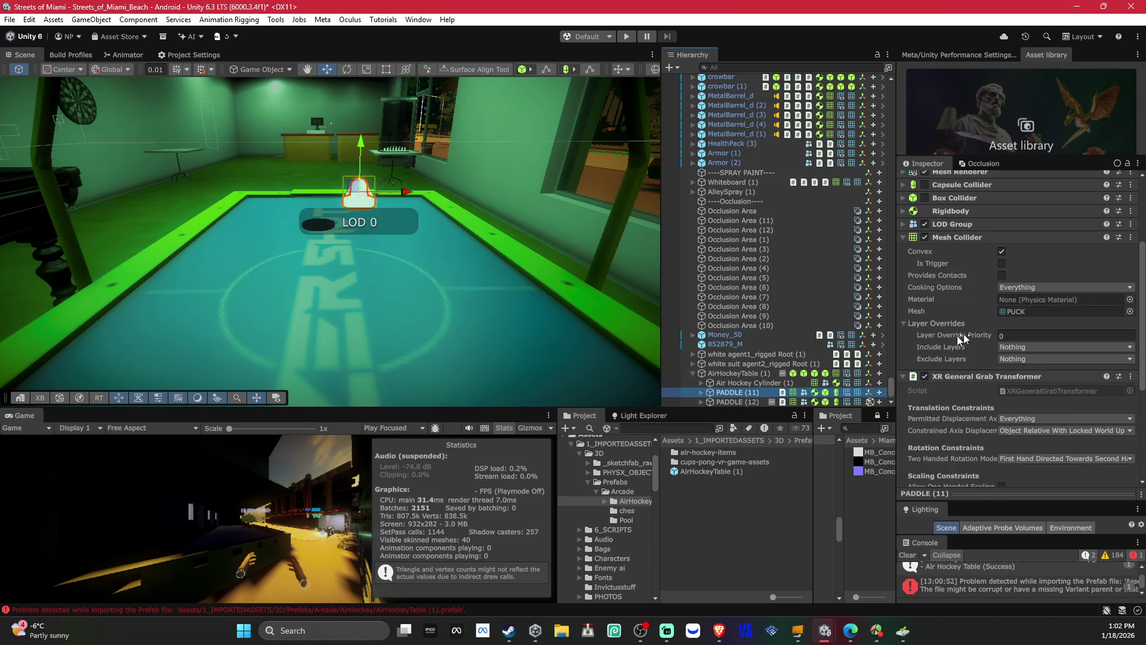
left_click(734, 400, "ctrl")
right_click(944, 342)
left_click(999, 381)
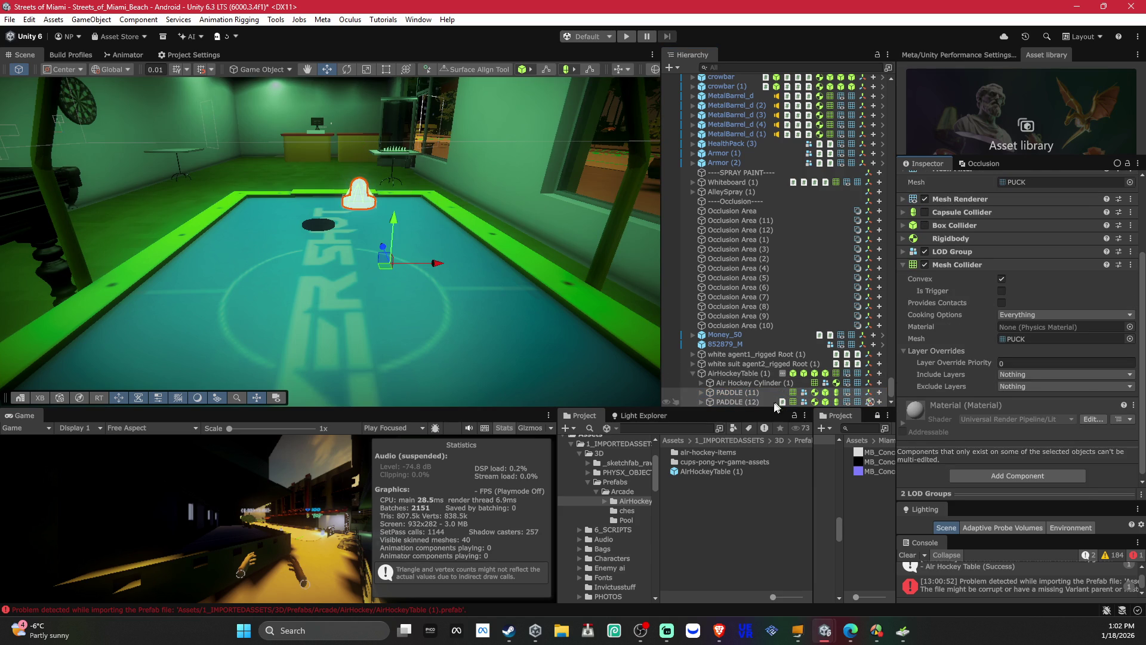
left_click(758, 401)
right_click(956, 255)
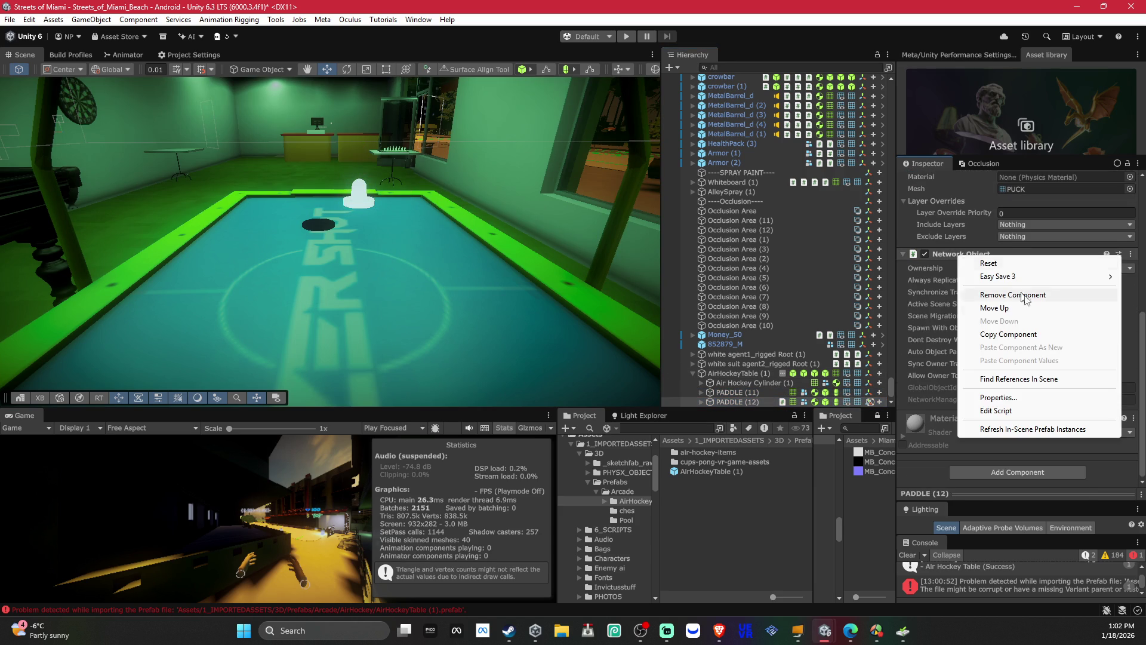
left_click(1013, 294)
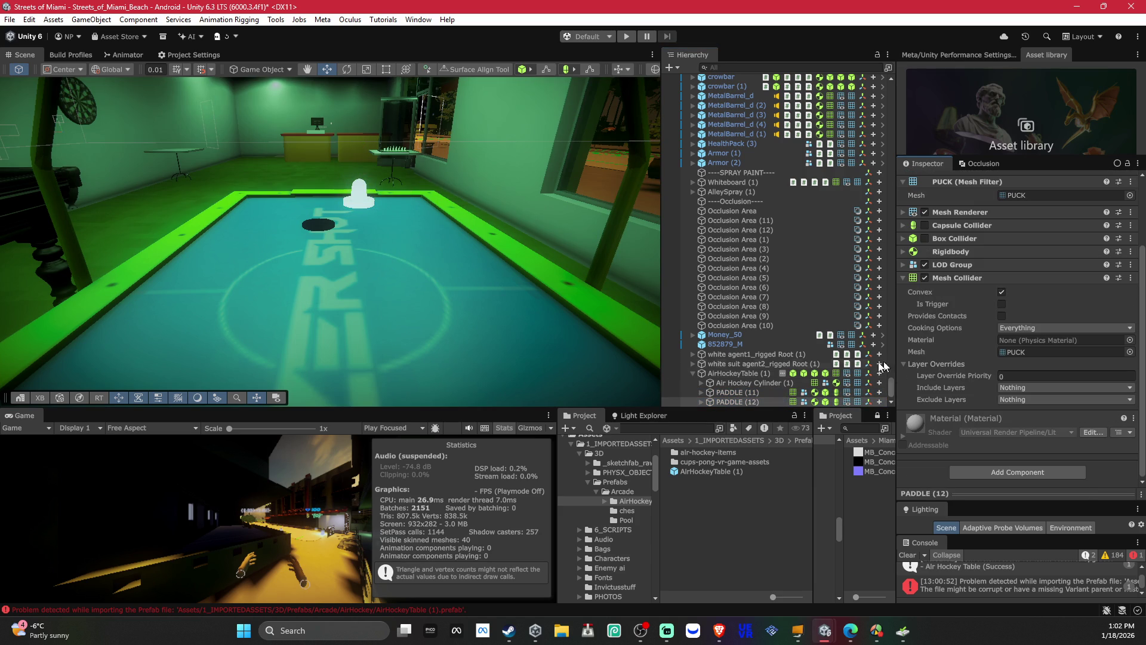
Step: Review the table, then the puck and paddles together, and expand the puck's children
left_click(743, 373)
scroll(967, 339, "down", 5)
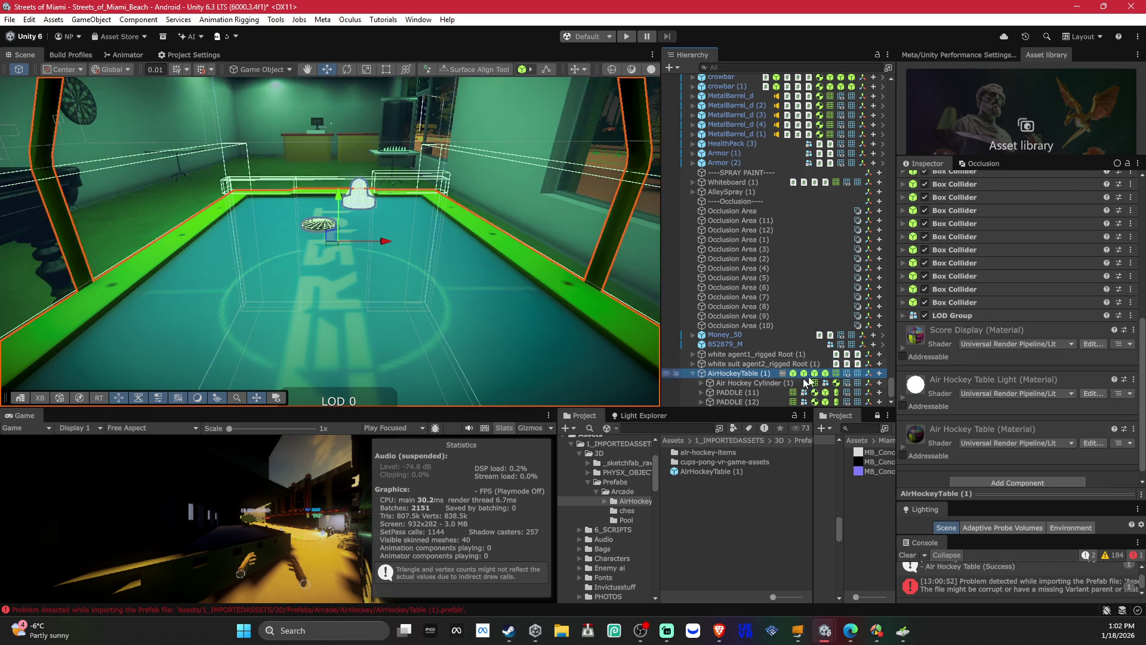
left_click(757, 387)
left_click(746, 402, "shift")
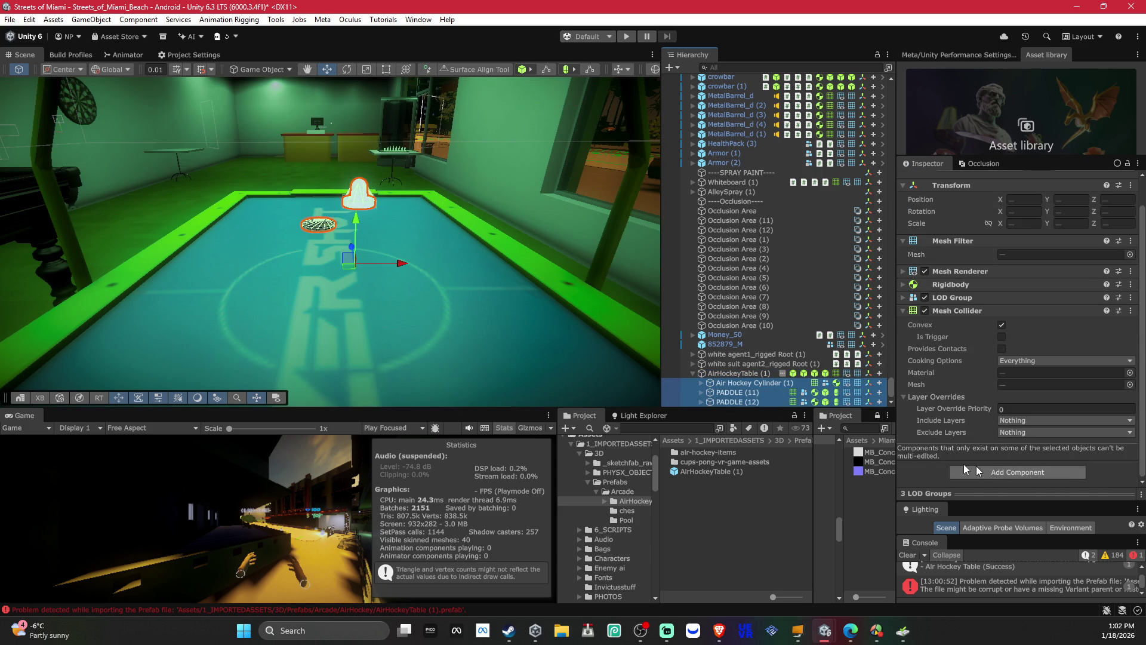
left_click(701, 383)
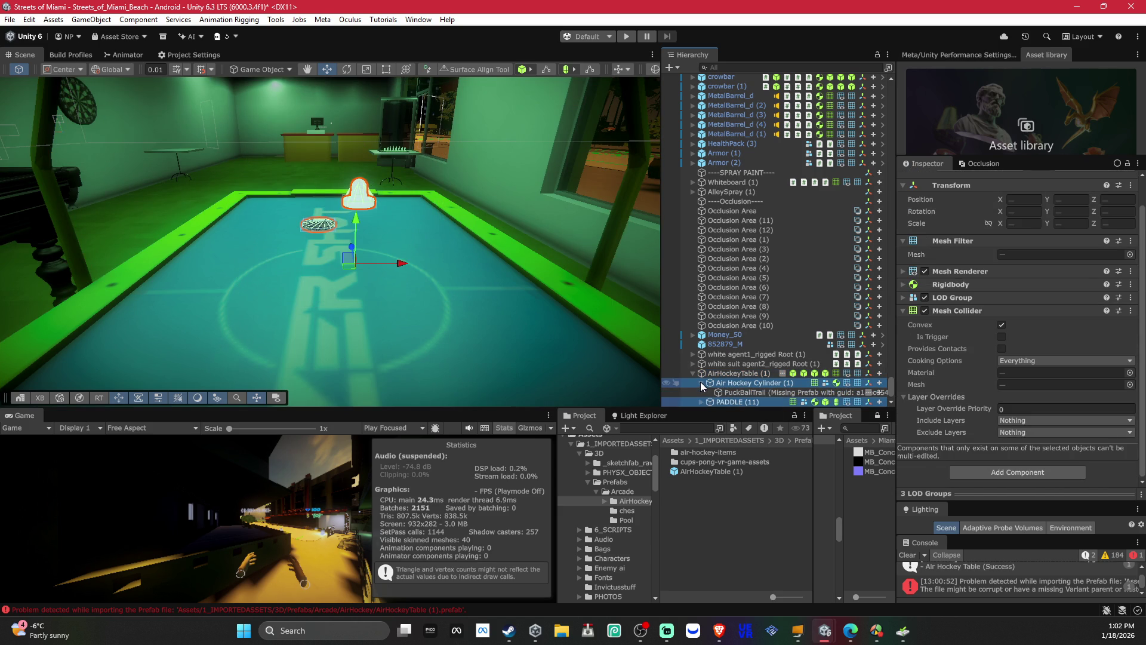
Step: Delete PuckBallTrail from Air Hockey Cylinder (1) and check its collider's missing physics material
left_click(729, 391)
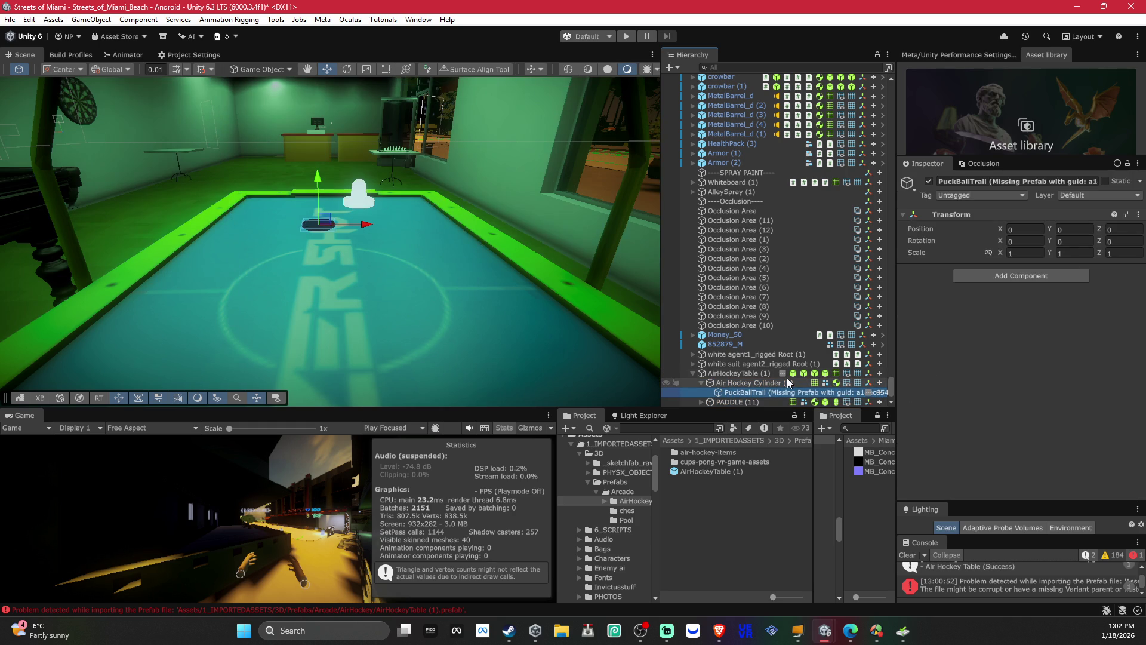
key("Delete")
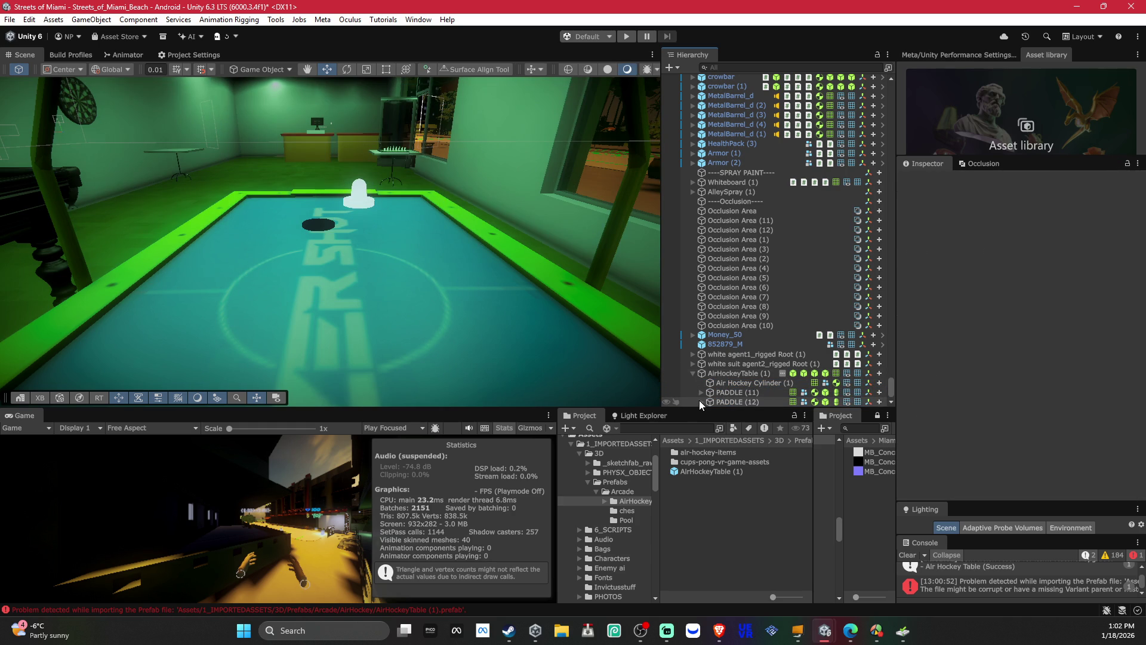
left_click(701, 384)
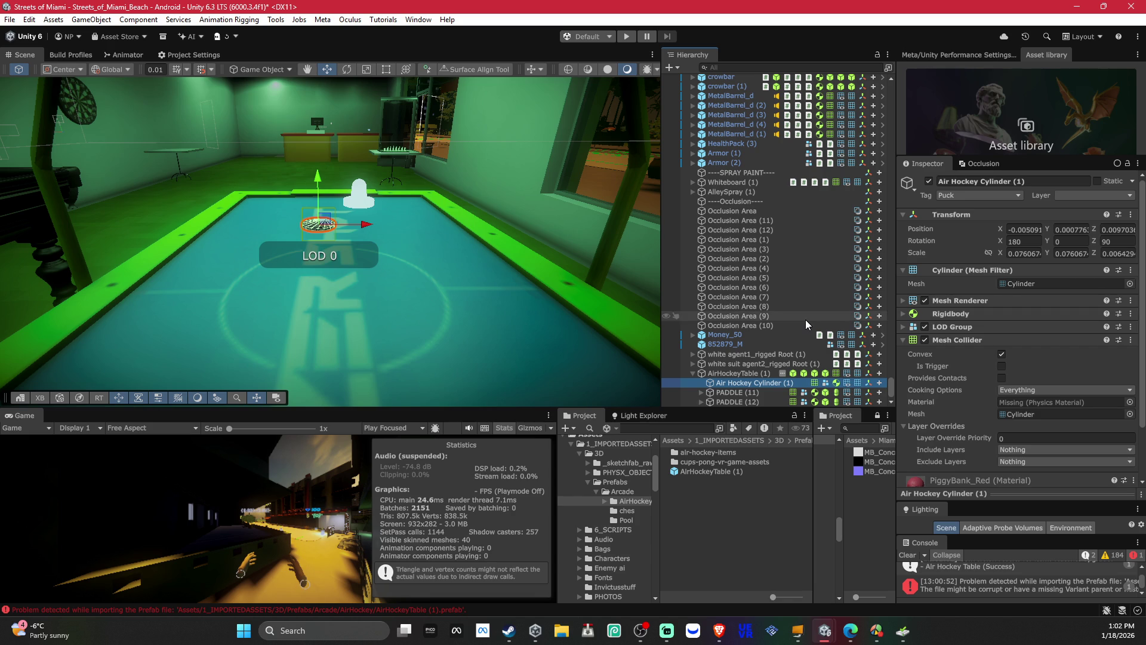
scroll(936, 327, "down", 3)
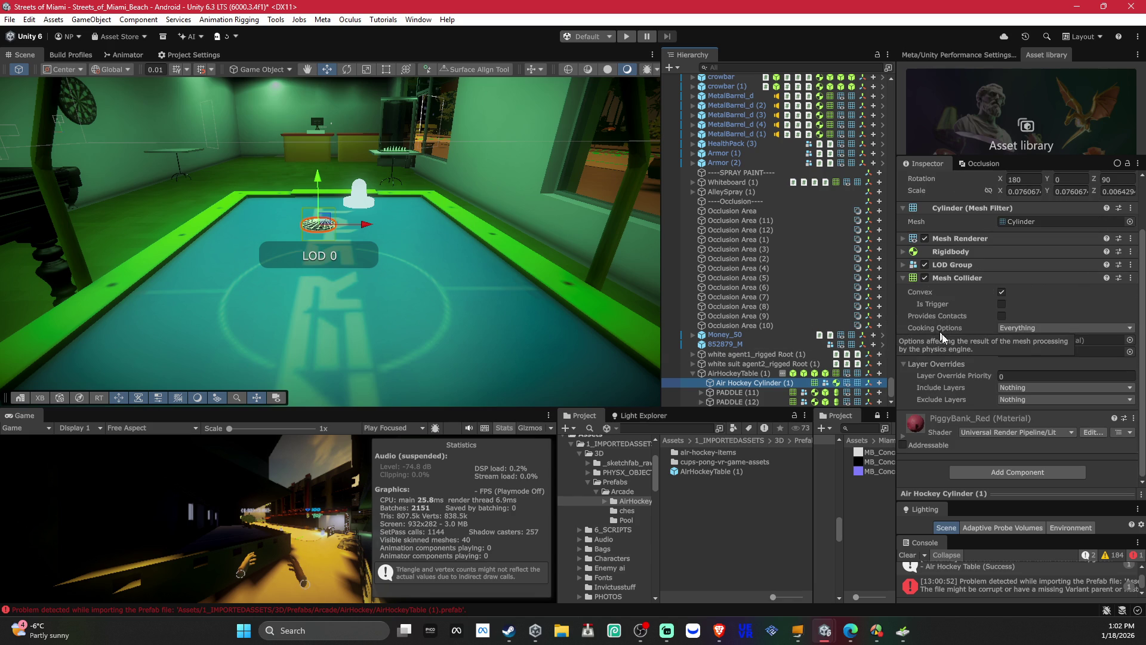
left_click(1129, 340)
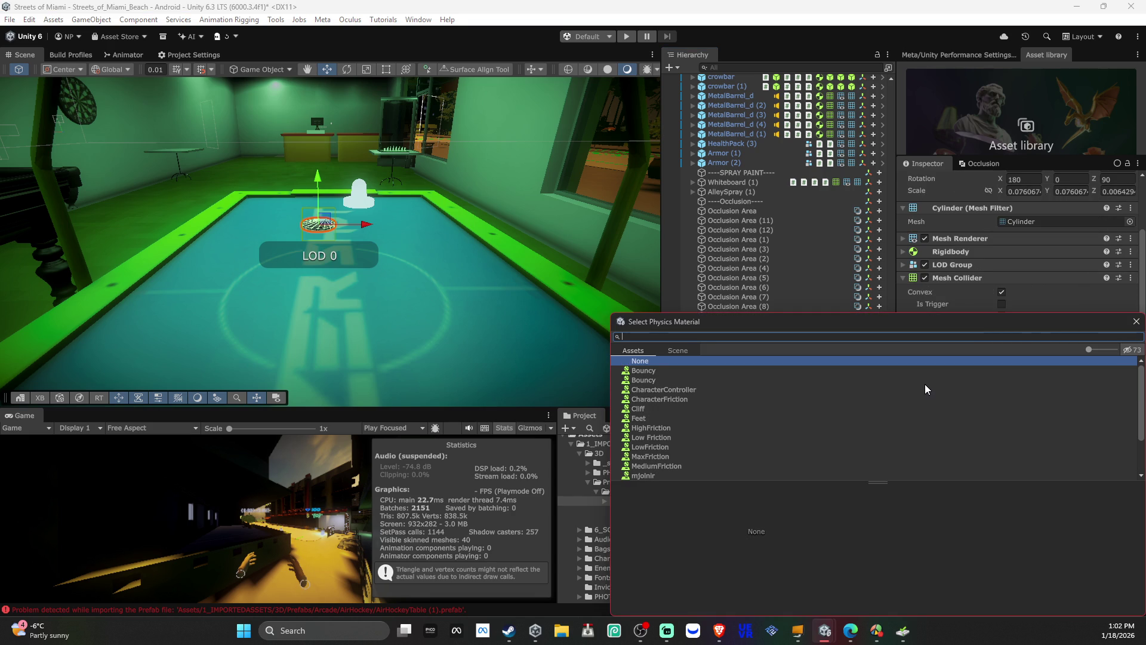
left_click(1136, 323)
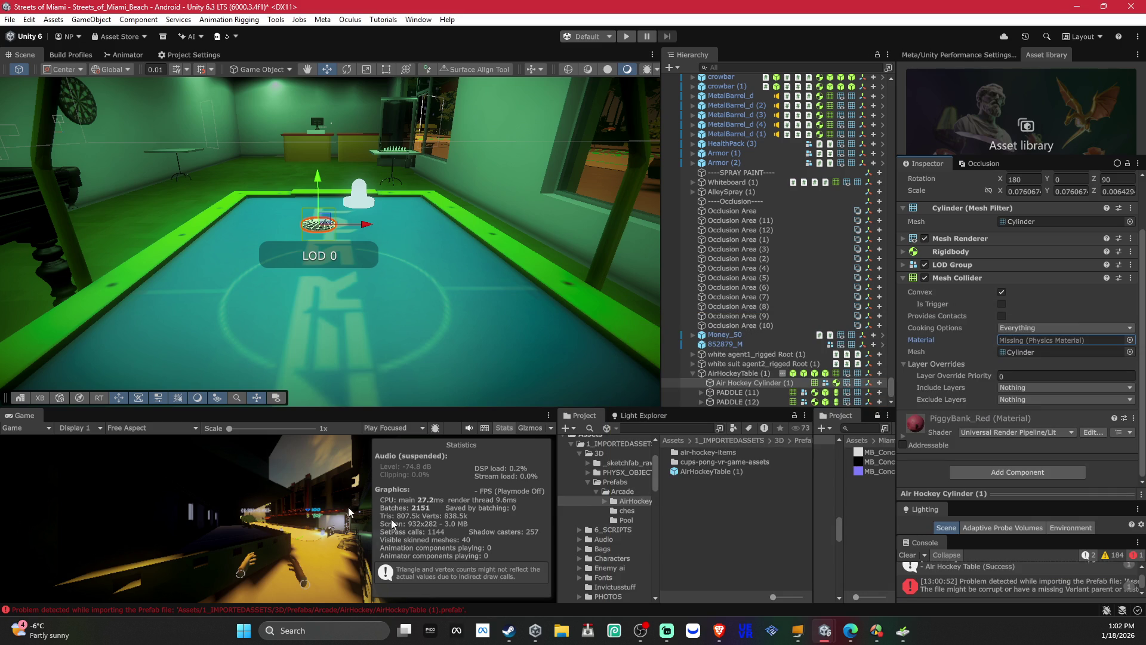
left_click(747, 626)
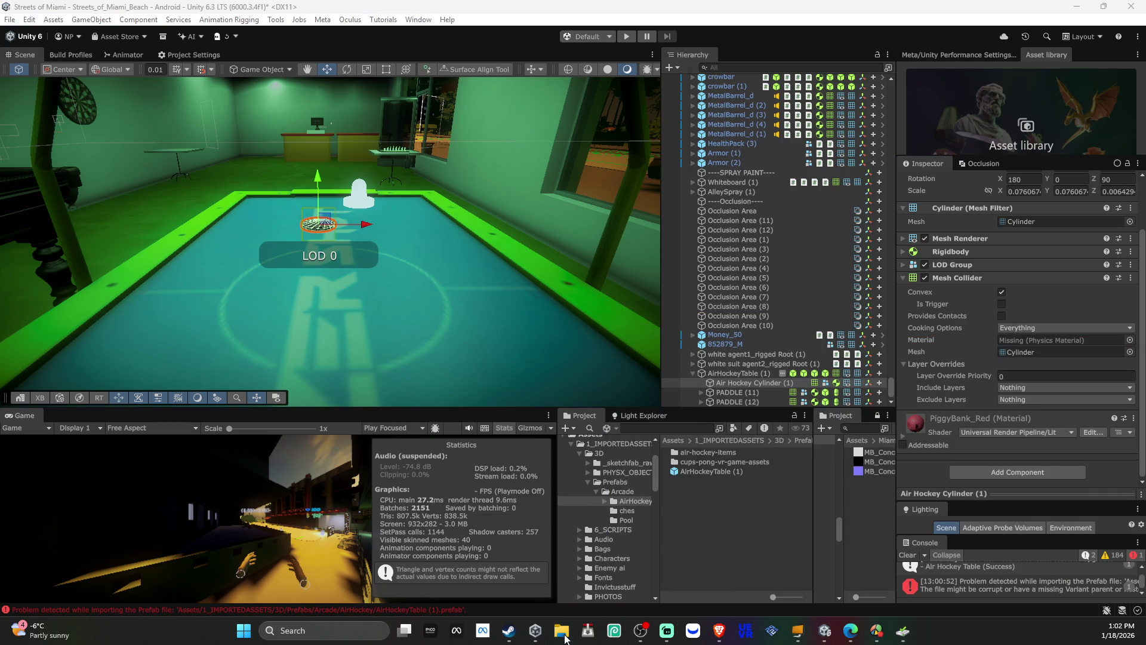
mouse_move(822, 634)
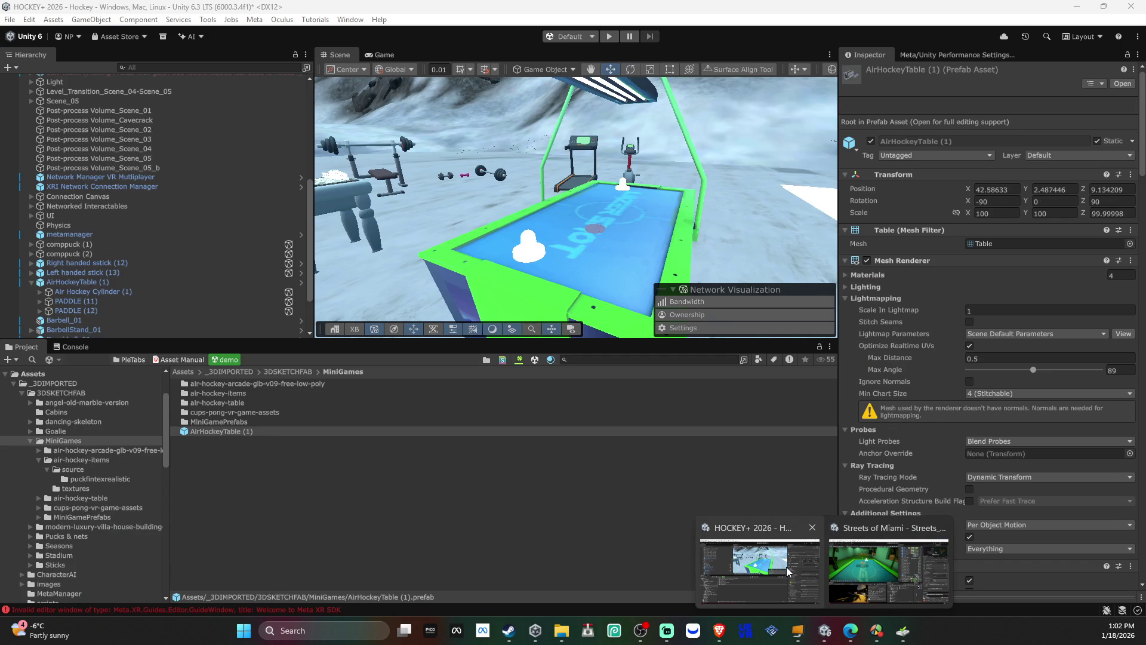
Step: In HOCKEY+ 2026, locate the table collider's ICE physics material and show it in Explorer
left_click(787, 571)
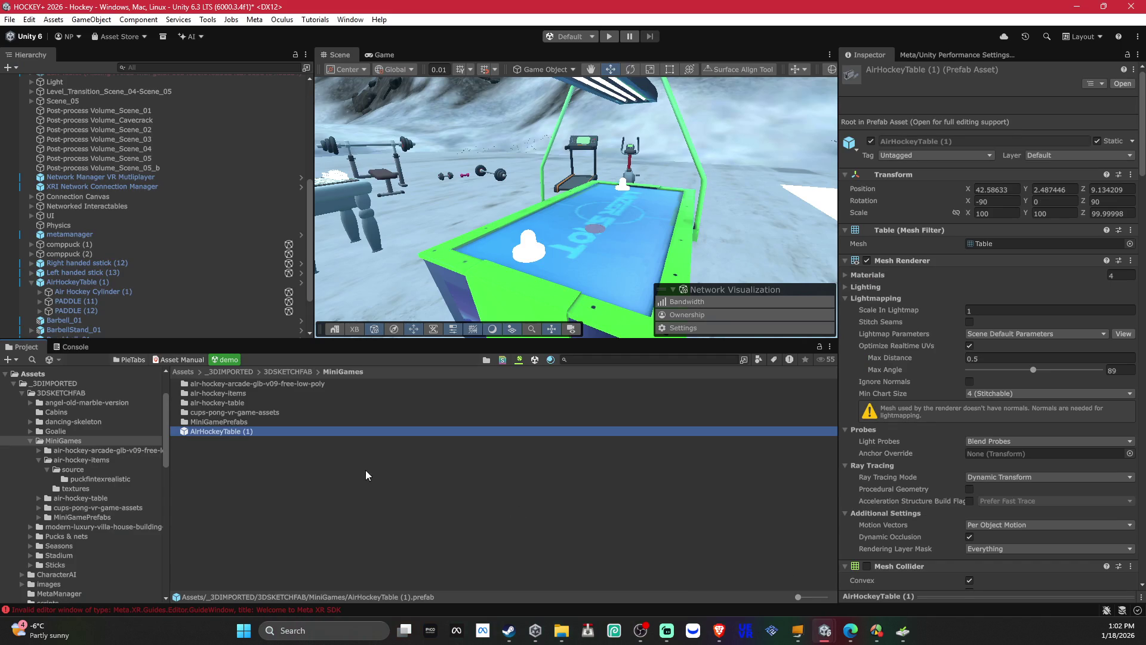
left_click(592, 229)
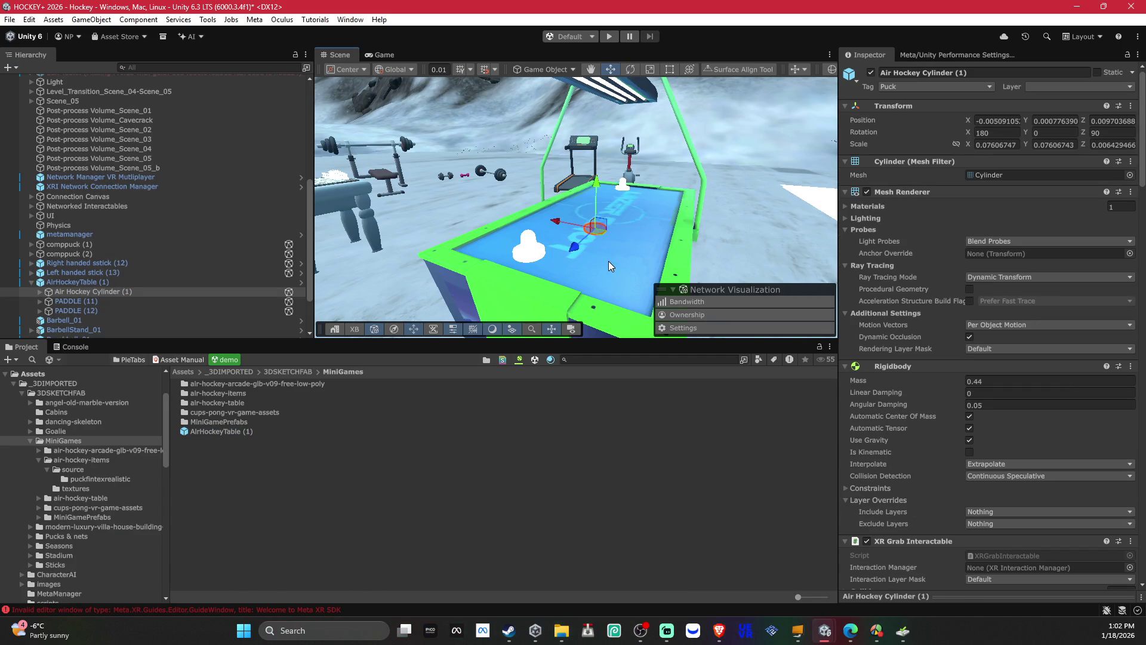
scroll(997, 430, "down", 6)
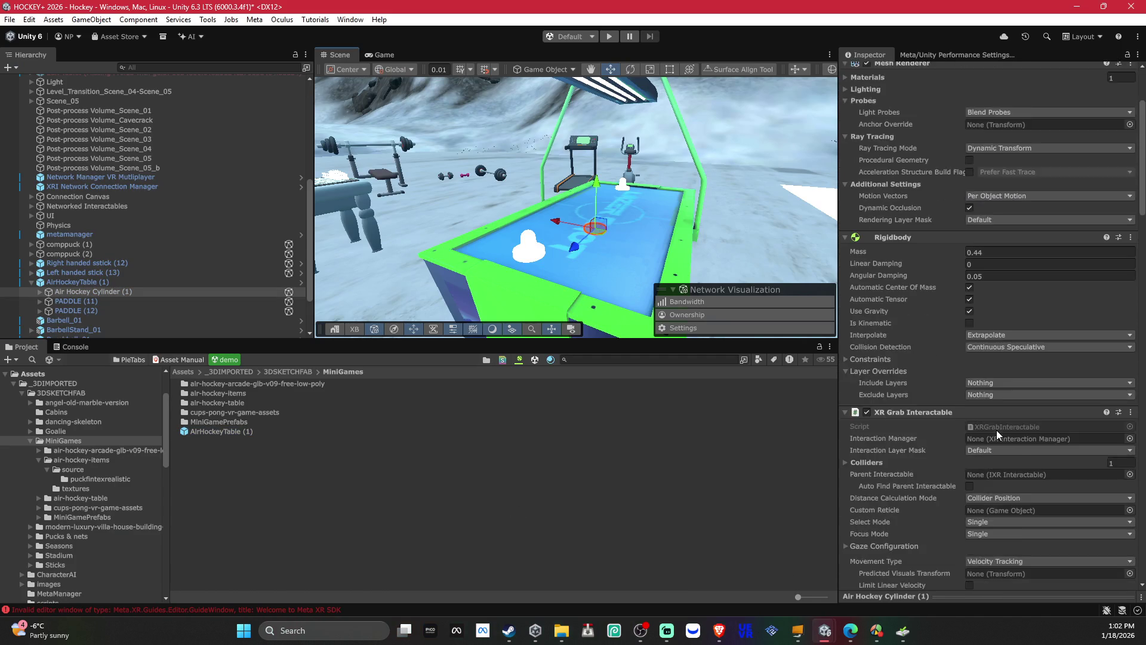
left_click(589, 261)
left_click(982, 338)
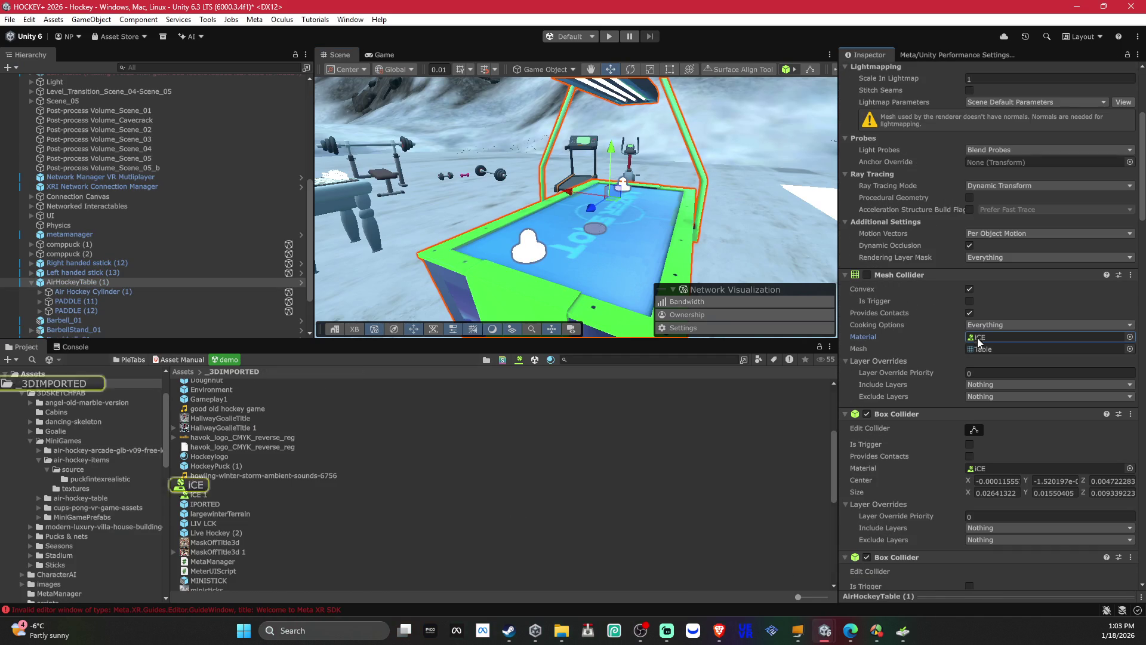
left_click(203, 485)
right_click(203, 487)
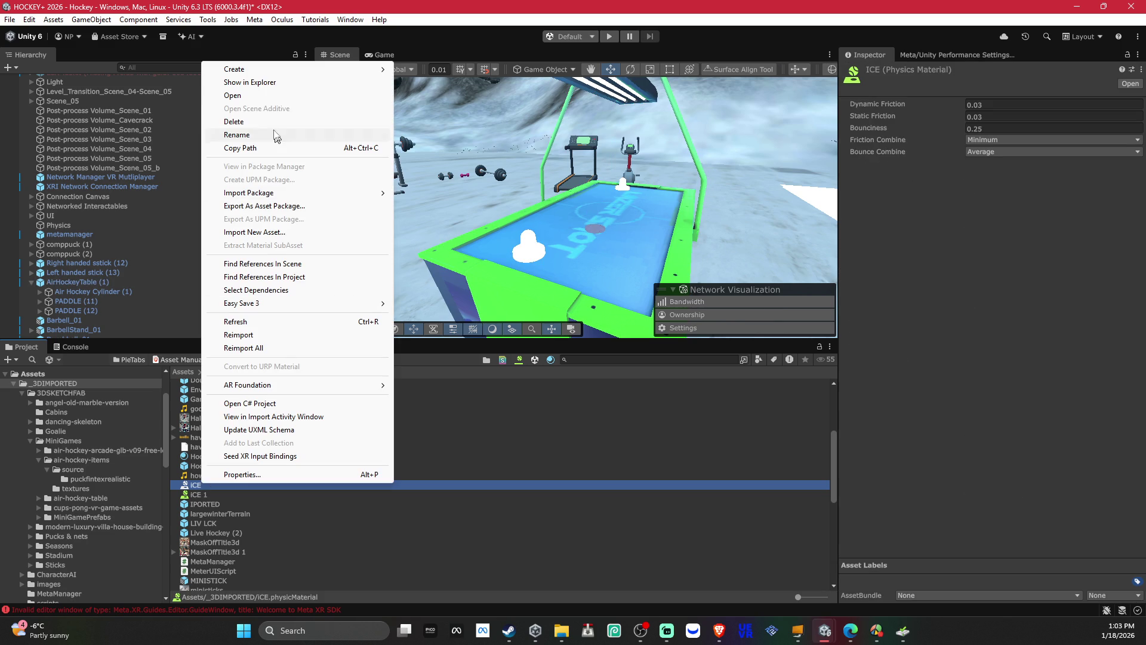
left_click(302, 82)
Step: Drag iCE.physicMaterial from Explorer into the Streets of Miami Project panel
mouse_move(828, 635)
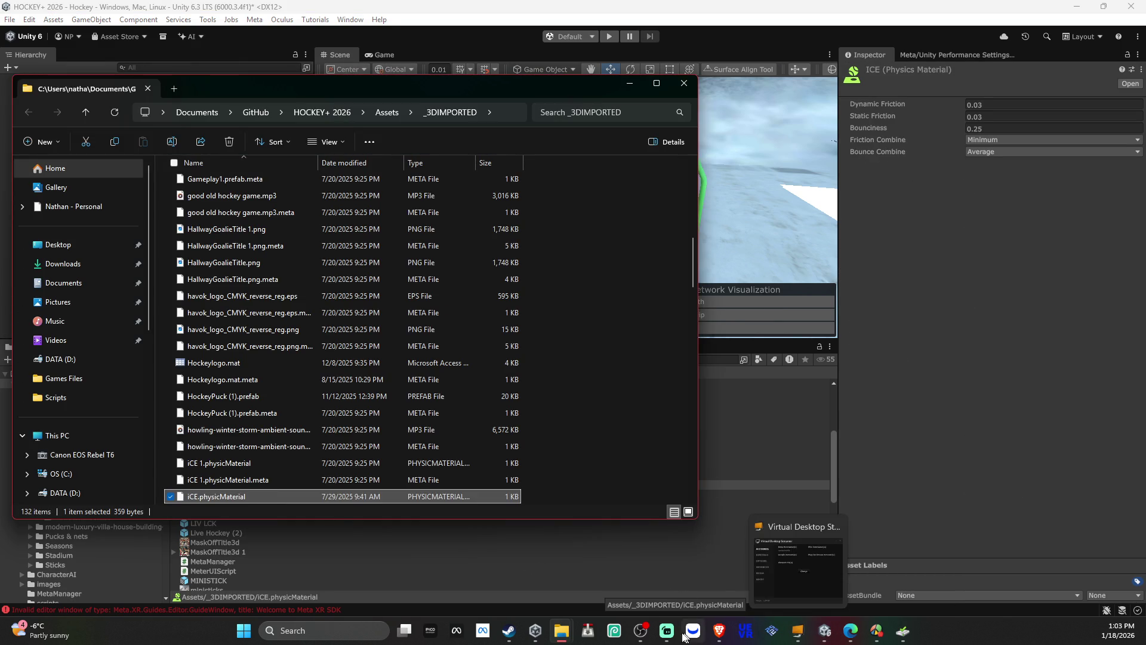
left_click(853, 593)
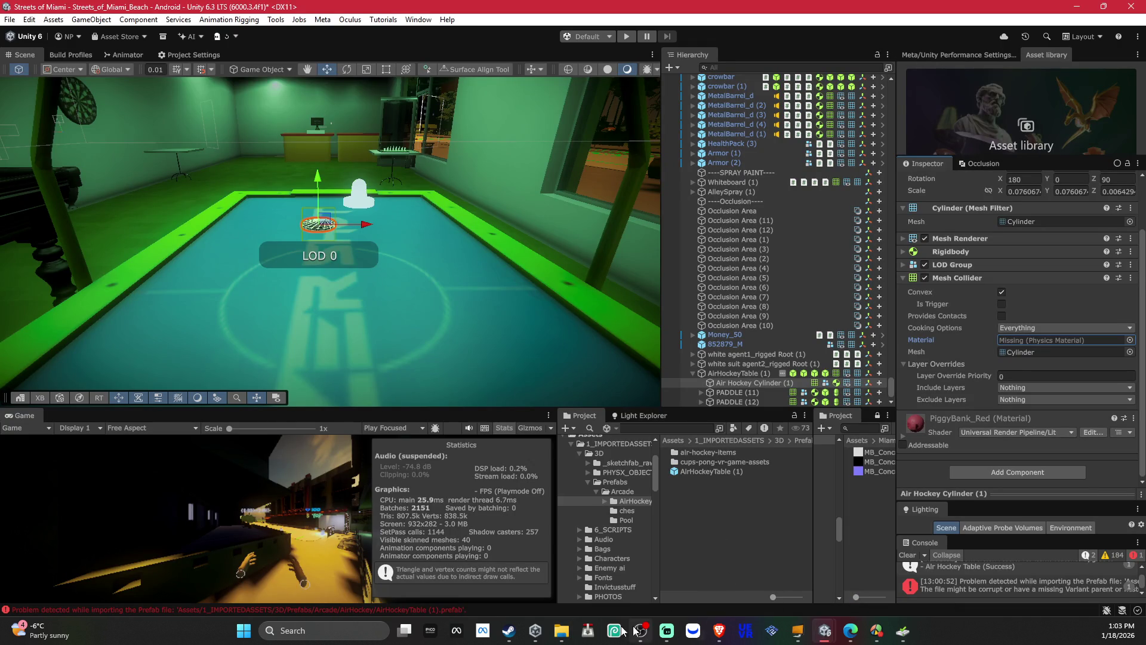
mouse_move(824, 638)
left_click(779, 593)
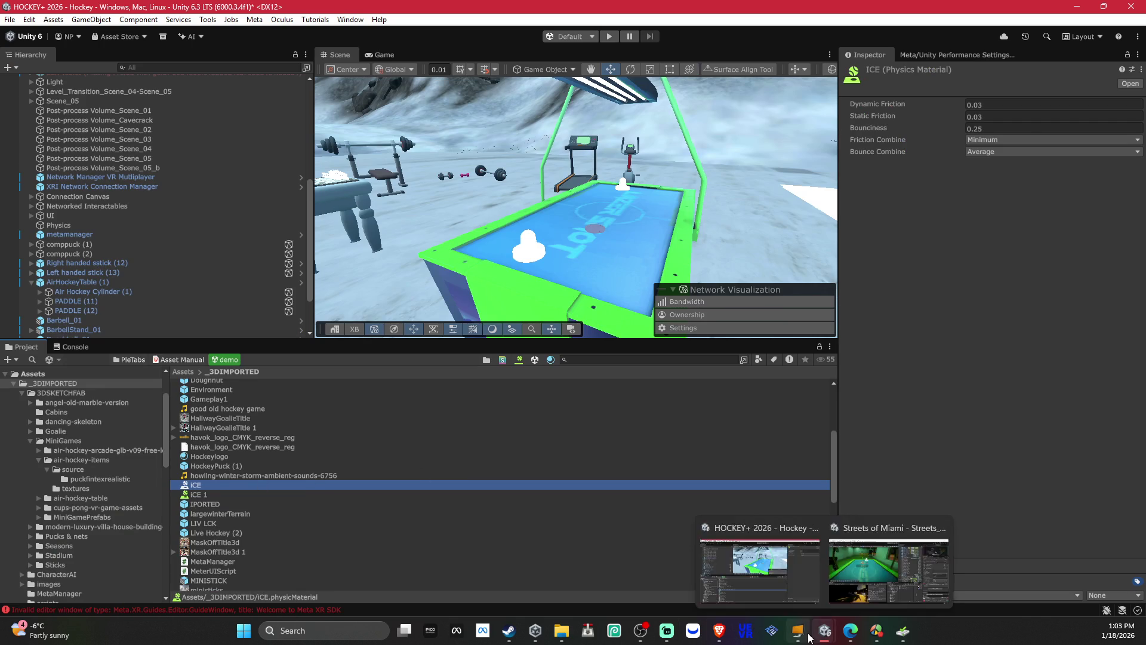
left_click(884, 567)
mouse_move(567, 637)
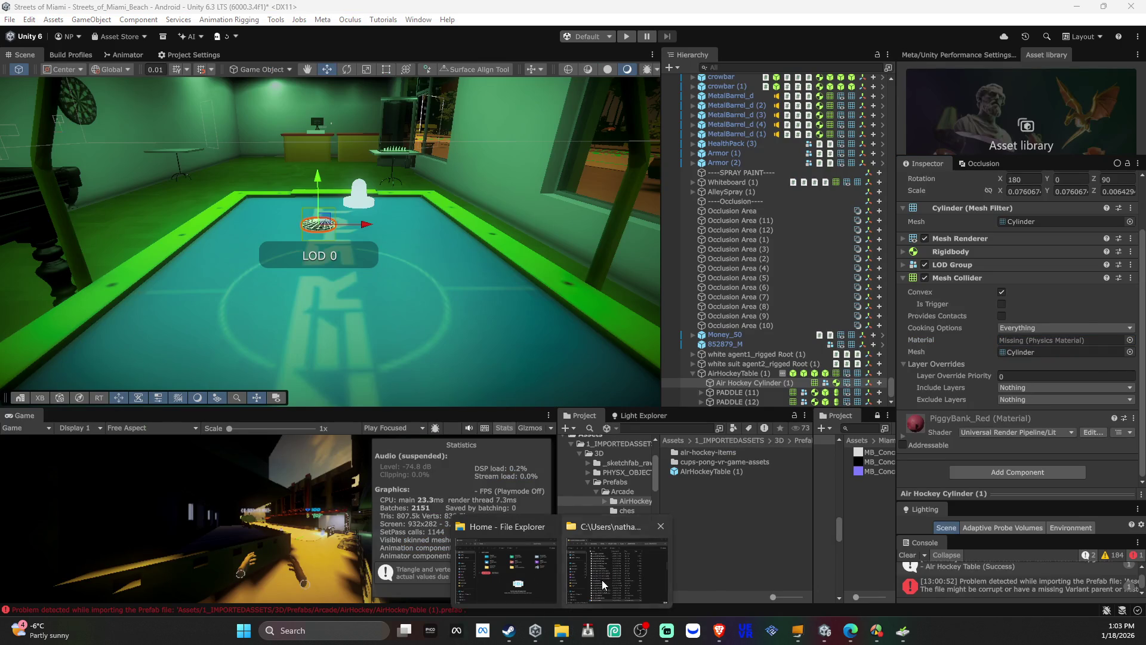
left_click(602, 580)
left_click_drag(253, 494, 750, 525)
left_click(734, 522)
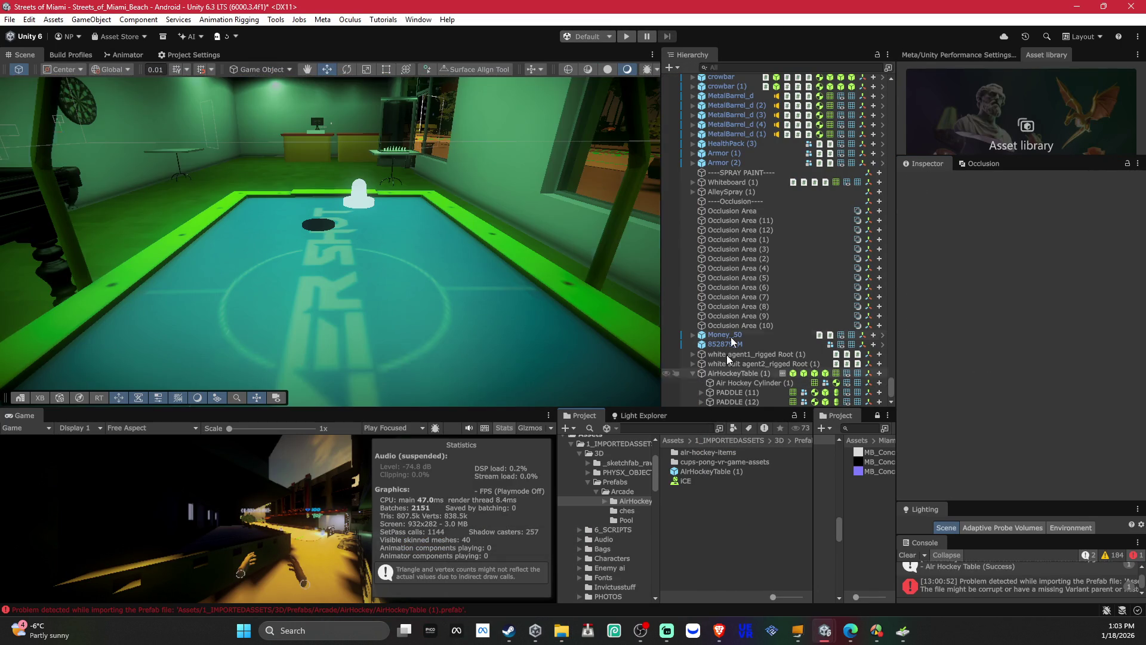
Step: Set AirHockeyTable (1)'s Mesh Collider material to ICE, replacing an initial HighFriction pick
left_click(739, 373)
scroll(1130, 334, "down", 3)
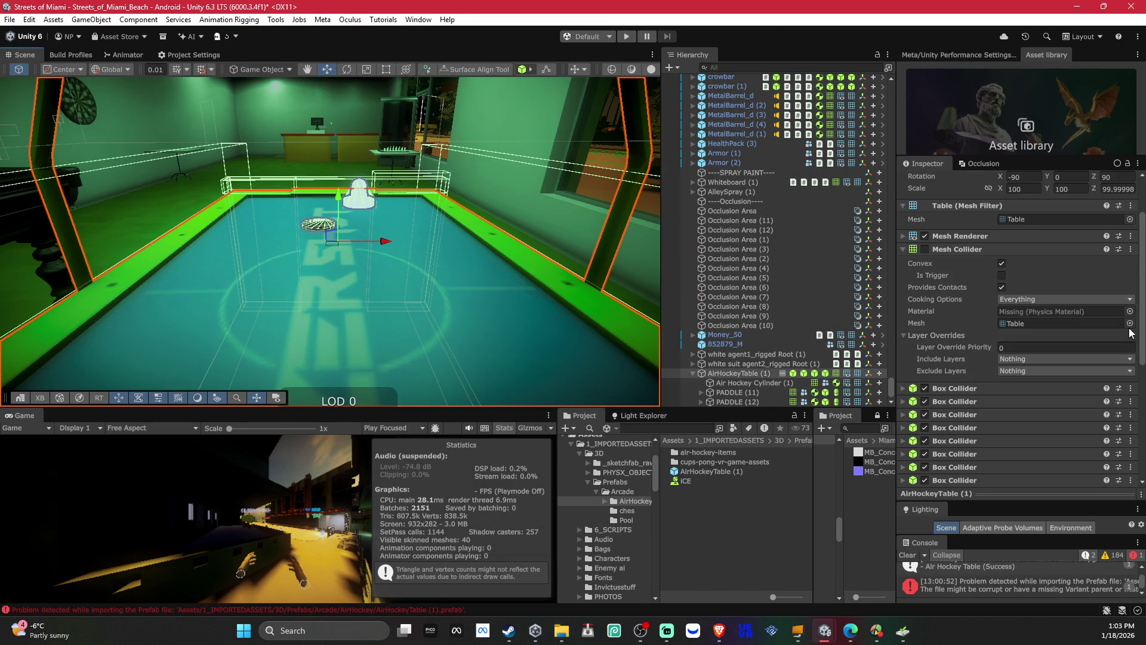
left_click(1130, 311)
double_click(660, 412)
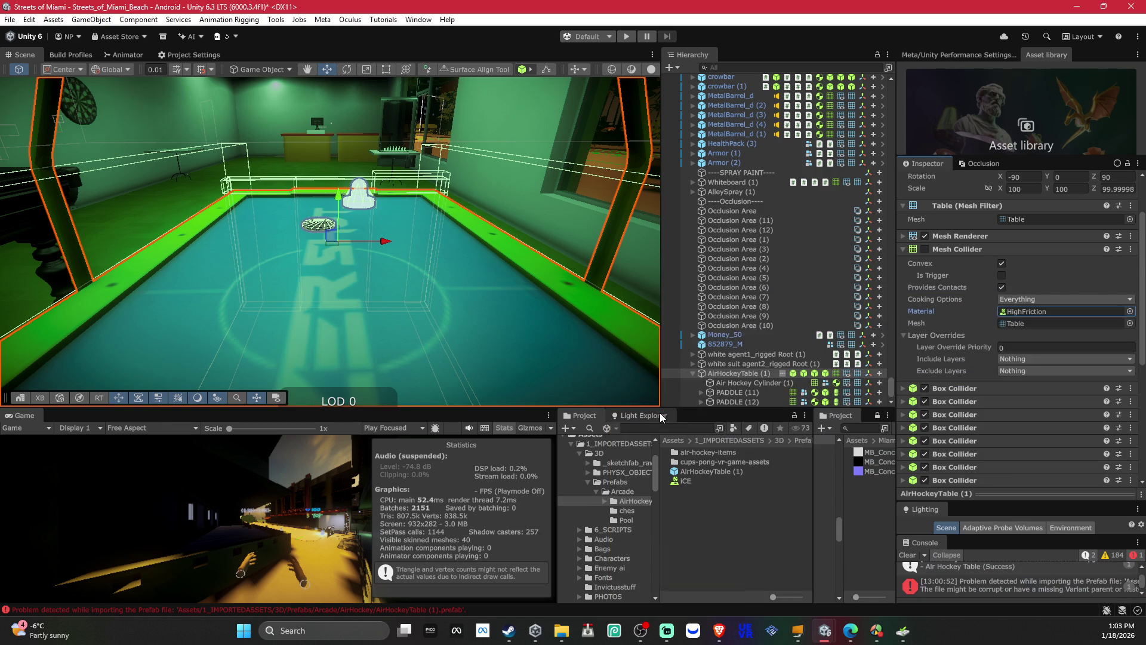
left_click(1134, 310)
double_click(674, 403)
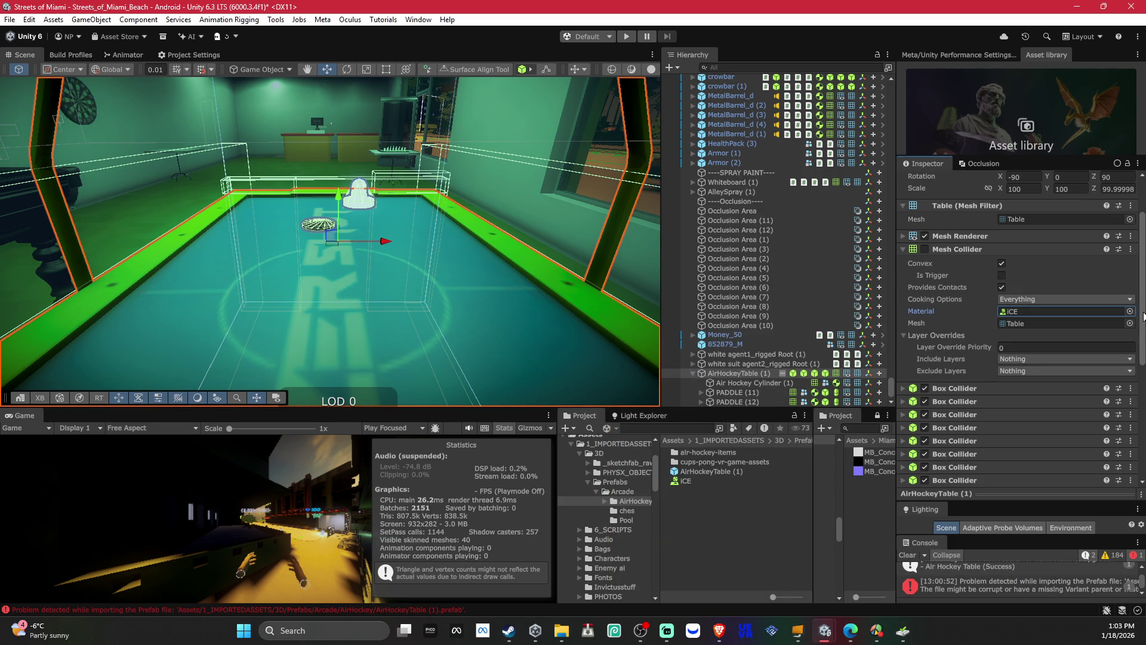
left_click(674, 636)
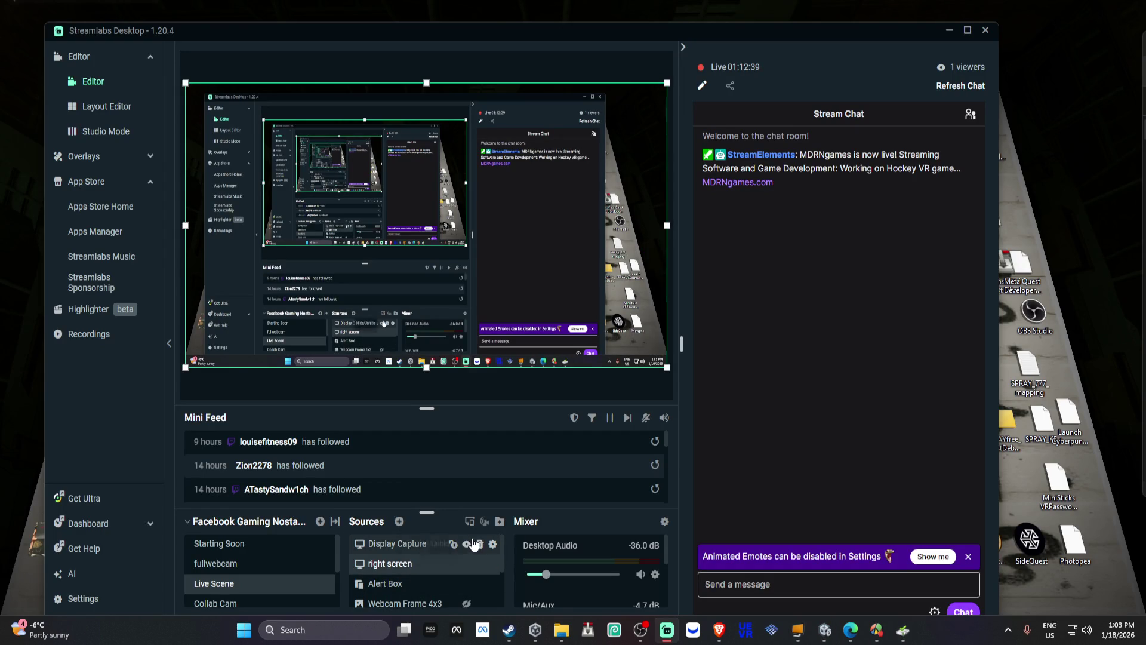
Step: Trash the Display Capture source in the Streamlabs Sources list
left_click(480, 544)
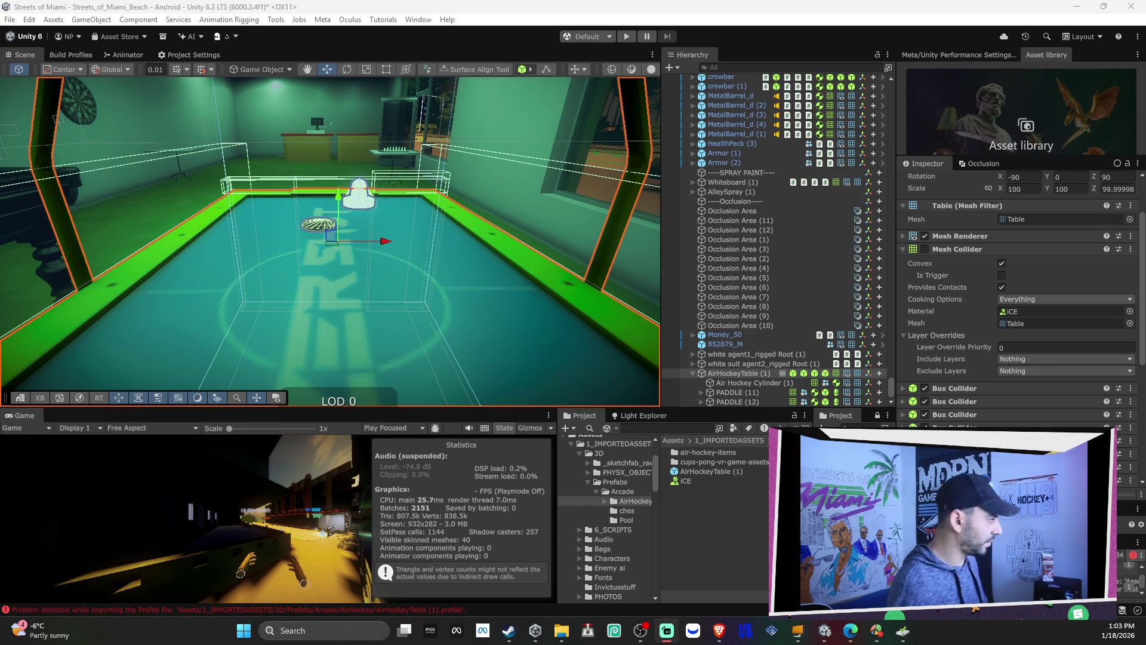
Step: Select the pool table, revert its Scale to the original value, and frame it in view
mouse_move(467, 332)
left_mouse_down()
mouse_move(251, 209)
mouse_move(327, 210)
mouse_move(388, 302)
mouse_move(581, 326)
mouse_move(417, 278)
left_mouse_up()
left_click(417, 277)
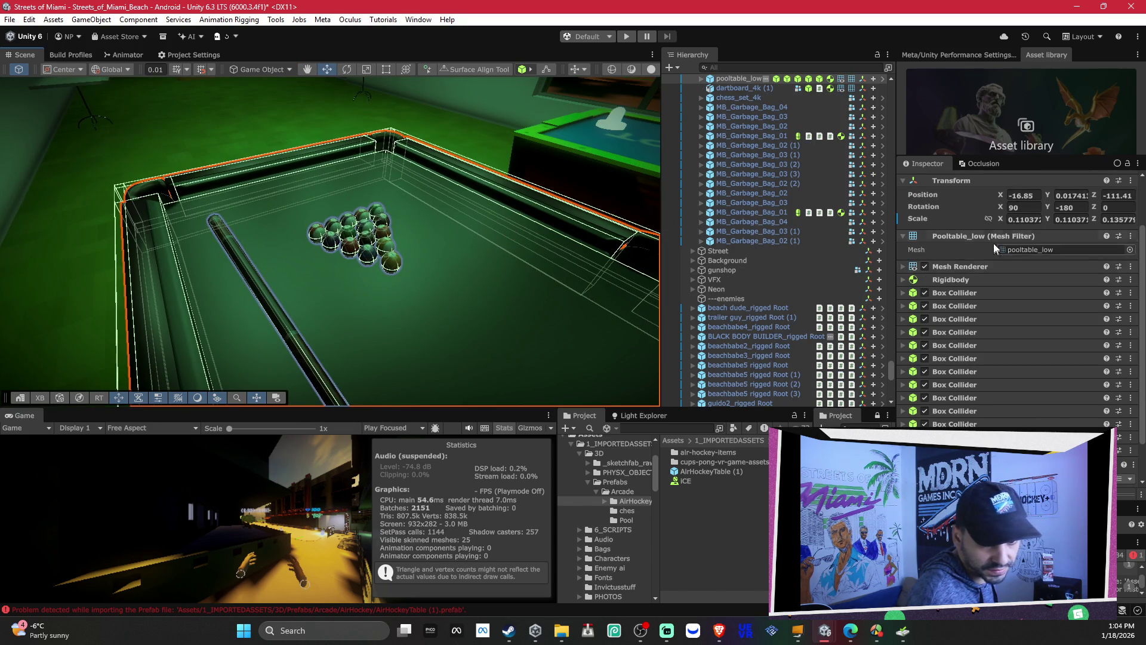
right_click(915, 220)
left_click(955, 270)
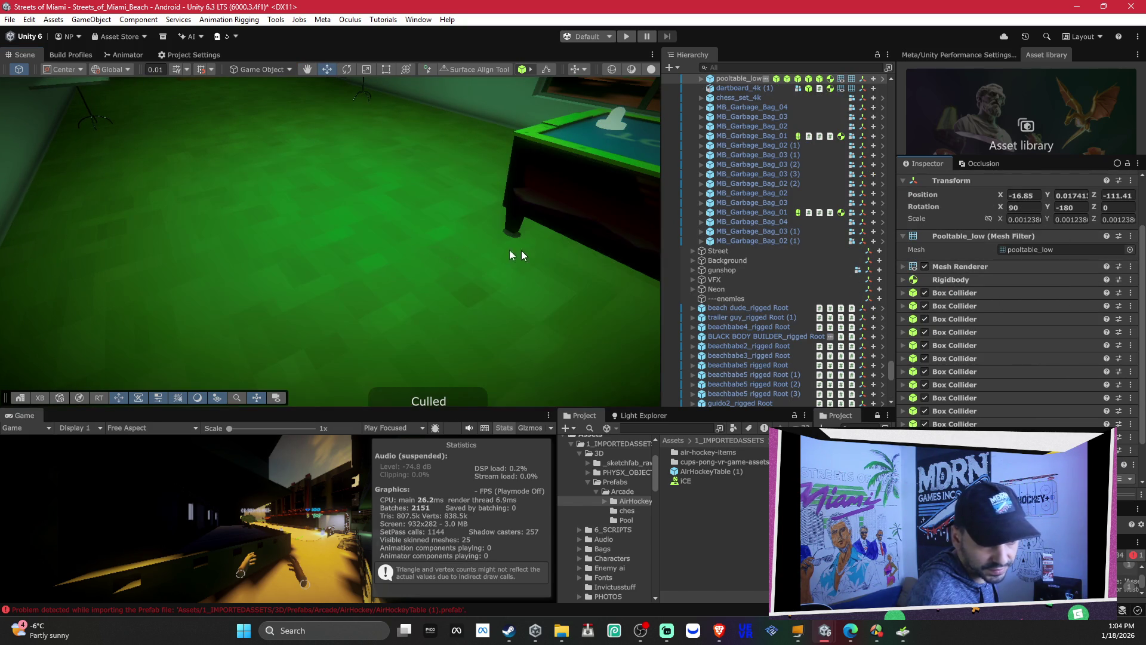
key("f")
left_click_drag(394, 263, 392, 254)
key("f")
Step: Set the pool table's linked scale to 0.5
scroll(394, 255, "up", 3)
scroll(404, 257, "down", 2)
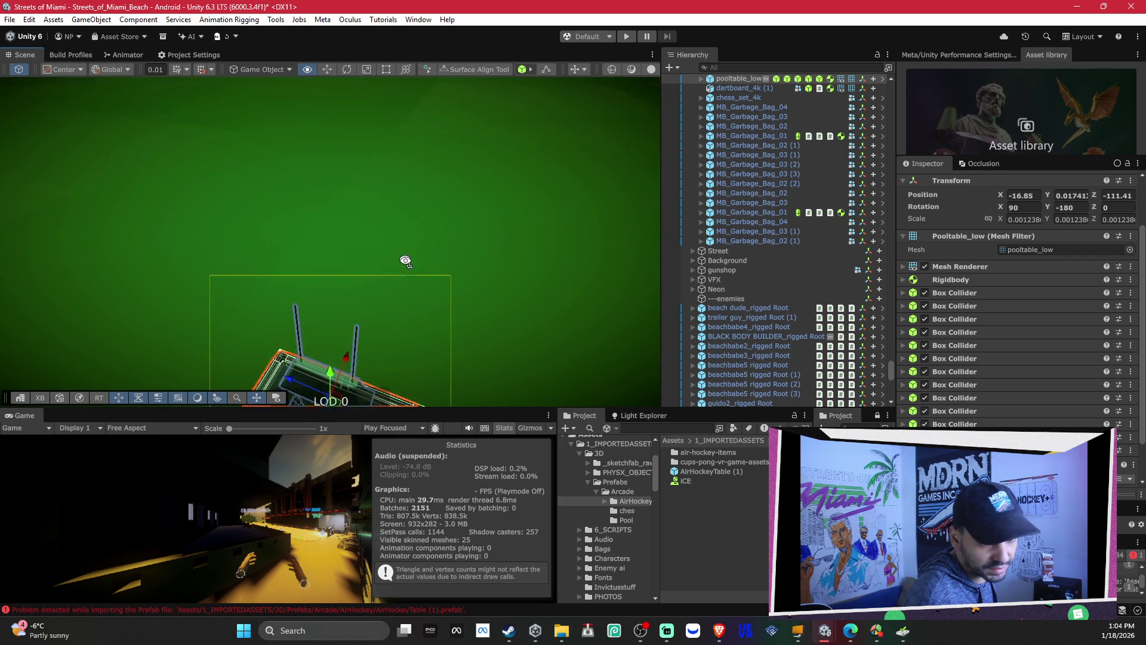
scroll(412, 251, "up", 5)
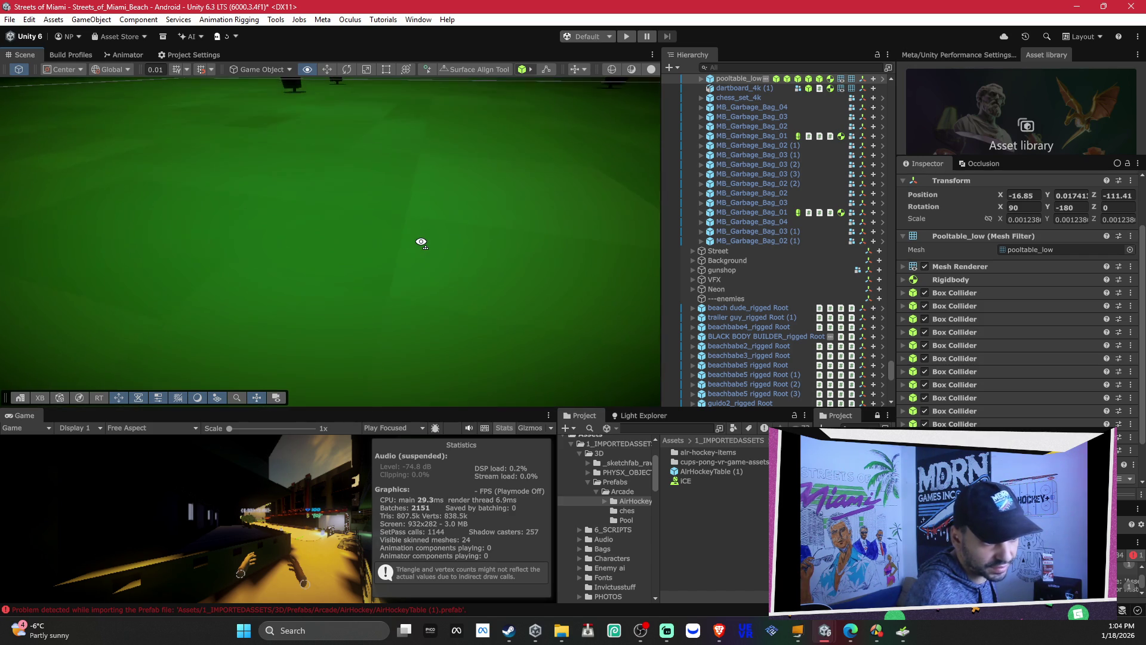
scroll(421, 242, "down", 5)
scroll(422, 274, "down", 10)
mouse_move(421, 273)
left_mouse_down()
mouse_move(618, 216)
mouse_move(639, 184)
mouse_move(645, 141)
left_mouse_up()
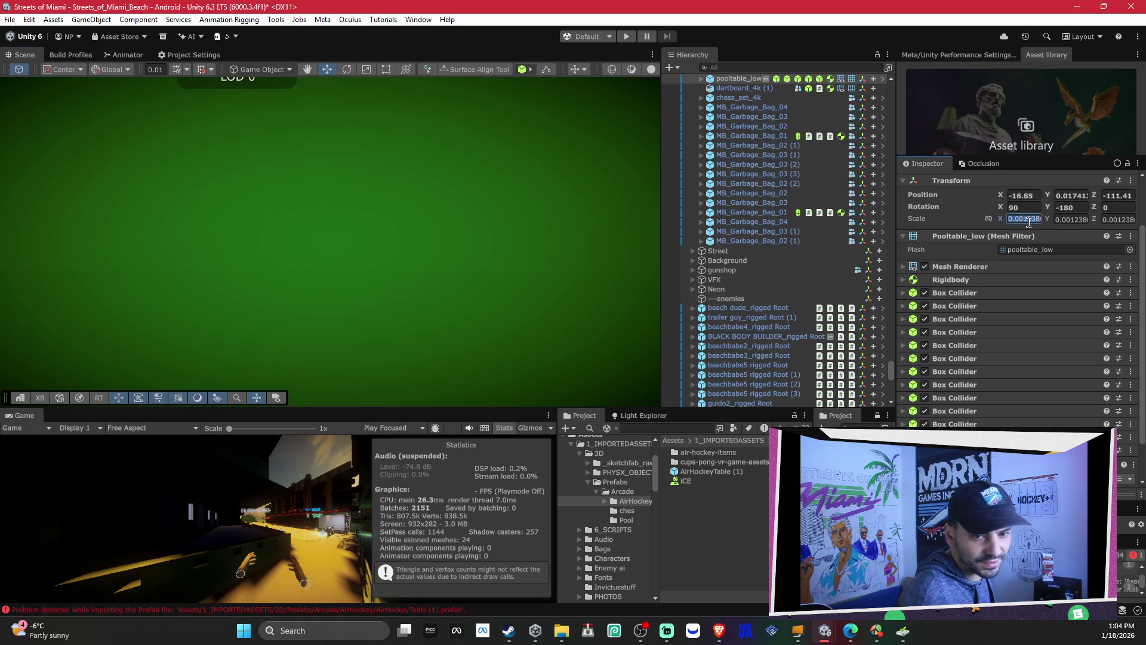
left_click(988, 219)
type("1")
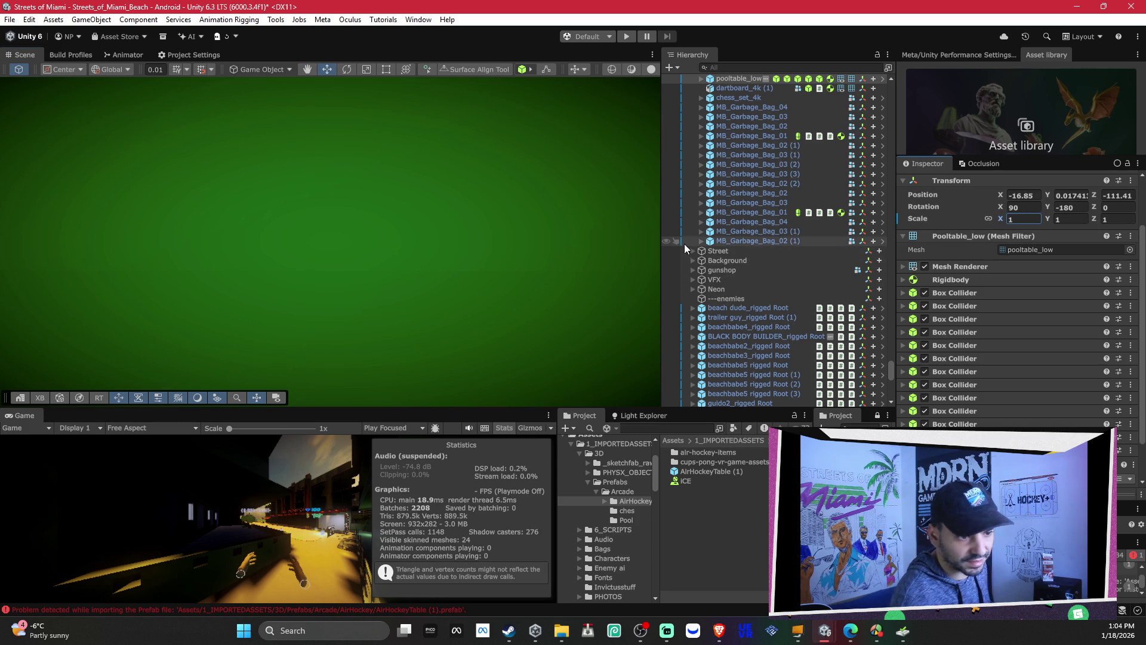
type("f")
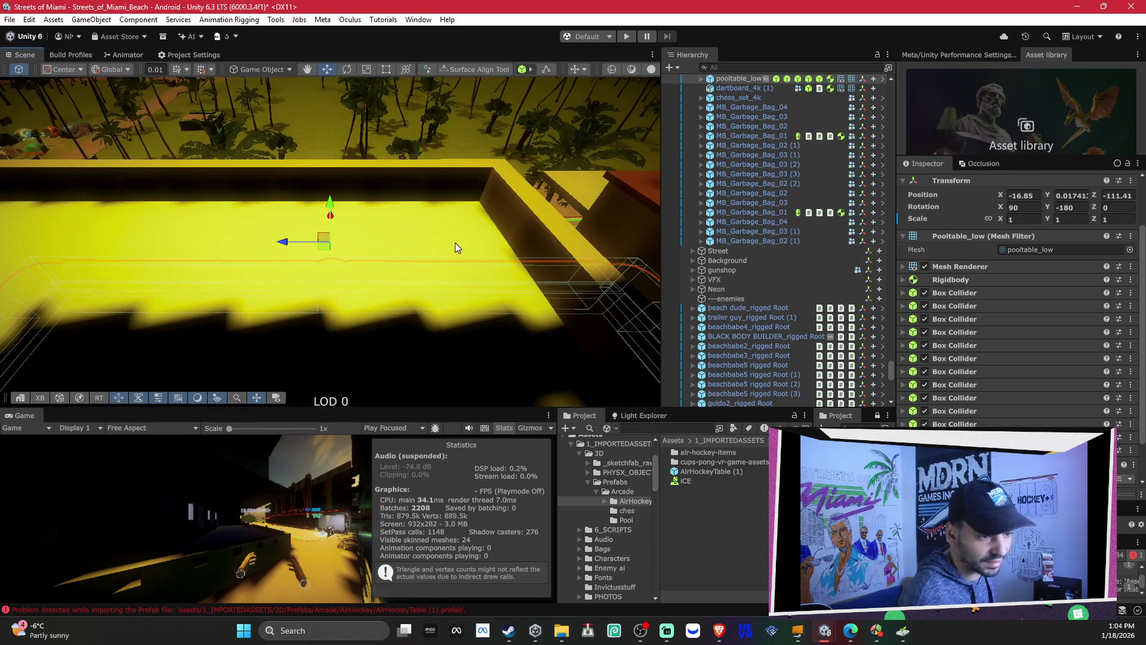
type("0.5")
key("Return")
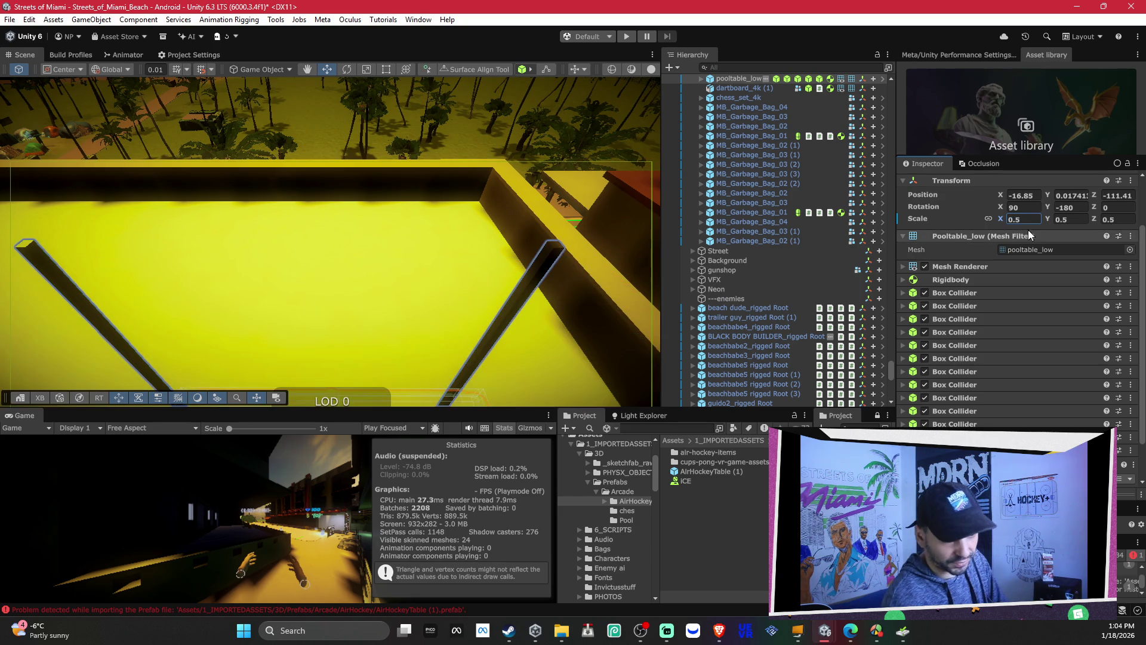
Step: Try a smaller pool table scale of 0.1
mouse_move(481, 253)
left_mouse_down()
mouse_move(442, 284)
mouse_move(766, 157)
left_mouse_up()
key("f")
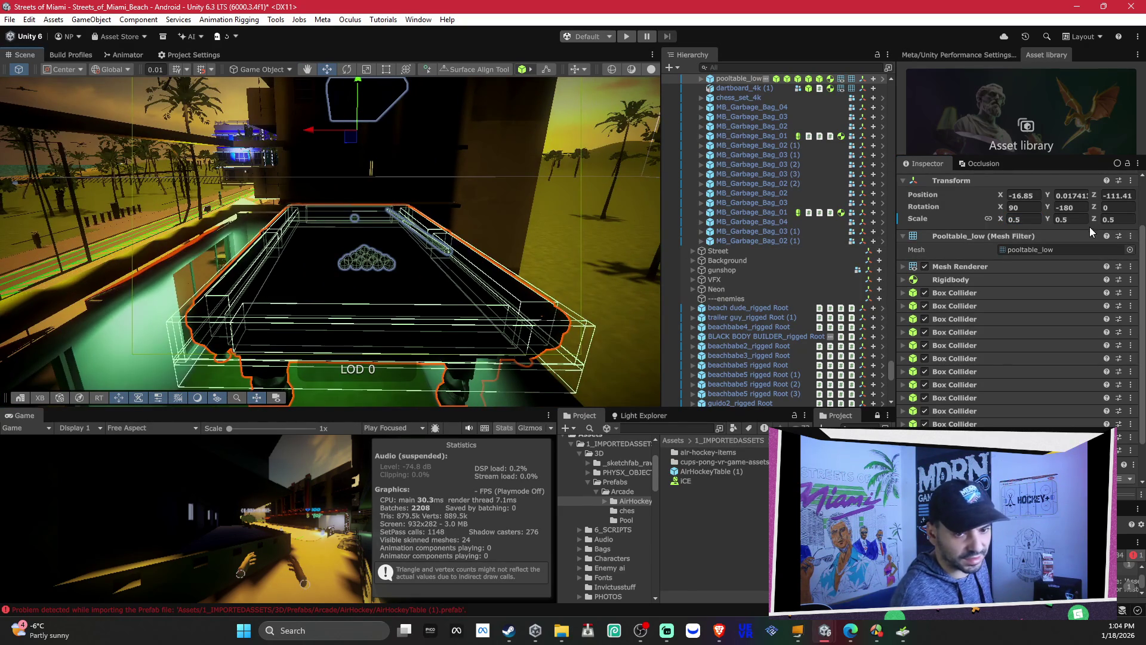
left_click(1028, 218)
type(".2")
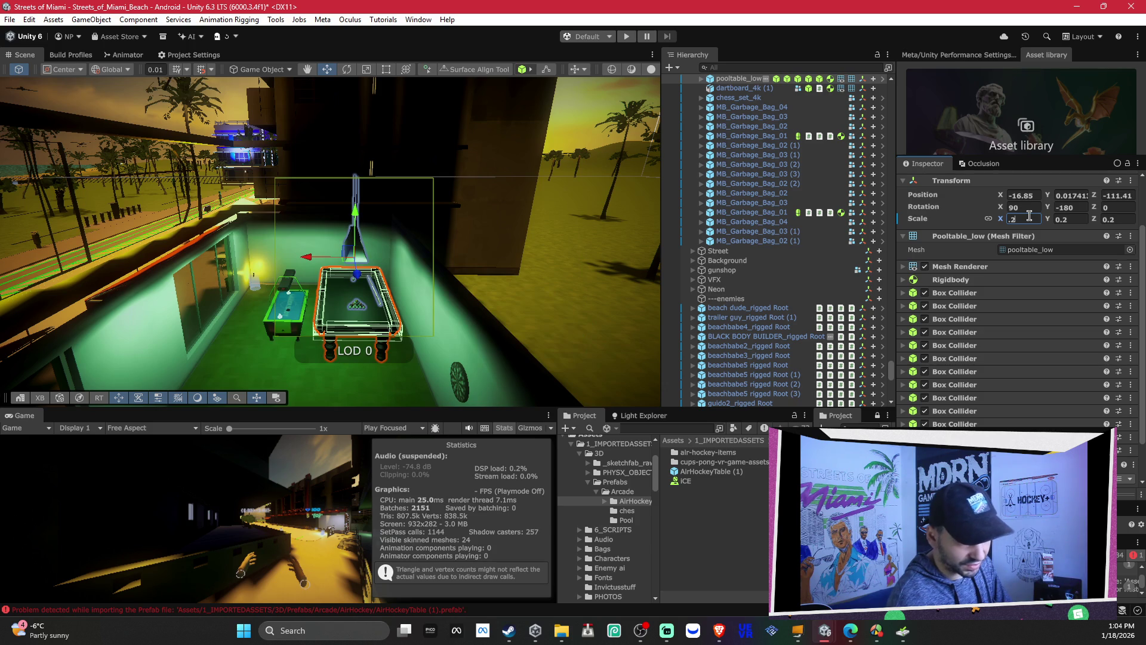
key("BackSpace")
type("1")
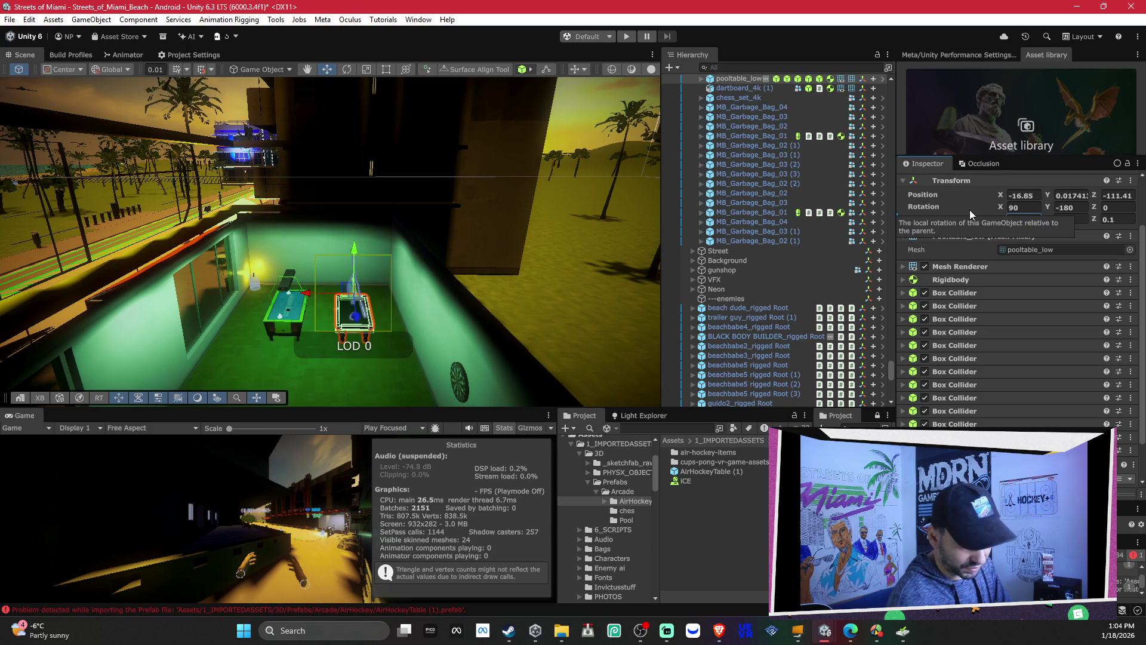
key("Return")
Step: Settle the pool table's scale at 0.12 after trying 0.15
mouse_move(470, 280)
left_mouse_down()
mouse_move(455, 296)
mouse_move(695, 315)
mouse_move(1001, 227)
left_mouse_up()
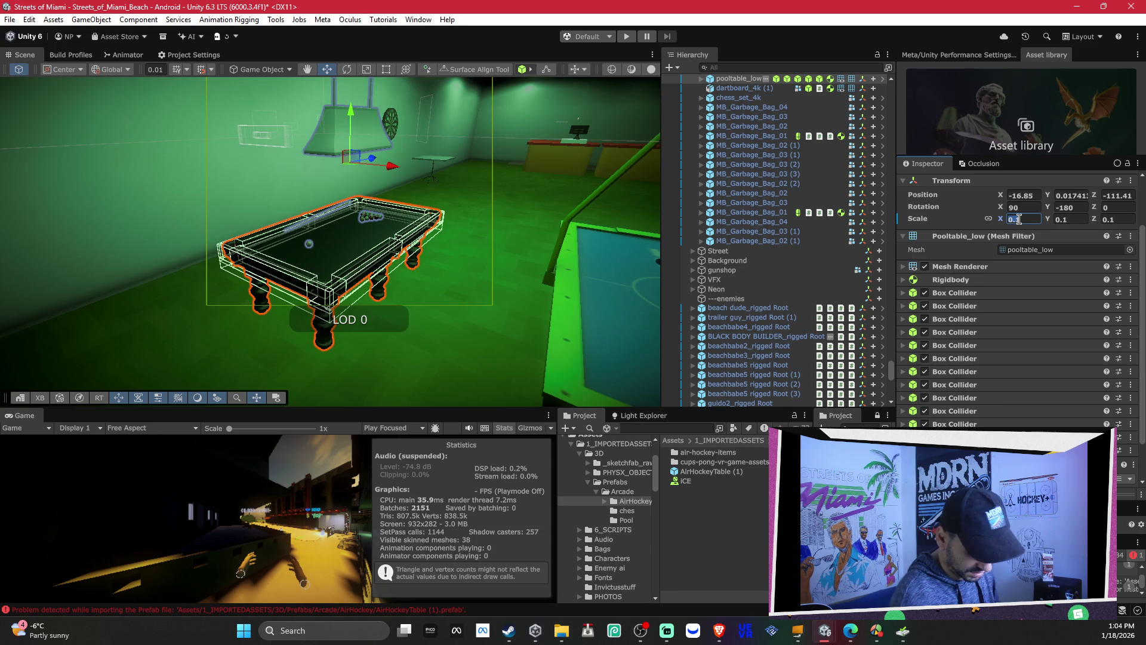
key("BackSpace")
type("2")
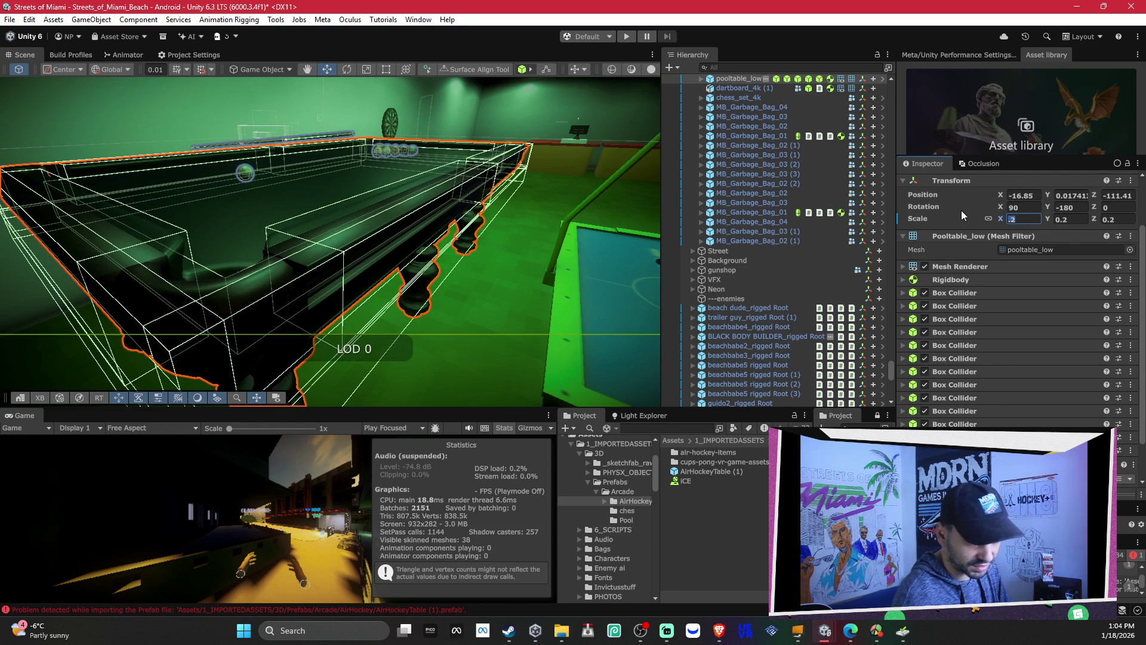
type(".15")
key("Return")
left_click_drag(399, 255, 651, 231)
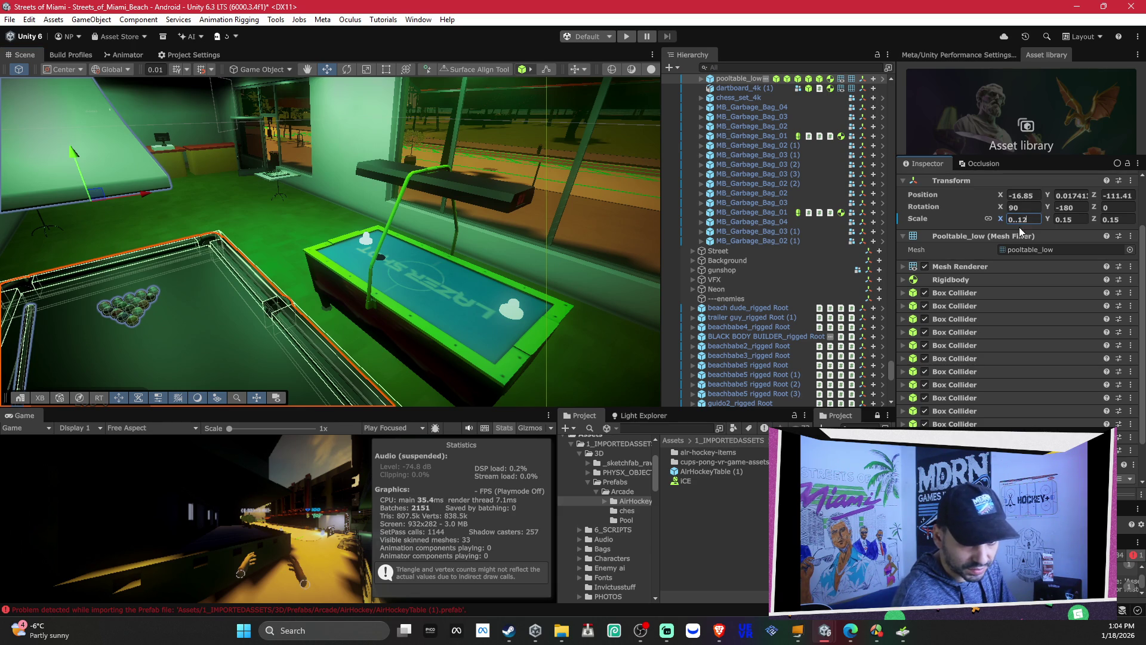
key("Return")
mouse_move(382, 244)
left_mouse_down()
mouse_move(661, 251)
mouse_move(65, 197)
mouse_move(128, 156)
left_mouse_up()
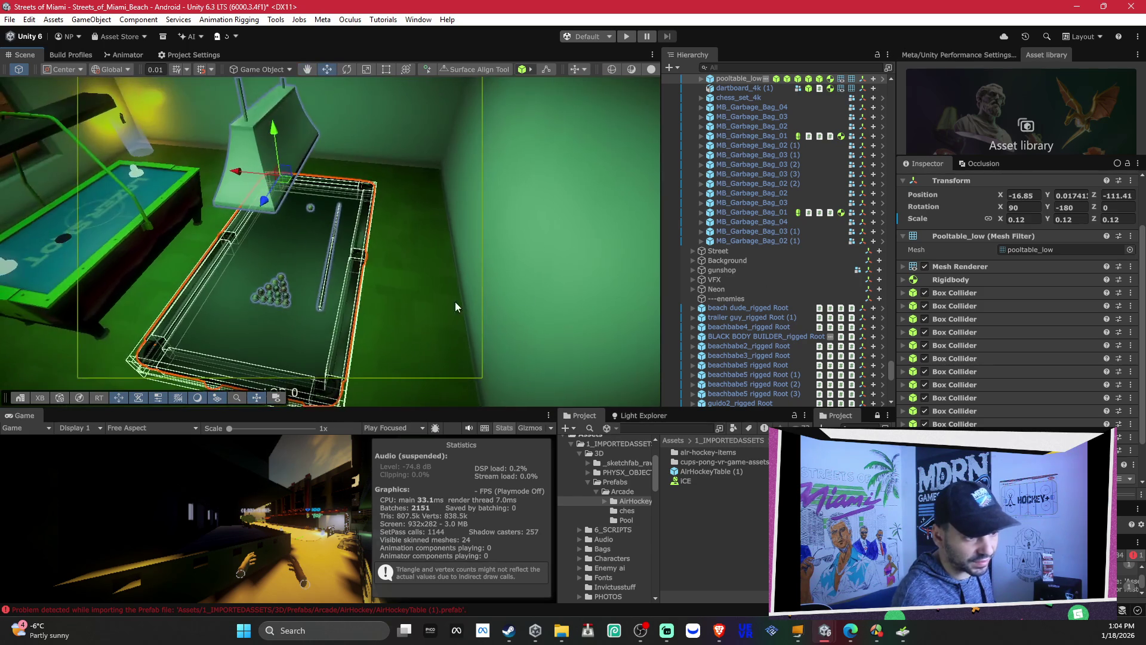
mouse_move(327, 273)
left_mouse_down()
mouse_move(302, 204)
mouse_move(317, 235)
left_mouse_up()
Step: Select the pool cue and inspect its grab settings
scroll(316, 235, "up", 10)
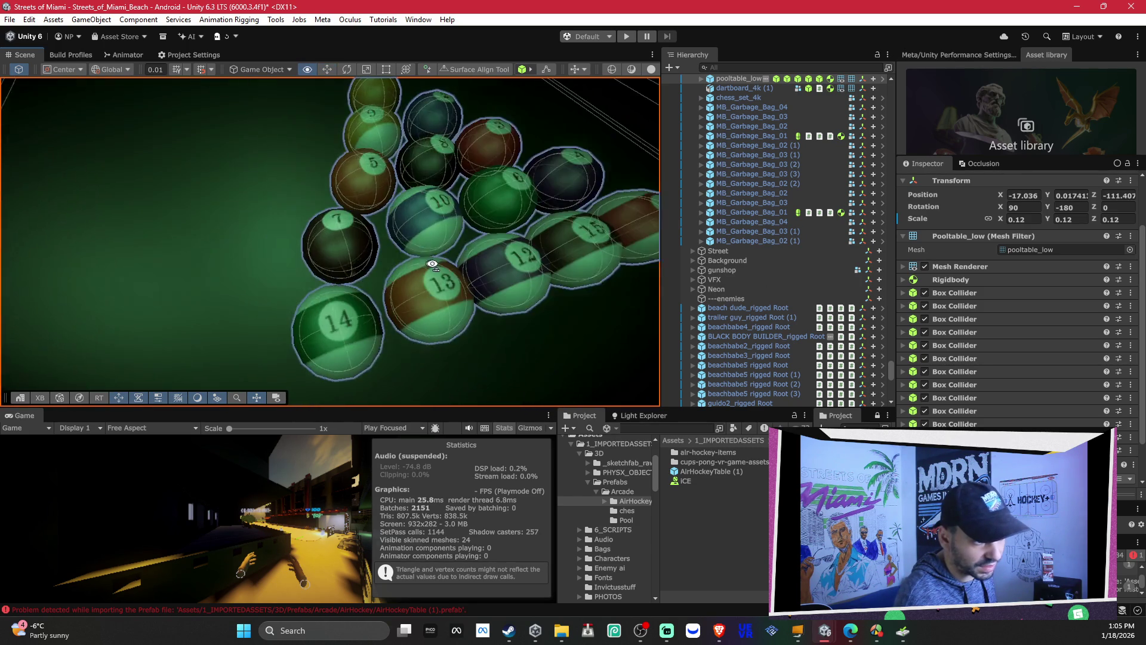
left_click_drag(432, 263, 682, 256)
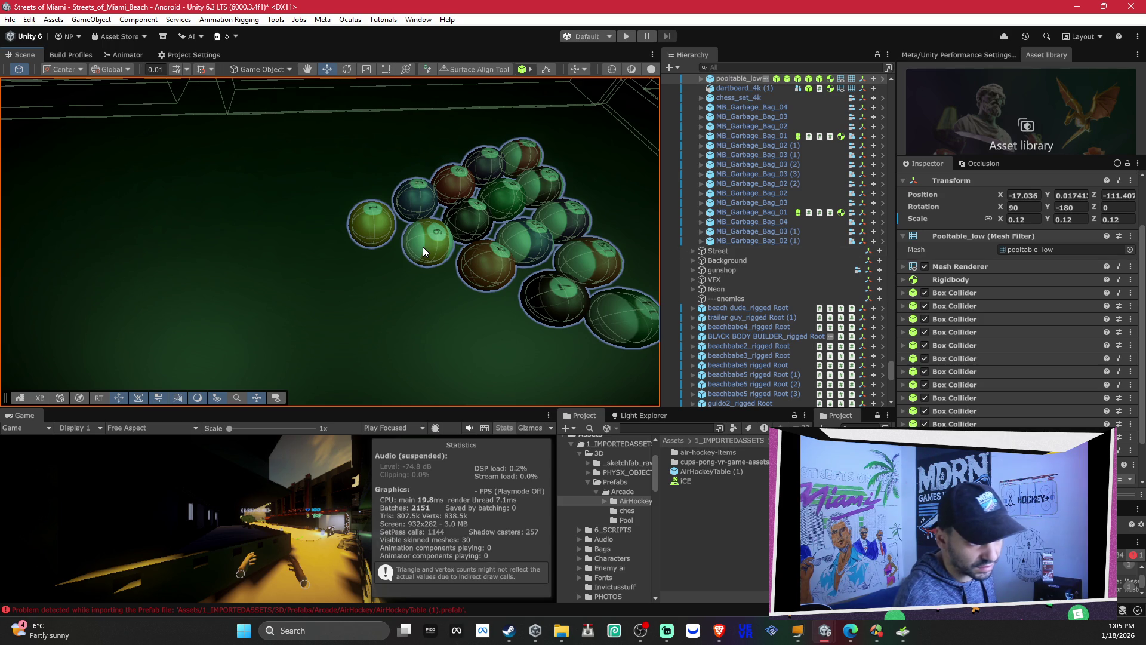
mouse_move(424, 245)
left_mouse_down()
mouse_move(403, 197)
mouse_move(396, 225)
left_mouse_up()
left_click(397, 240)
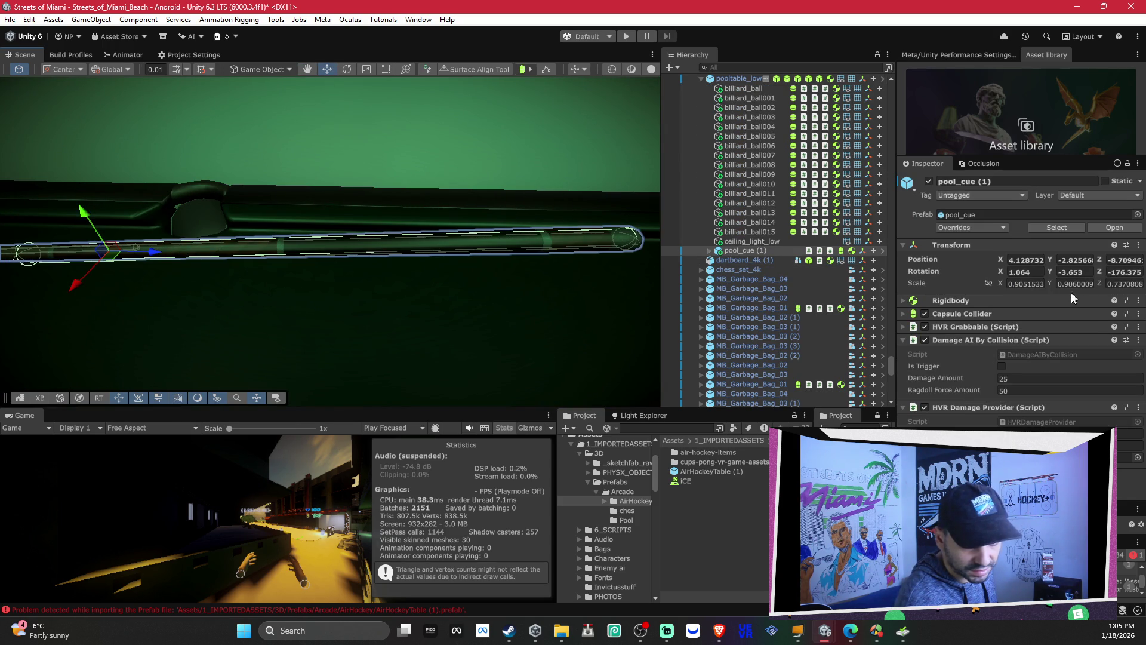
left_click(955, 328)
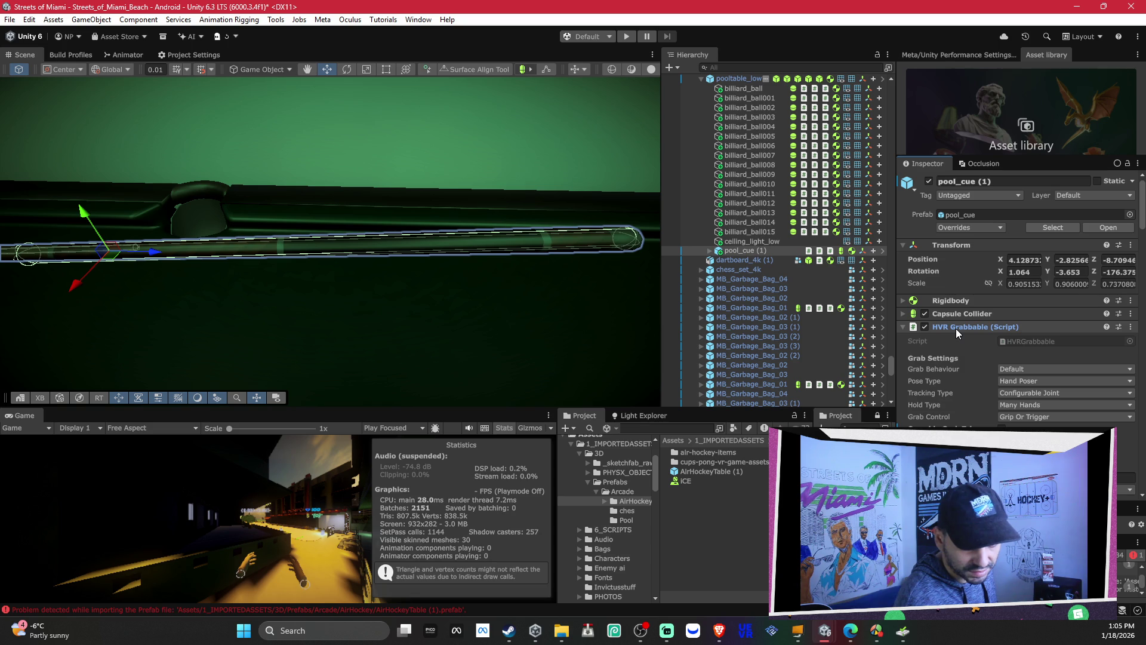
mouse_move(388, 257)
left_mouse_down()
mouse_move(274, 221)
mouse_move(568, 312)
mouse_move(575, 243)
mouse_move(664, 273)
mouse_move(448, 300)
left_mouse_up()
Step: Select a racked billiard ball and review its grab, Rigidbody and damage provider components
left_click(462, 310)
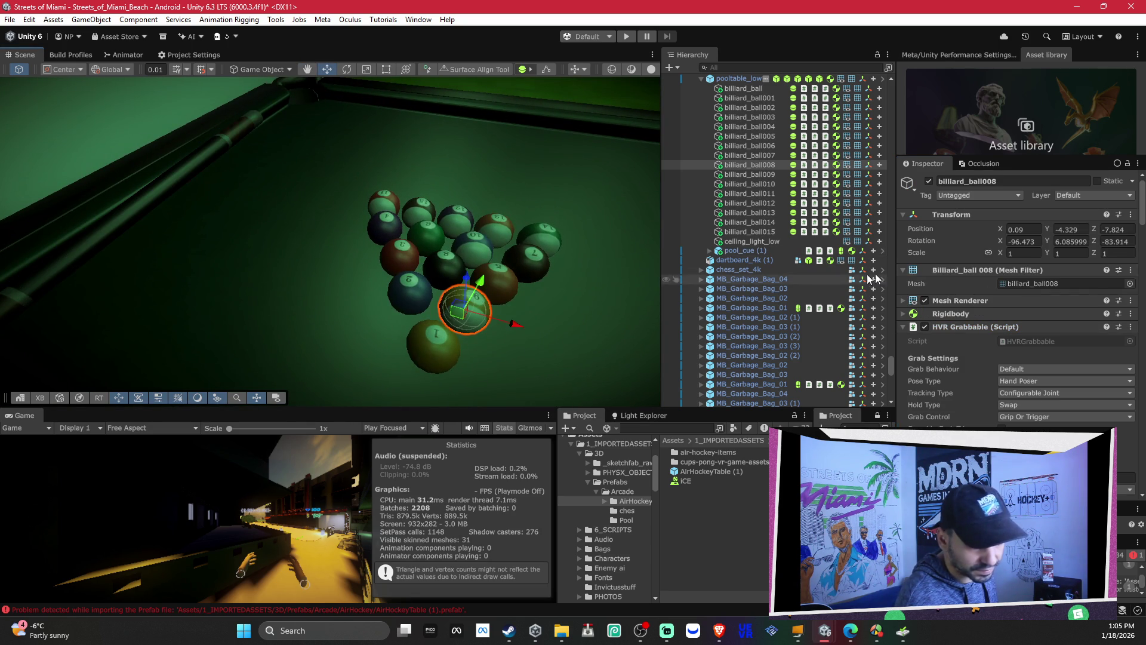
left_click(974, 327)
left_click(977, 315)
left_click(979, 314)
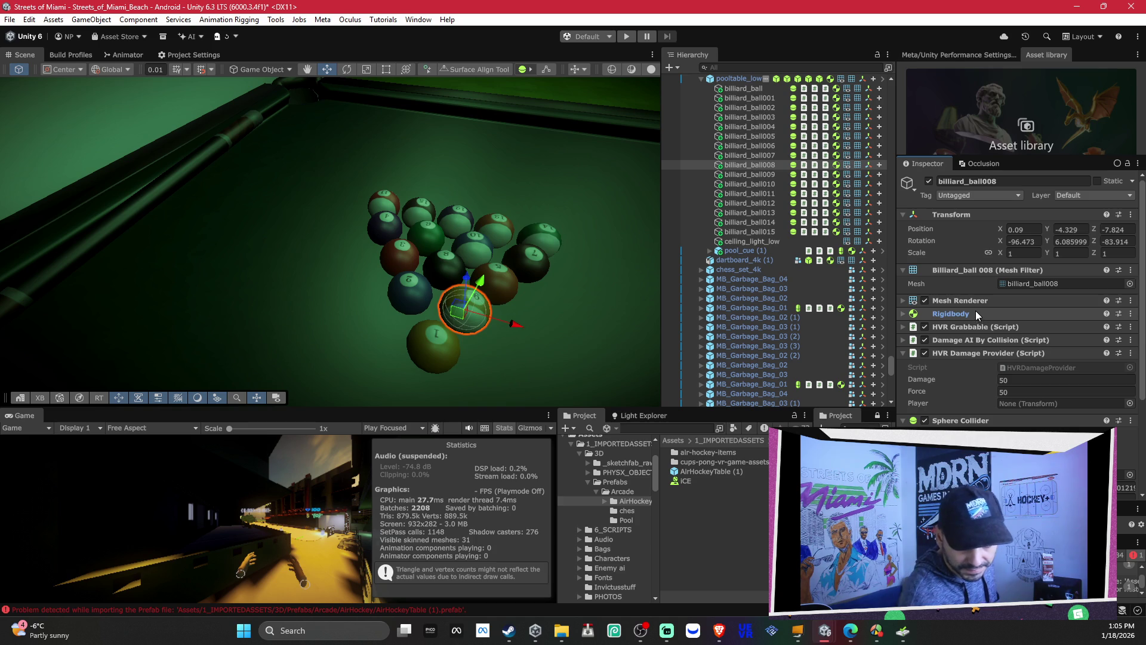
left_click(997, 354)
Step: Glance at Project Settings and Build Profiles, then fly the Scene view toward the beach
mouse_move(511, 290)
left_mouse_down()
mouse_move(535, 232)
mouse_move(504, 226)
left_mouse_up()
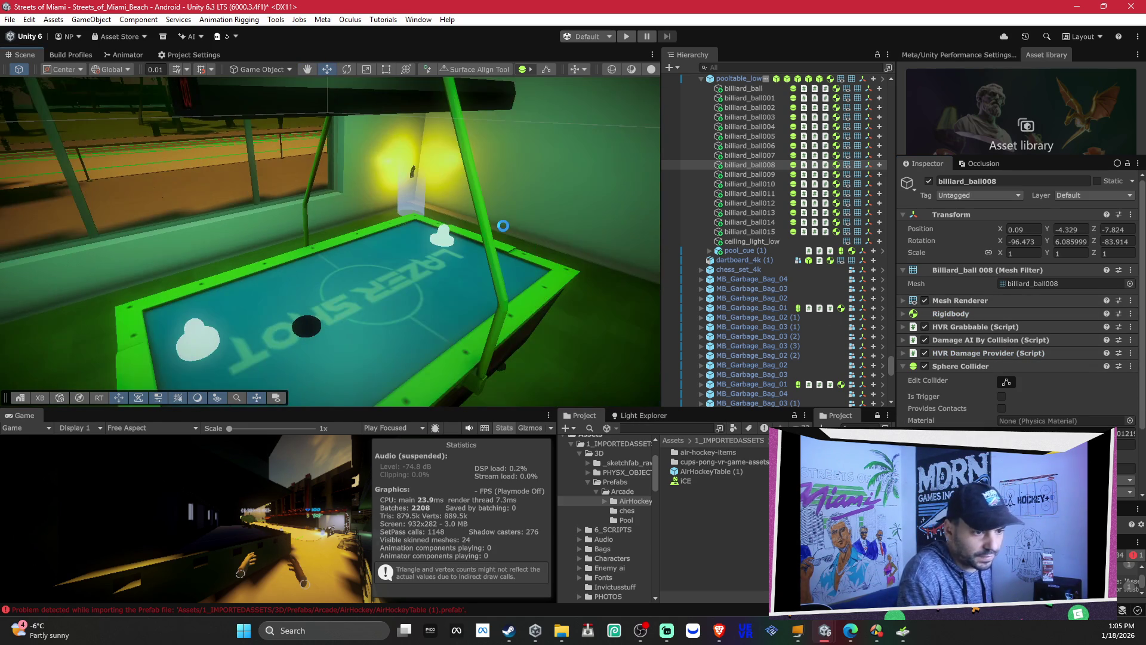
left_click(187, 58)
left_click(34, 58)
left_click(60, 55)
left_click(37, 55)
mouse_move(287, 204)
left_mouse_down()
mouse_move(195, 193)
mouse_move(468, 281)
left_mouse_up()
Step: In the Project panel's Settings folder, select the URP-Performant render pipeline asset
scroll(789, 299, "down", 10)
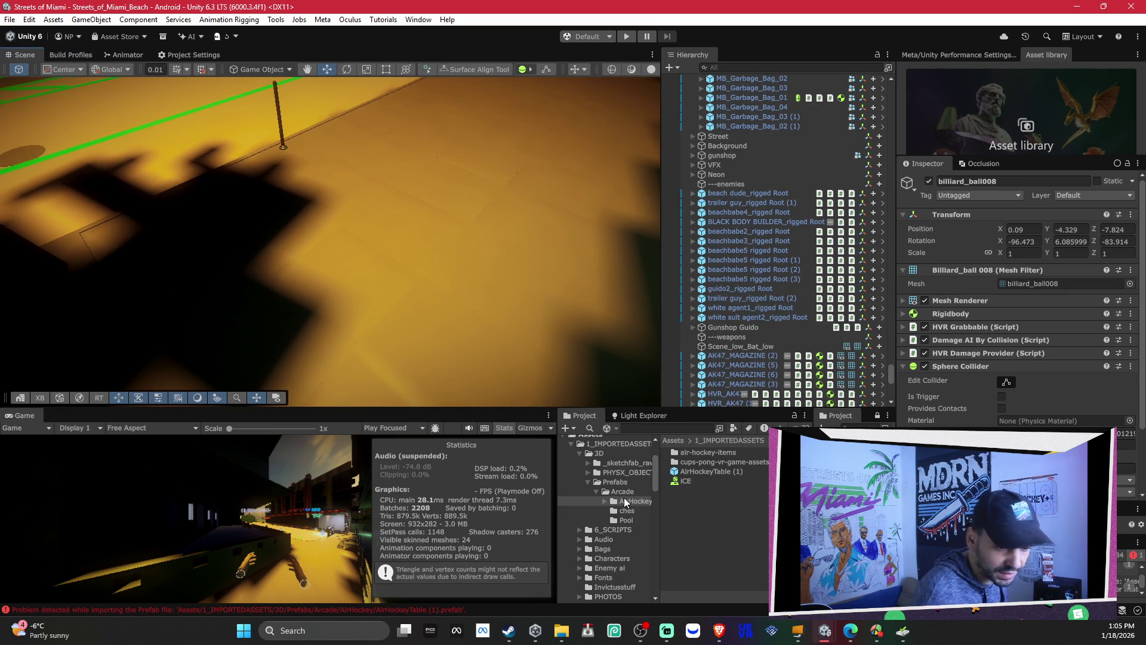
scroll(625, 500, "down", 10)
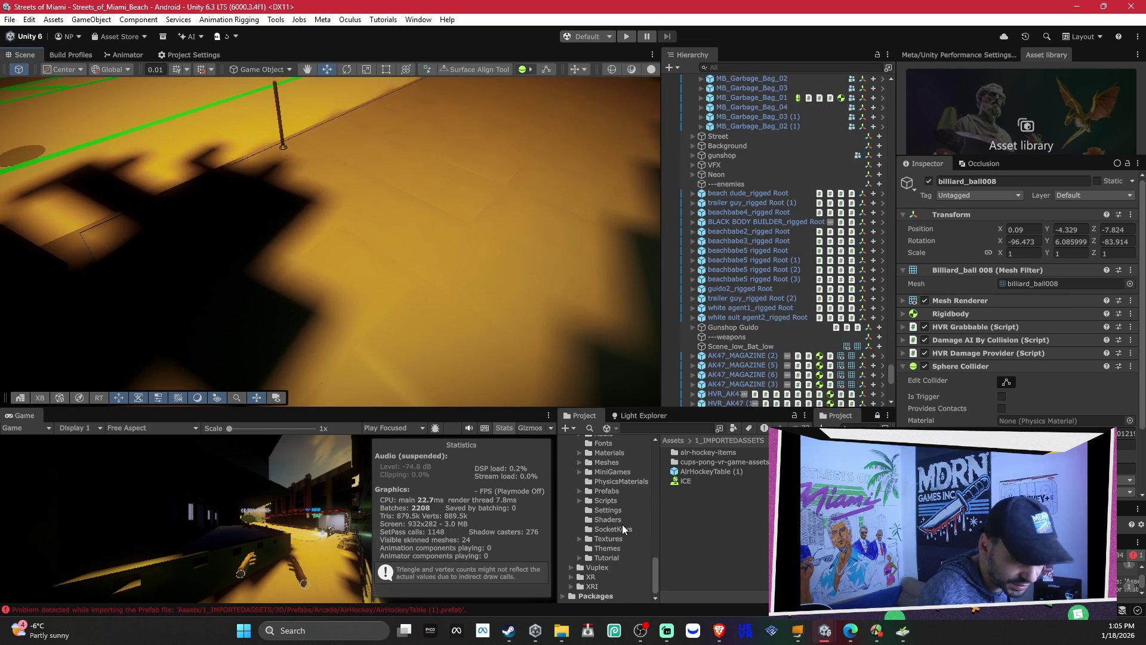
scroll(622, 524, "up", 3)
left_click(570, 486)
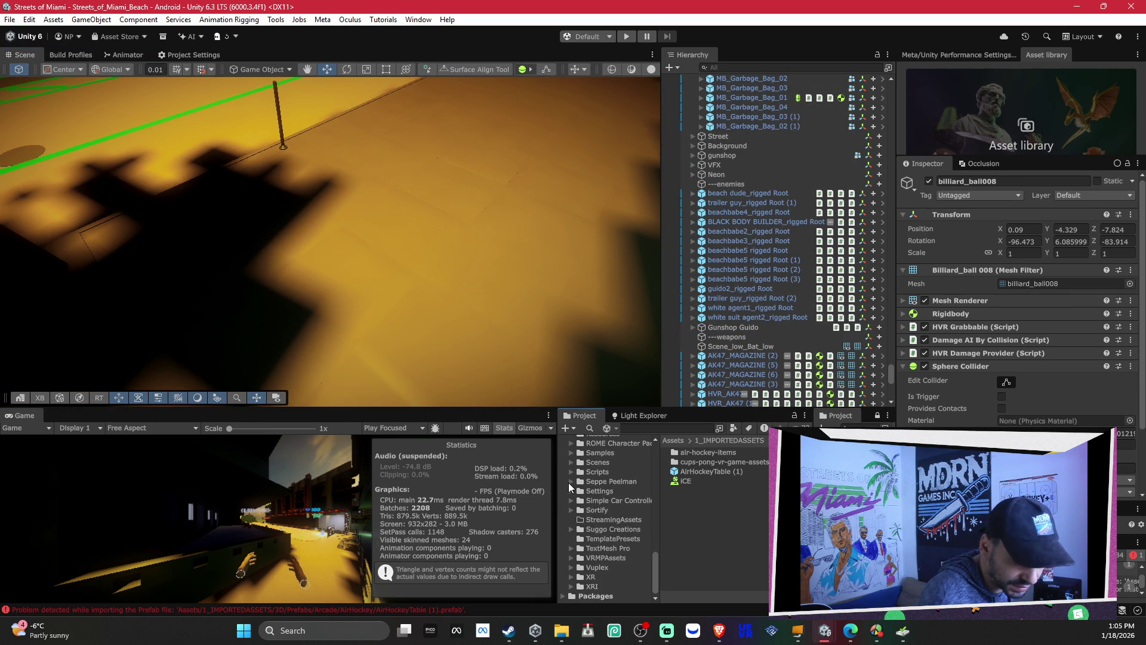
left_click(568, 548)
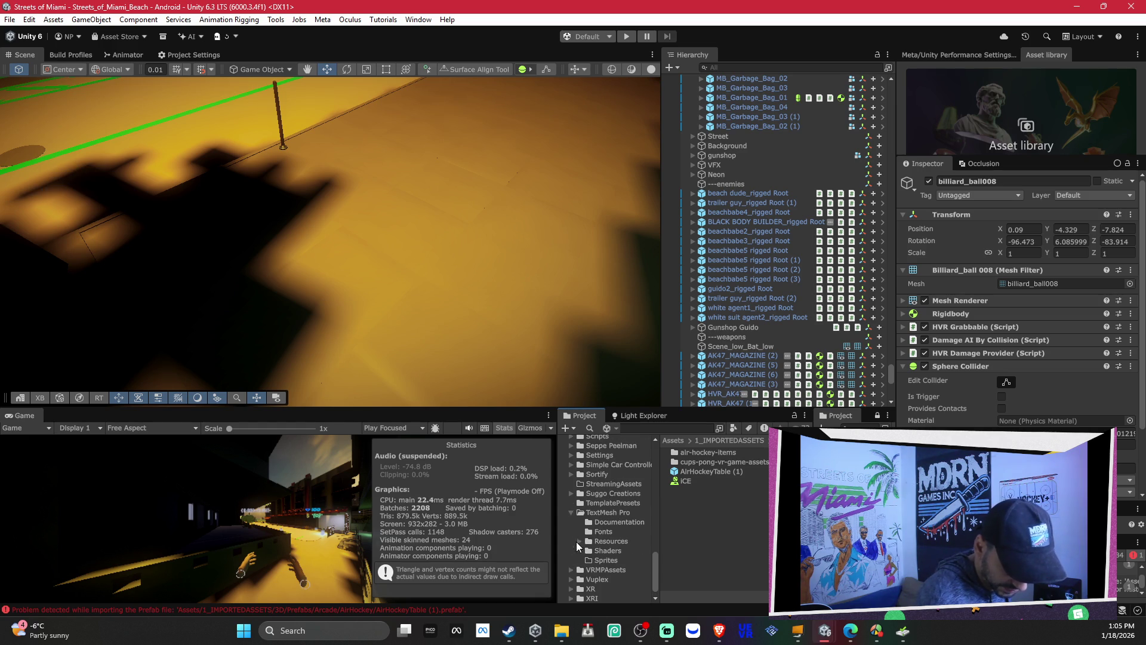
scroll(594, 543, "down", 3)
scroll(613, 548, "down", 2)
left_click(614, 557)
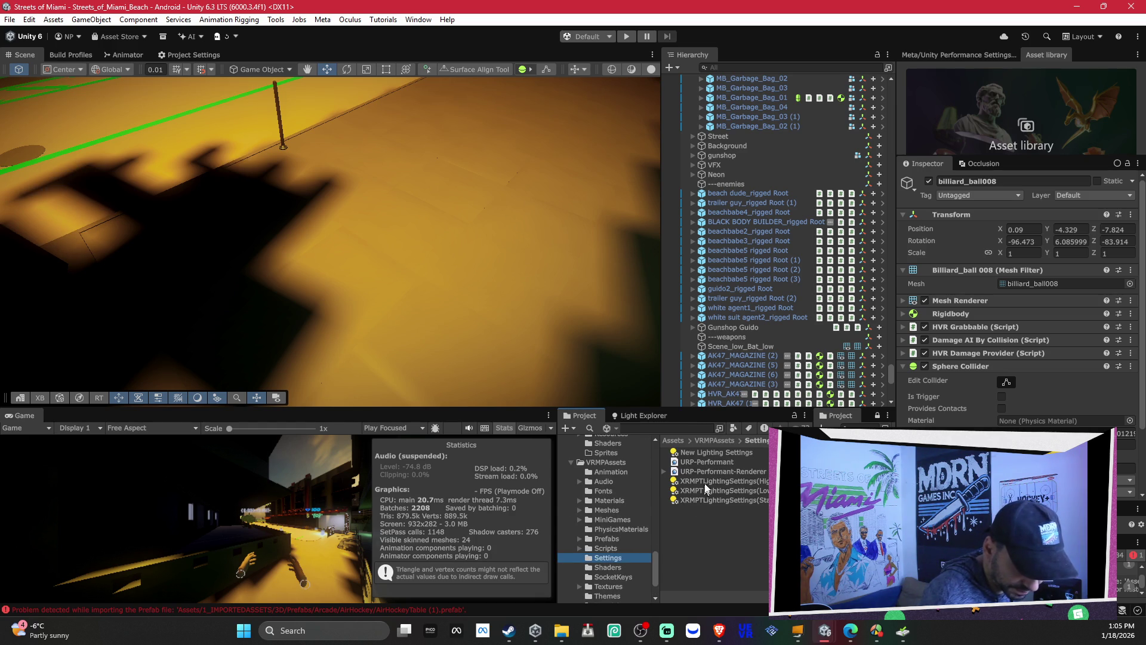
left_click(707, 461)
scroll(1069, 352, "down", 10)
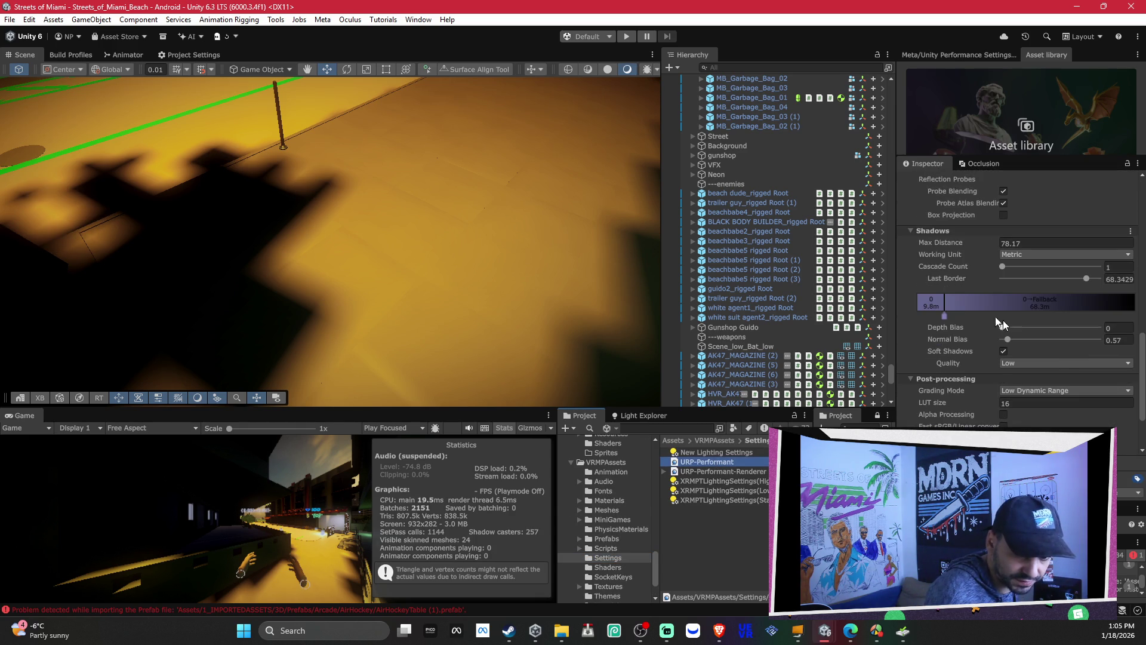
Step: Test the cascade split and last border sliders with undo, then set 3 shadow cascades
left_click_drag(945, 314, 1065, 316)
key("ctrl+z")
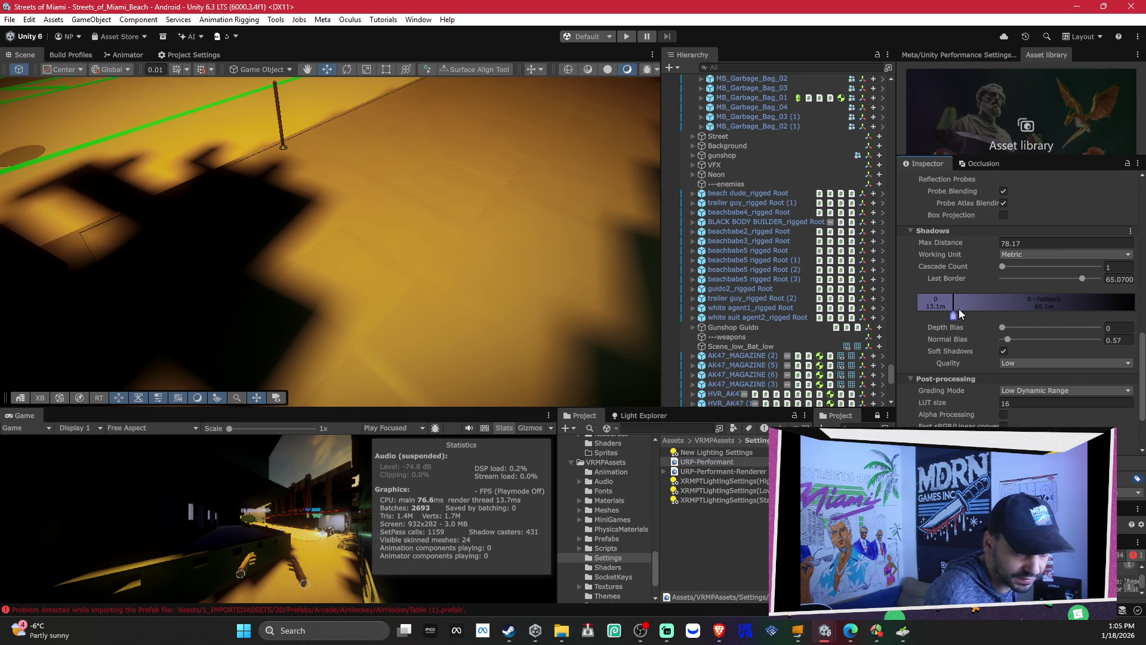
key("ctrl+z")
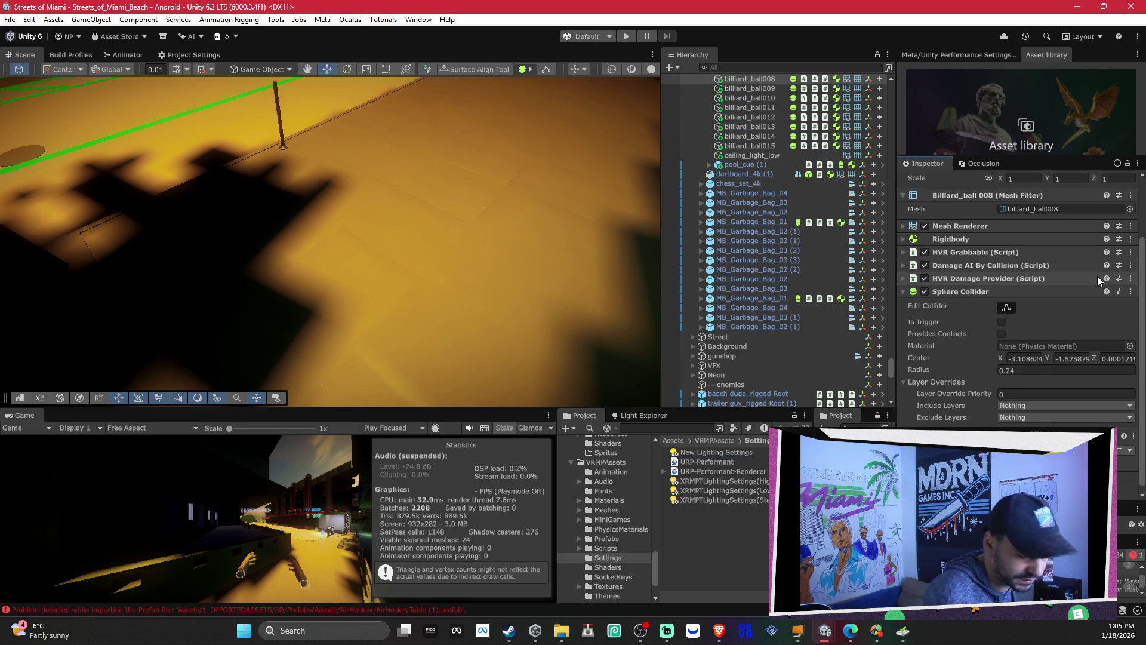
key("ctrl+y")
scroll(1105, 293, "down", 10)
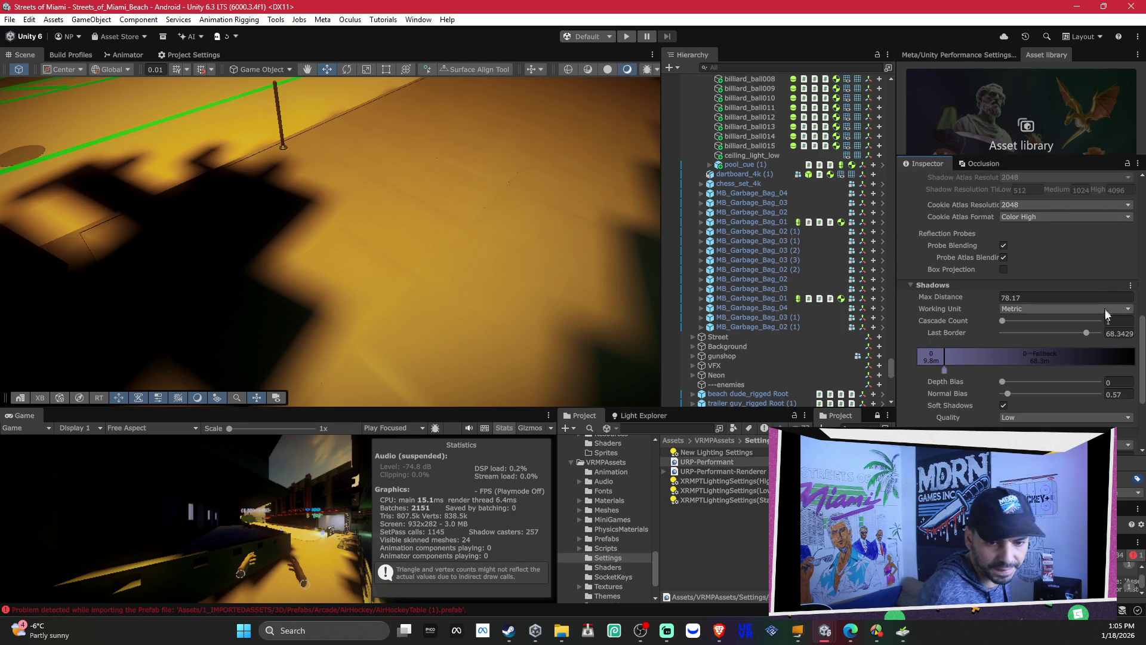
left_click_drag(1088, 333, 912, 342)
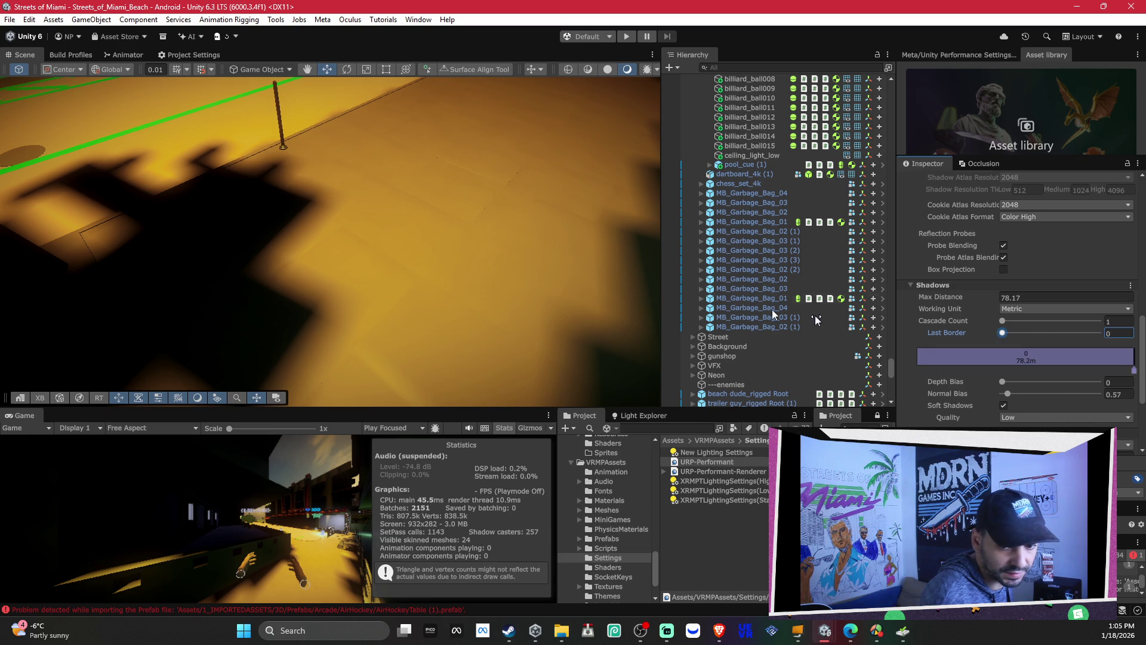
key("ctrl+z")
scroll(486, 261, "down", 5)
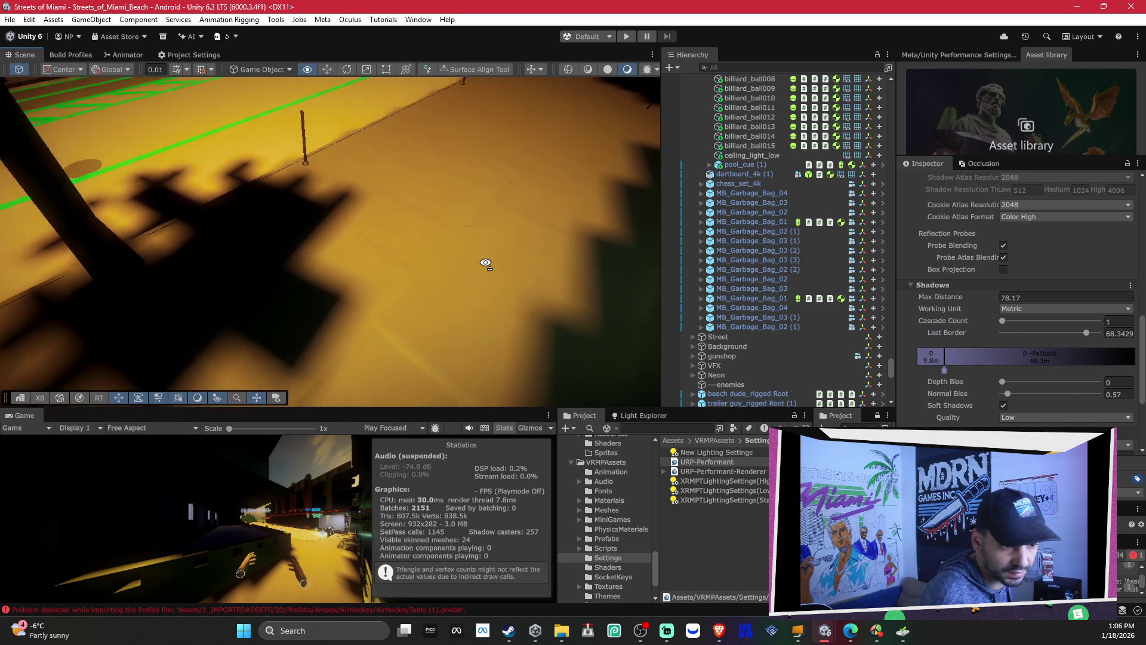
left_click_drag(1006, 321, 1077, 320)
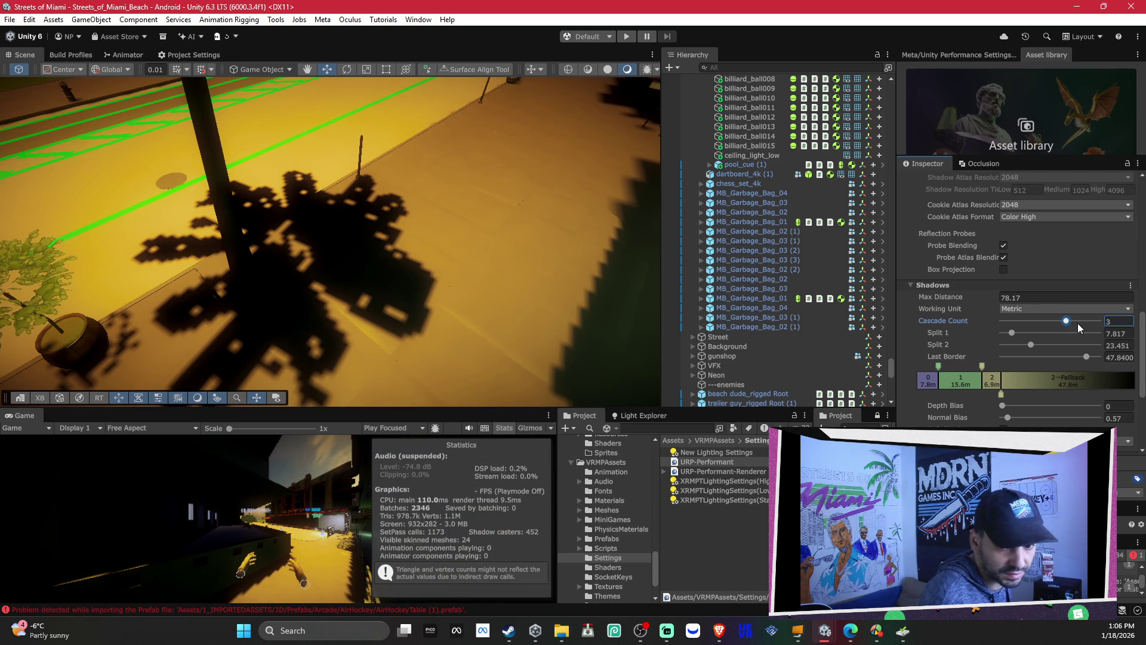
Step: Set shadow Normal Bias to 0, turn off Soft Shadows, and raise the cascade count to 4
mouse_move(1067, 322)
left_mouse_down()
mouse_move(1087, 320)
mouse_move(1064, 345)
mouse_move(1085, 357)
mouse_move(1074, 358)
left_mouse_up()
scroll(1072, 363, "down", 1)
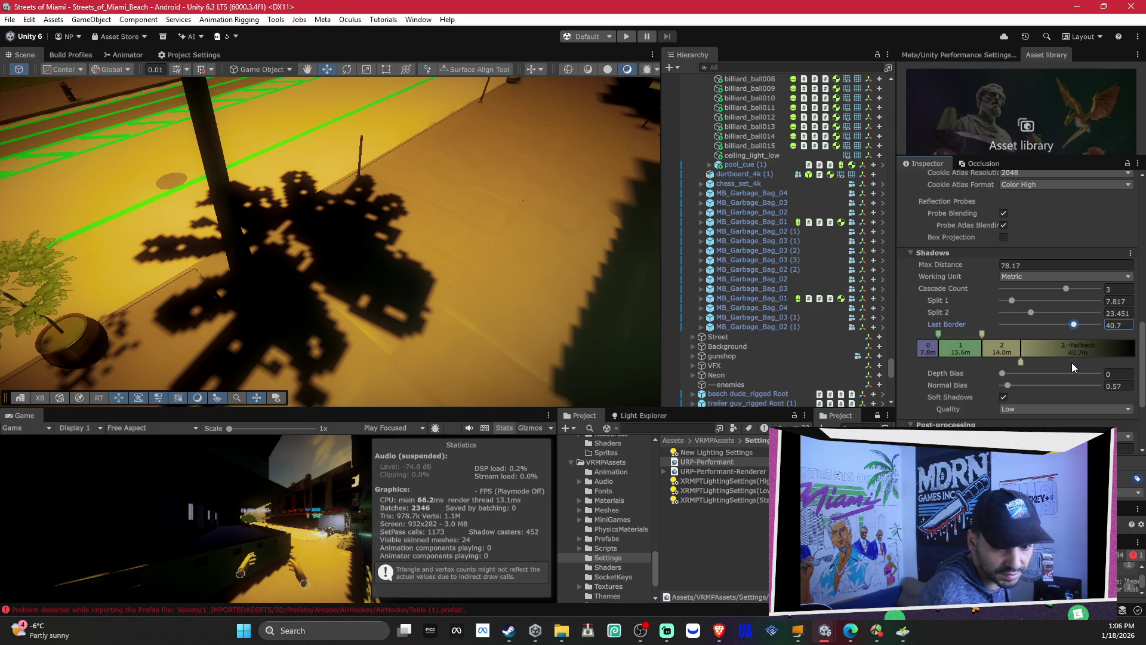
left_click(1003, 374)
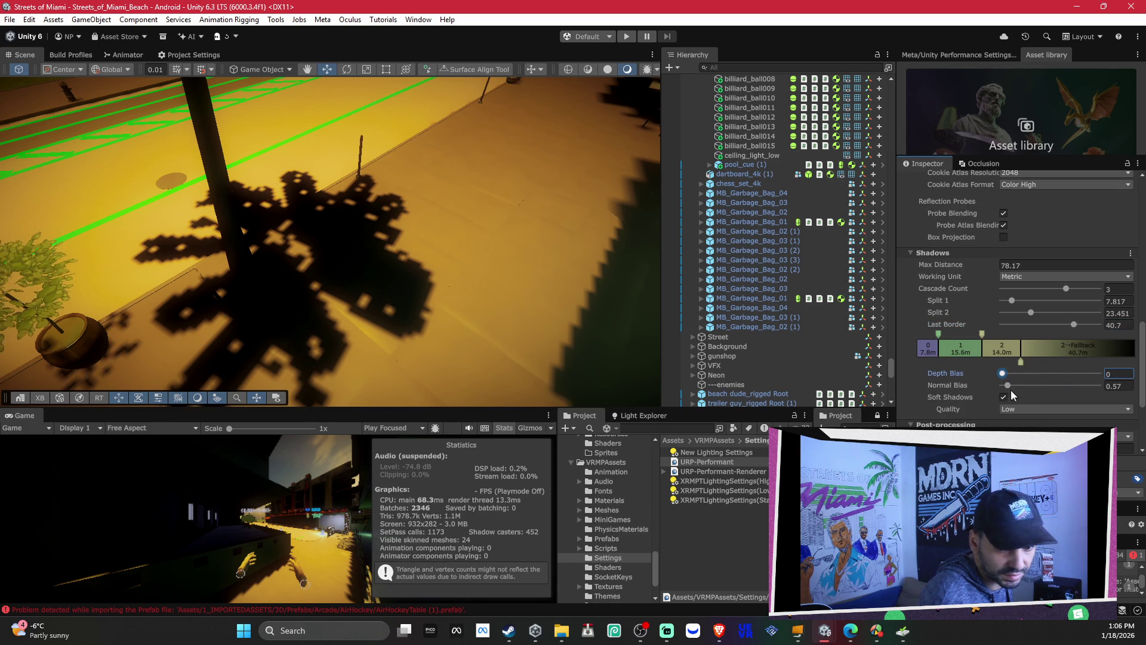
mouse_move(1008, 385)
left_mouse_down()
mouse_move(1134, 399)
mouse_move(775, 404)
left_mouse_up()
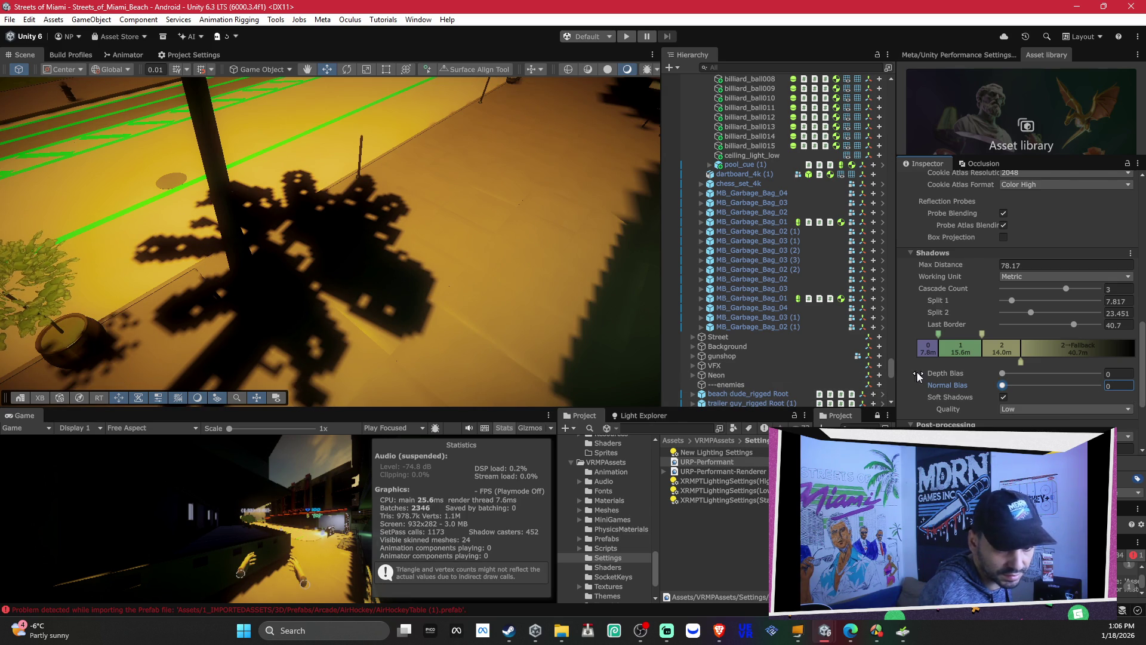
left_click(1004, 398)
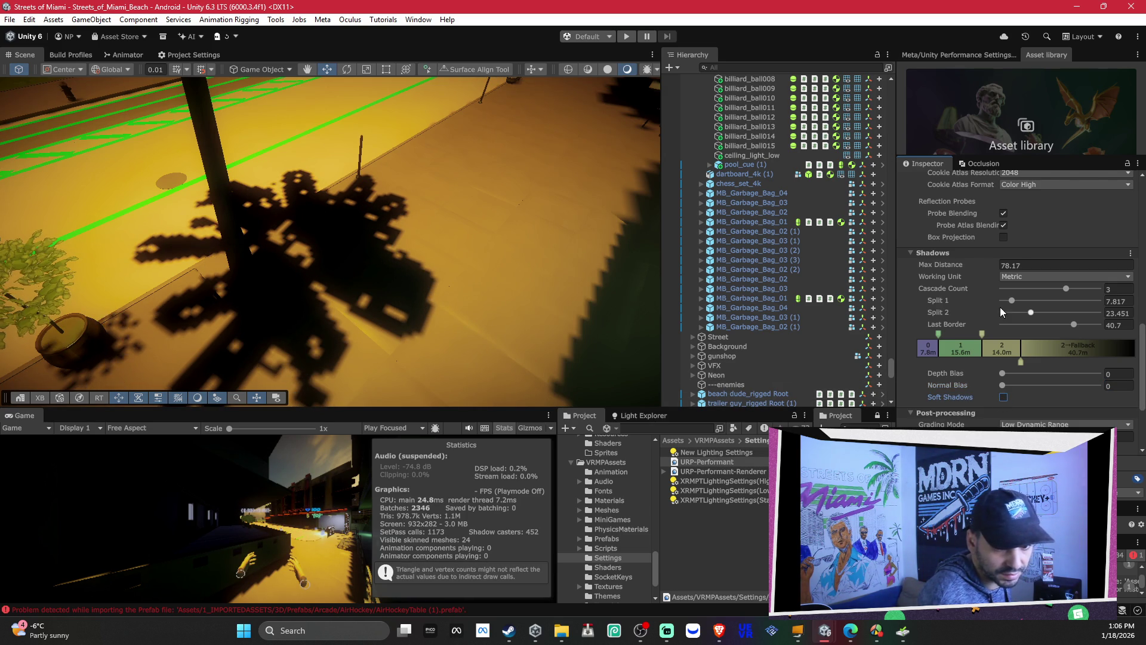
left_click_drag(1068, 291, 1104, 304)
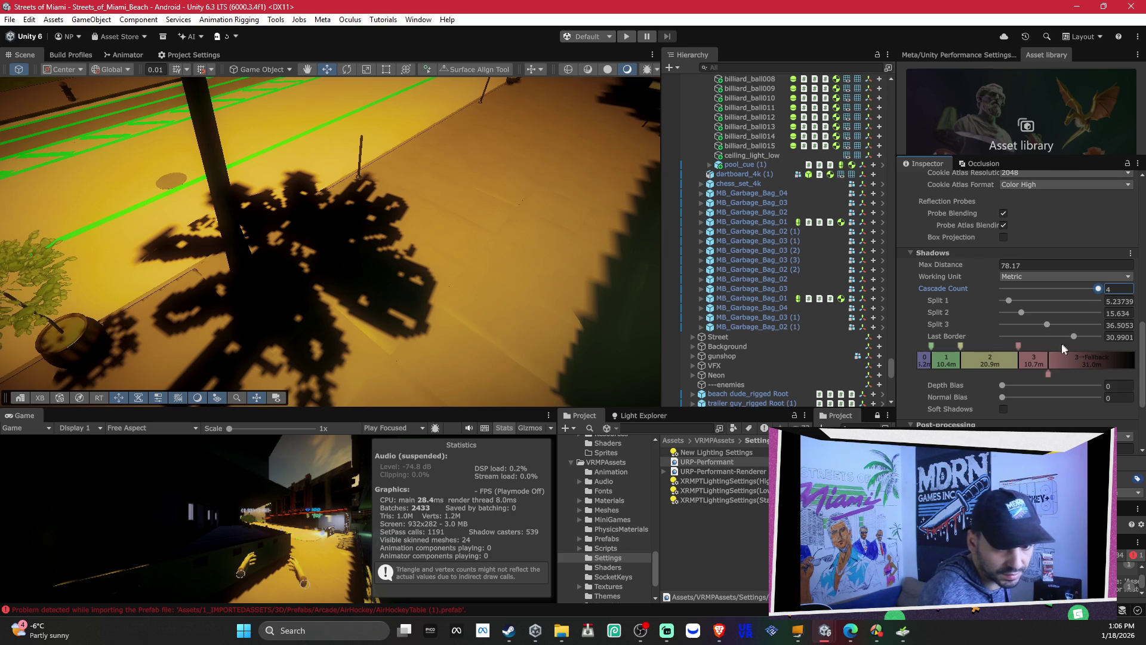
Step: Push the last border and all three cascade splits outward, checking shadows at the street and café
left_click_drag(1049, 373, 1085, 375)
left_click_drag(1017, 362, 1040, 361)
left_click_drag(958, 350, 1013, 348)
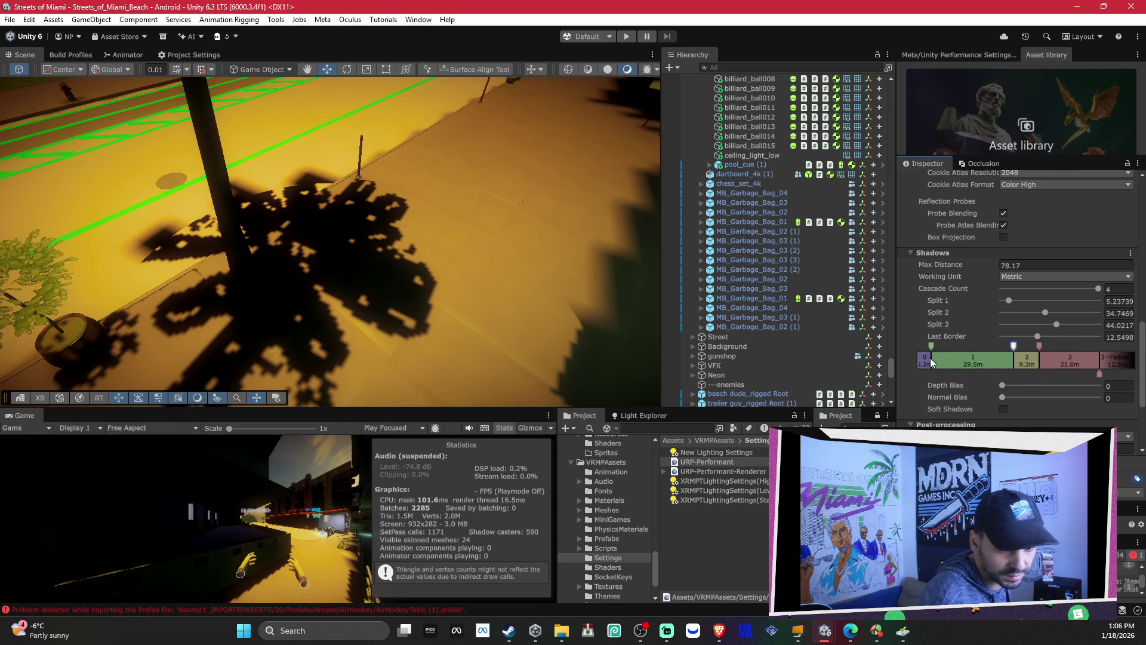
left_click_drag(933, 346, 977, 348)
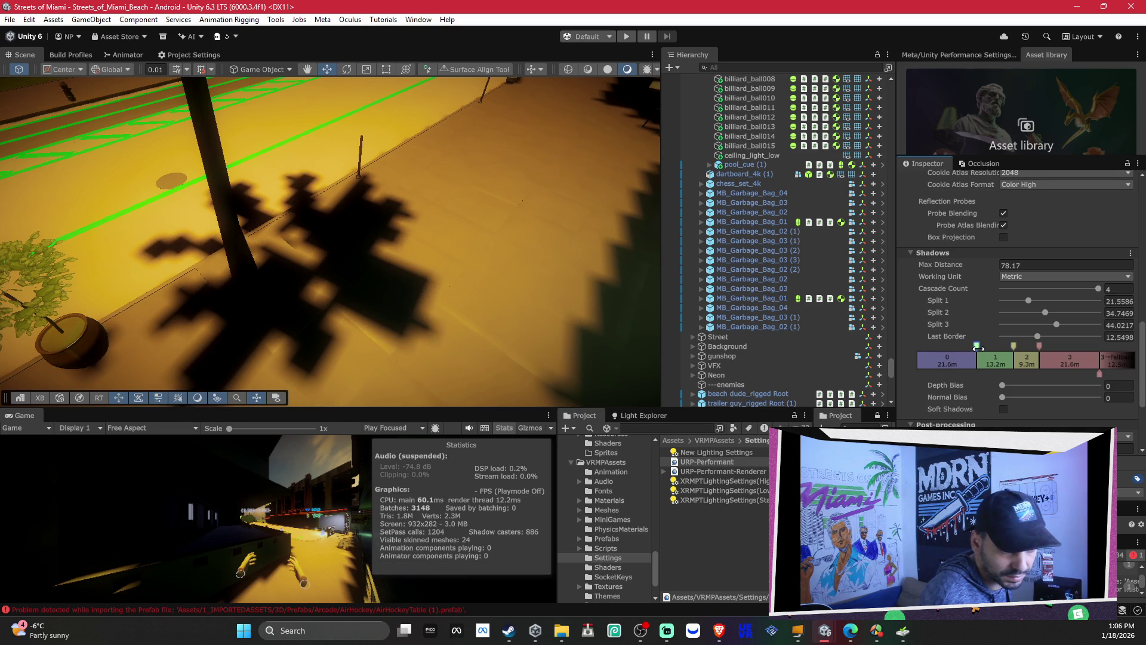
mouse_move(978, 348)
left_mouse_down()
mouse_move(927, 354)
mouse_move(939, 362)
left_mouse_up()
mouse_move(656, 251)
left_mouse_down()
mouse_move(697, 219)
mouse_move(693, 203)
left_mouse_up()
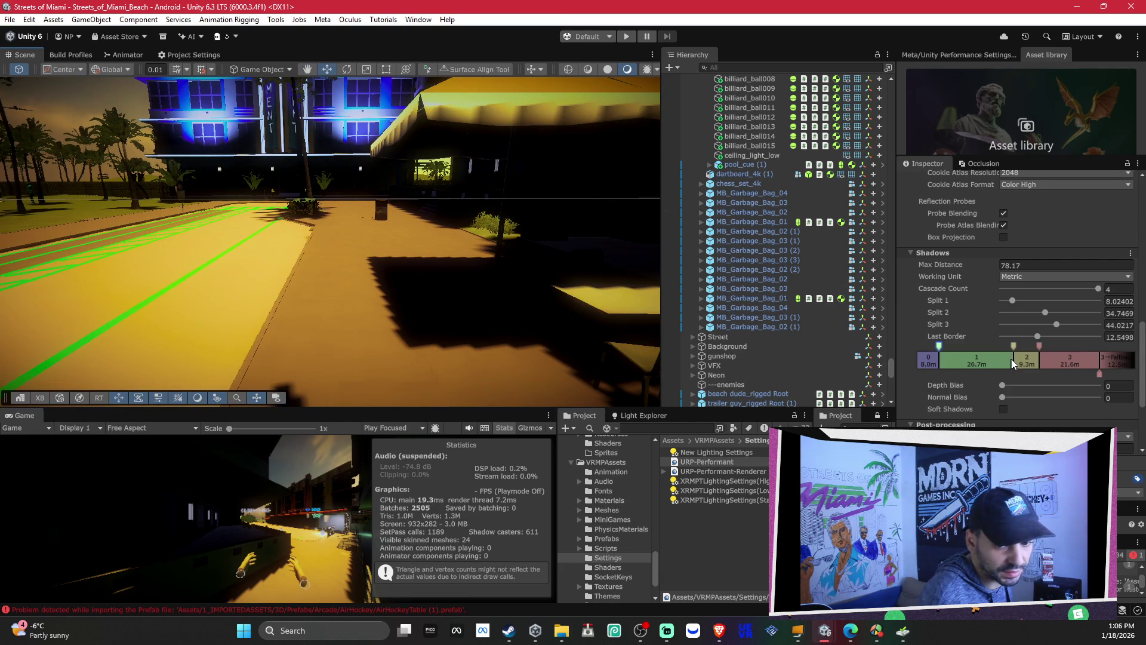
Step: Rebalance Splits 2 and 3, shrinking the second cascade to 8.5 m, viewed over the boardwalk
mouse_move(1038, 342)
left_mouse_down()
mouse_move(1056, 353)
mouse_move(1027, 351)
mouse_move(1105, 358)
mouse_move(1082, 362)
left_mouse_up()
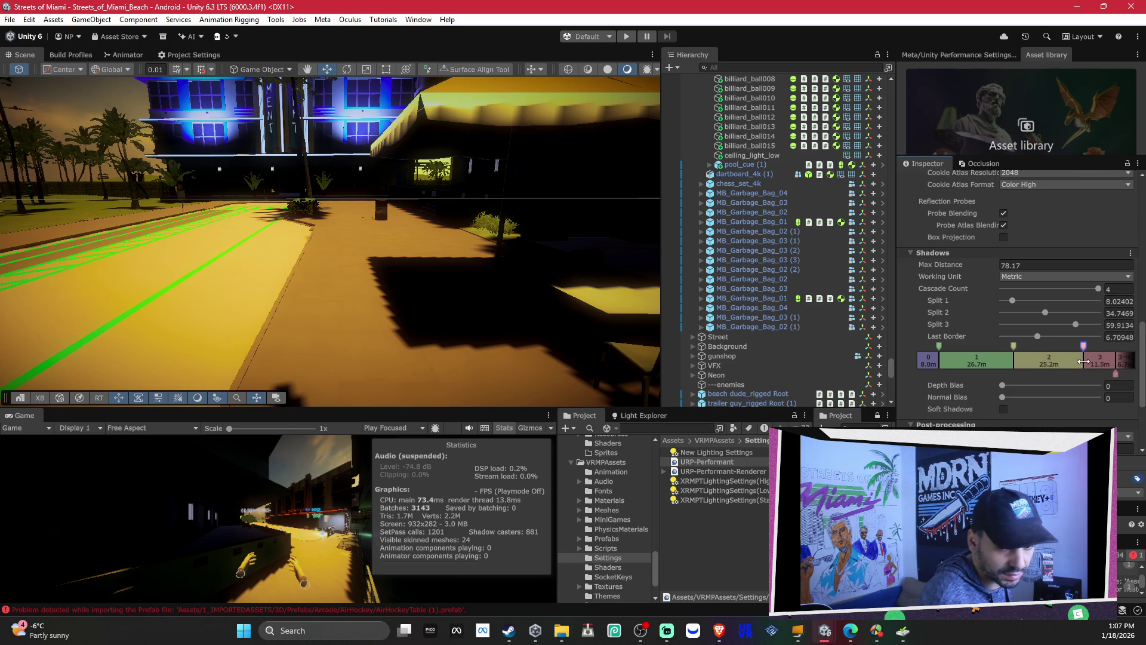
mouse_move(1013, 346)
left_mouse_down()
mouse_move(1062, 350)
mouse_move(941, 361)
mouse_move(983, 378)
mouse_move(927, 378)
left_mouse_up()
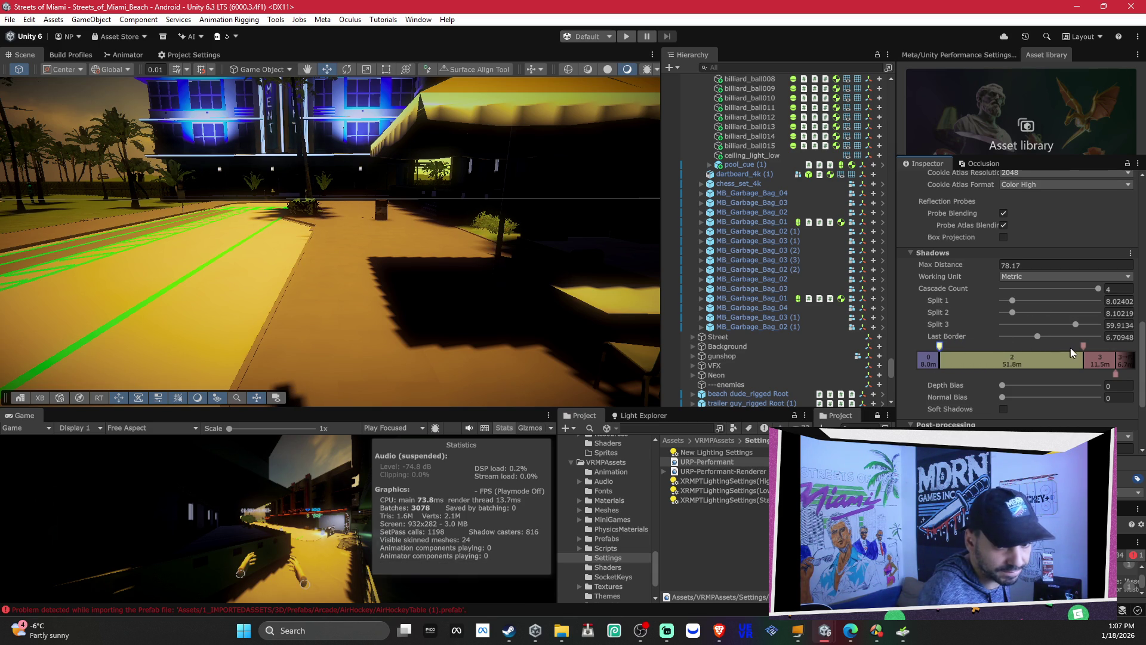
mouse_move(1086, 347)
left_mouse_down()
mouse_move(925, 363)
mouse_move(1011, 365)
left_mouse_up()
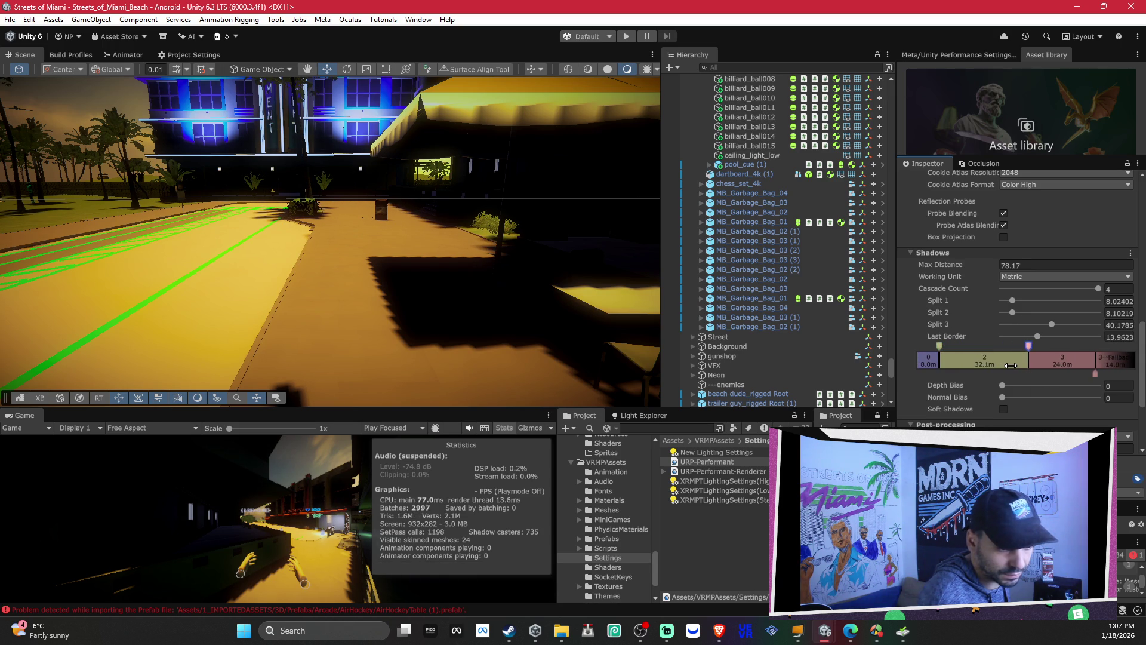
left_click_drag(951, 344, 997, 346)
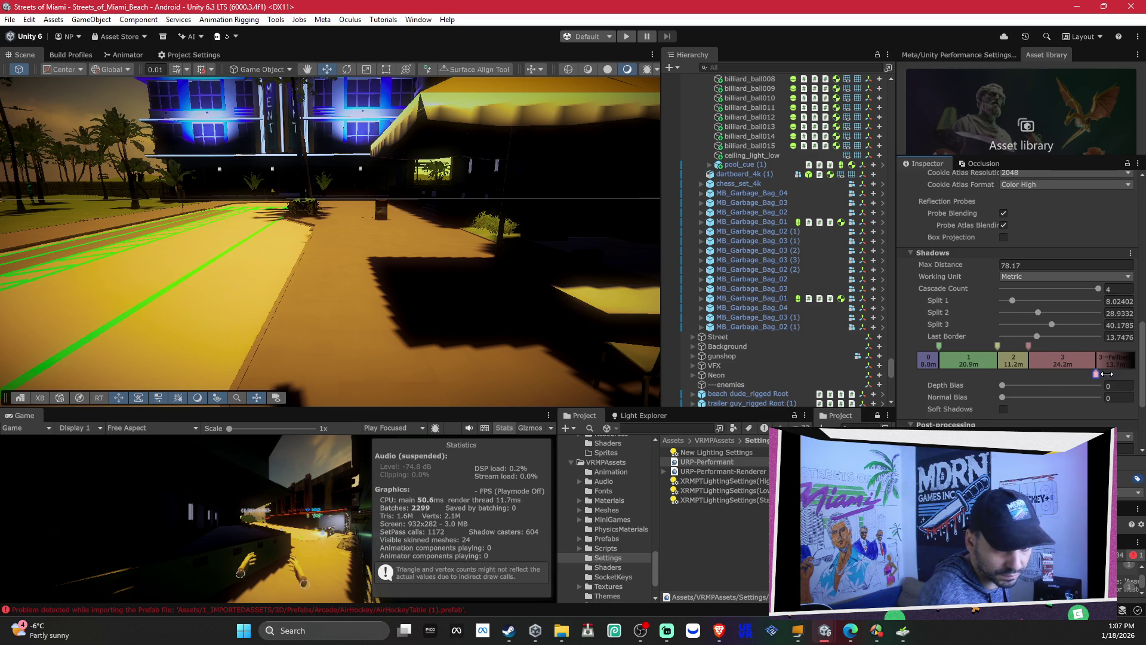
left_click_drag(1073, 377, 1070, 376)
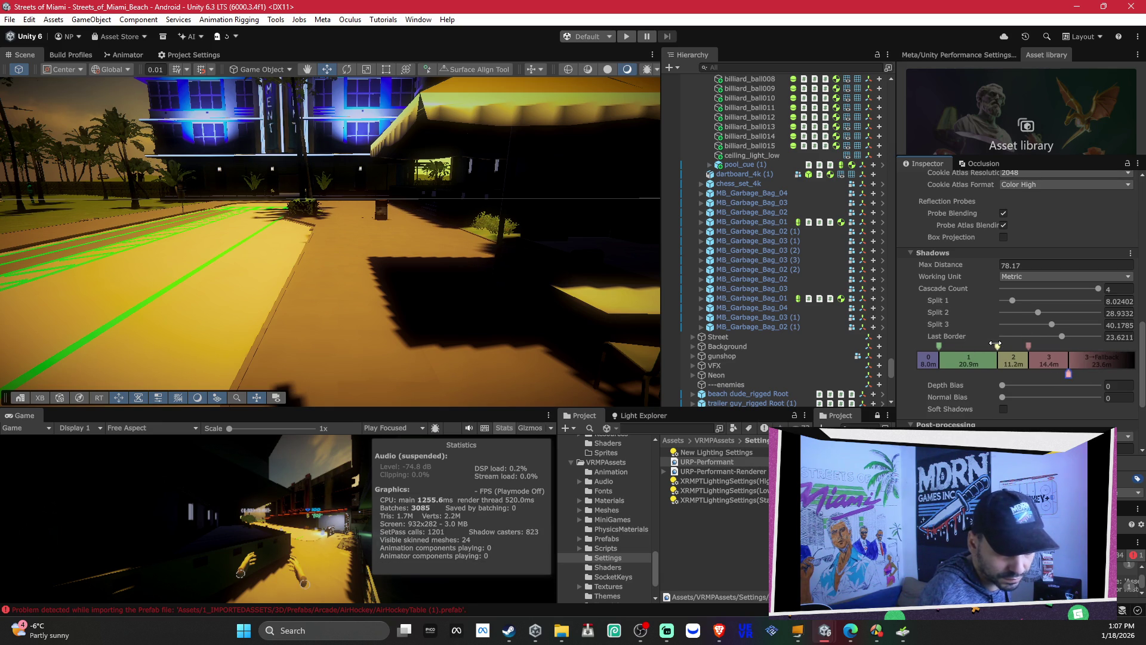
left_click_drag(995, 345, 961, 347)
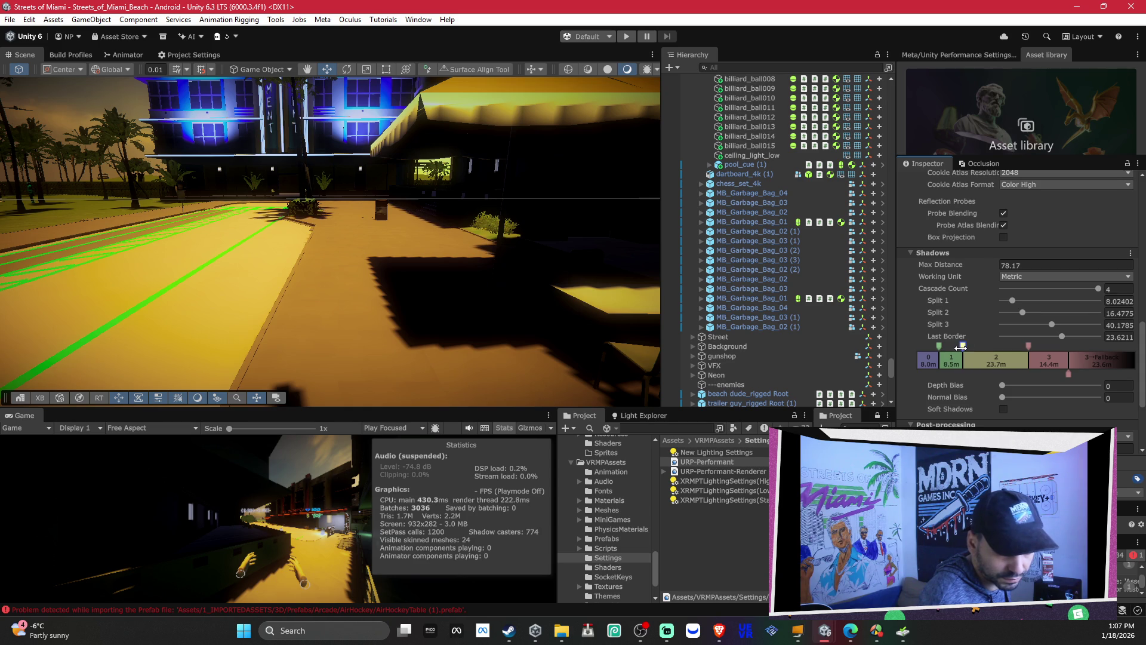
left_click_drag(1032, 343, 997, 347)
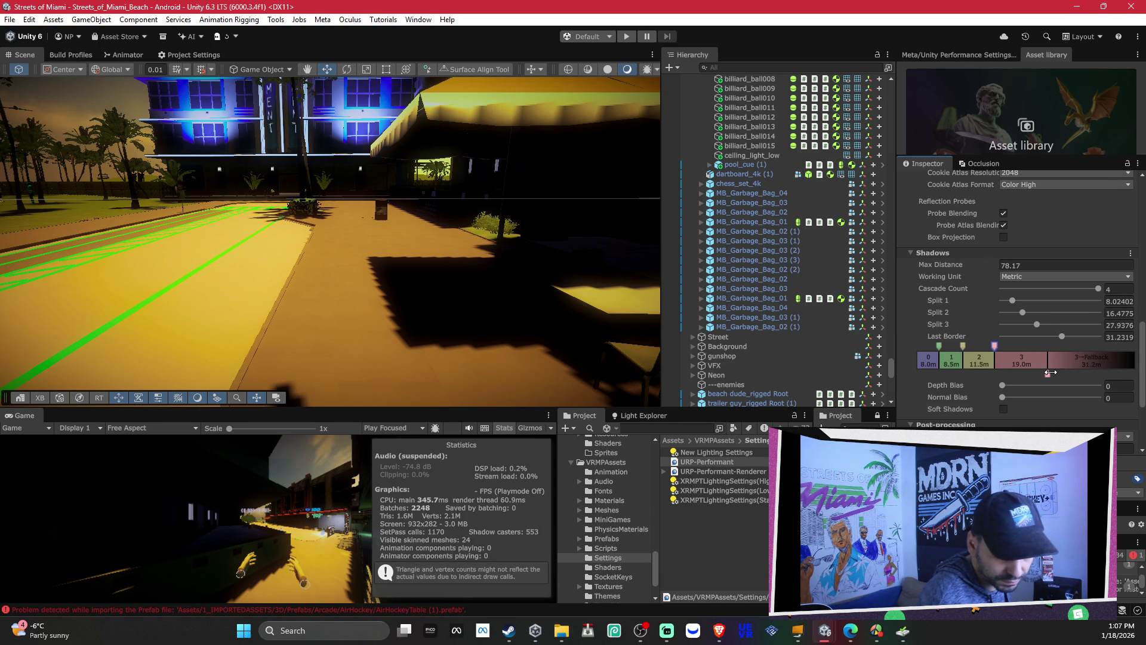
mouse_move(392, 323)
left_mouse_down()
mouse_move(160, 312)
mouse_move(480, 294)
mouse_move(473, 320)
mouse_move(493, 346)
mouse_move(256, 297)
mouse_move(354, 277)
mouse_move(583, 313)
mouse_move(643, 287)
mouse_move(734, 299)
mouse_move(721, 214)
mouse_move(716, 223)
left_mouse_up()
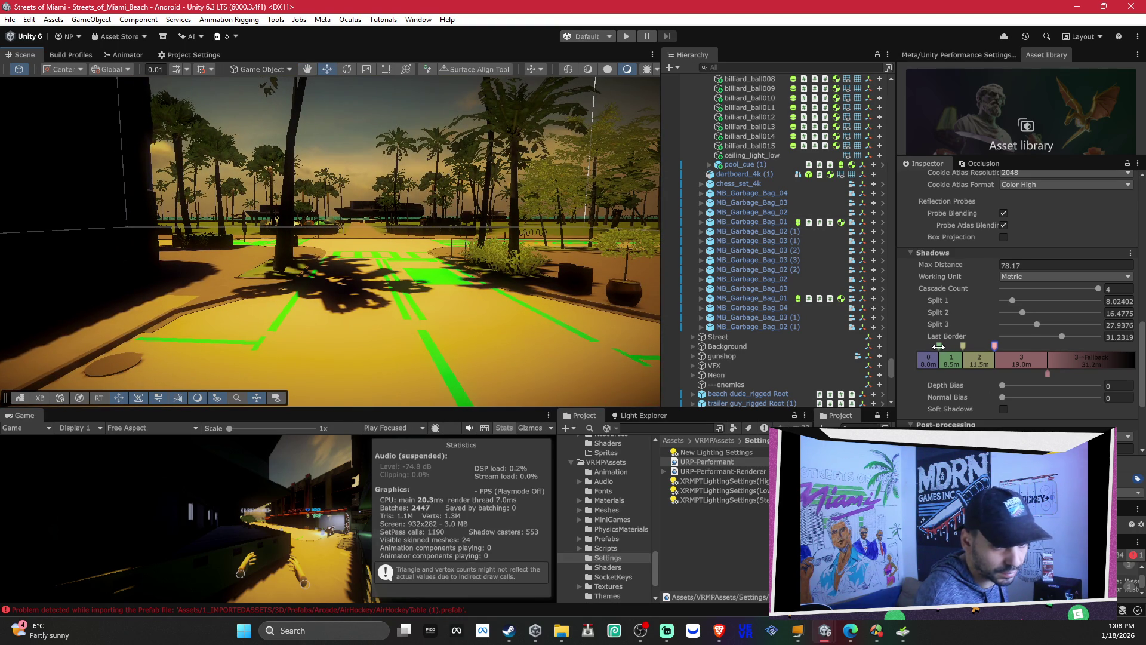
Step: Finish at splits 12.319, 20.77 and 30.73 with last border 29.50, then select MB_Garbage_Bag_01
left_click_drag(939, 347, 950, 350)
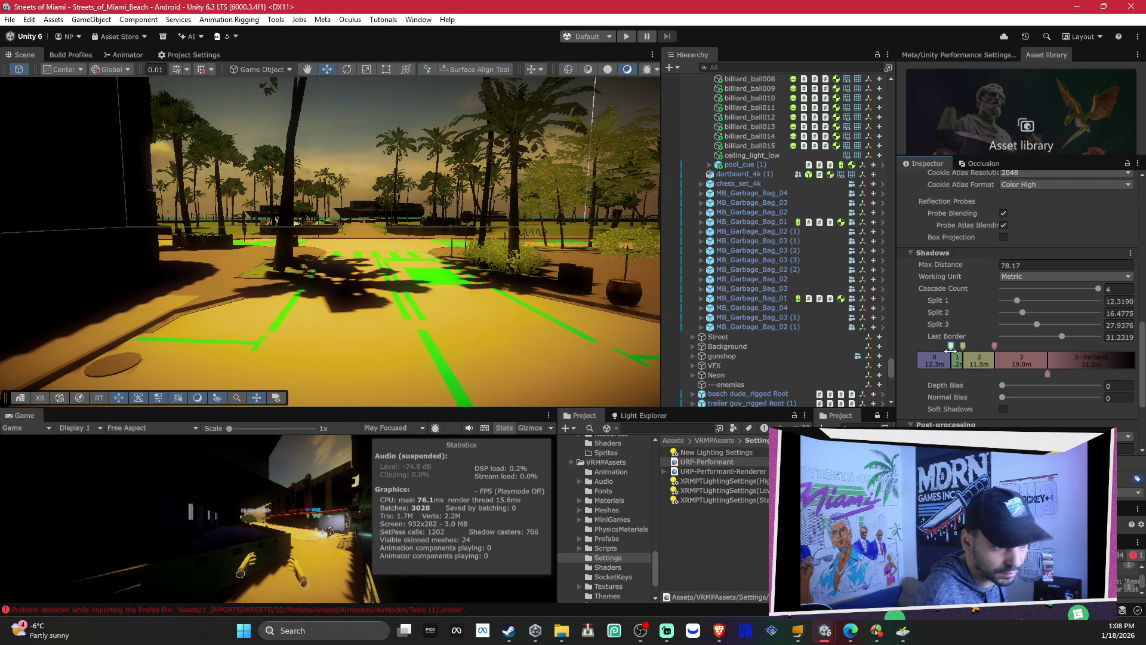
mouse_move(950, 351)
left_mouse_down()
mouse_move(929, 358)
mouse_move(1003, 346)
left_mouse_up()
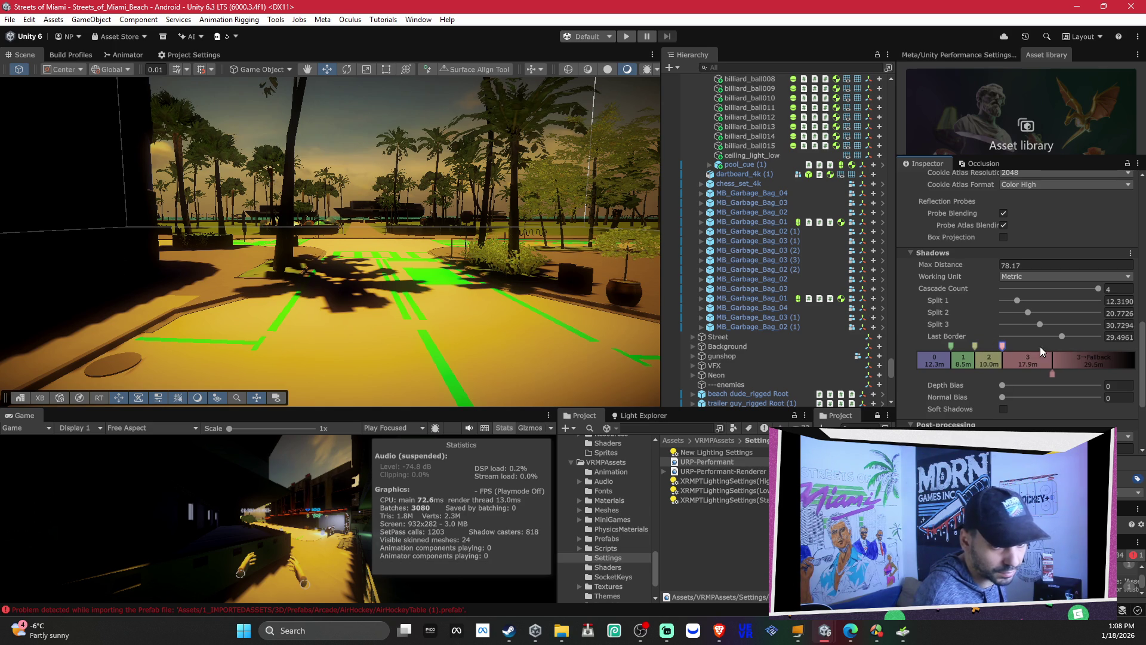
left_click_drag(348, 272, 348, 271)
left_click(751, 298)
Step: Preview the Game view near MB_Garbage_Bag_01 and reselect the URP-Performant asset's Shadows section
left_click_drag(357, 225, 356, 225)
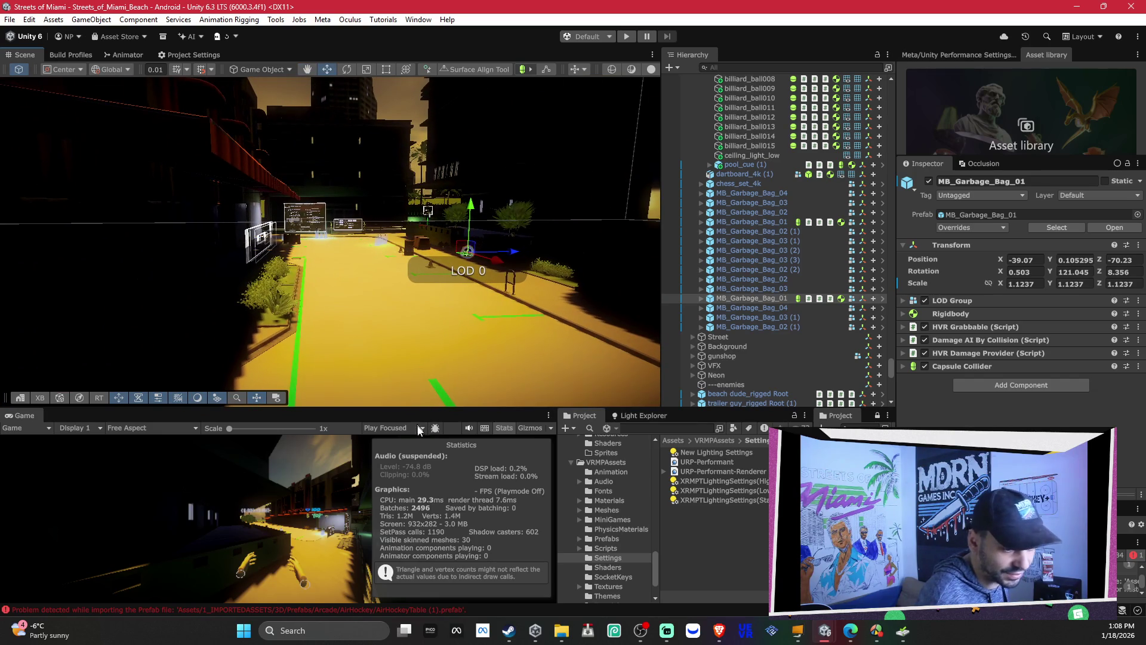
double_click(30, 410)
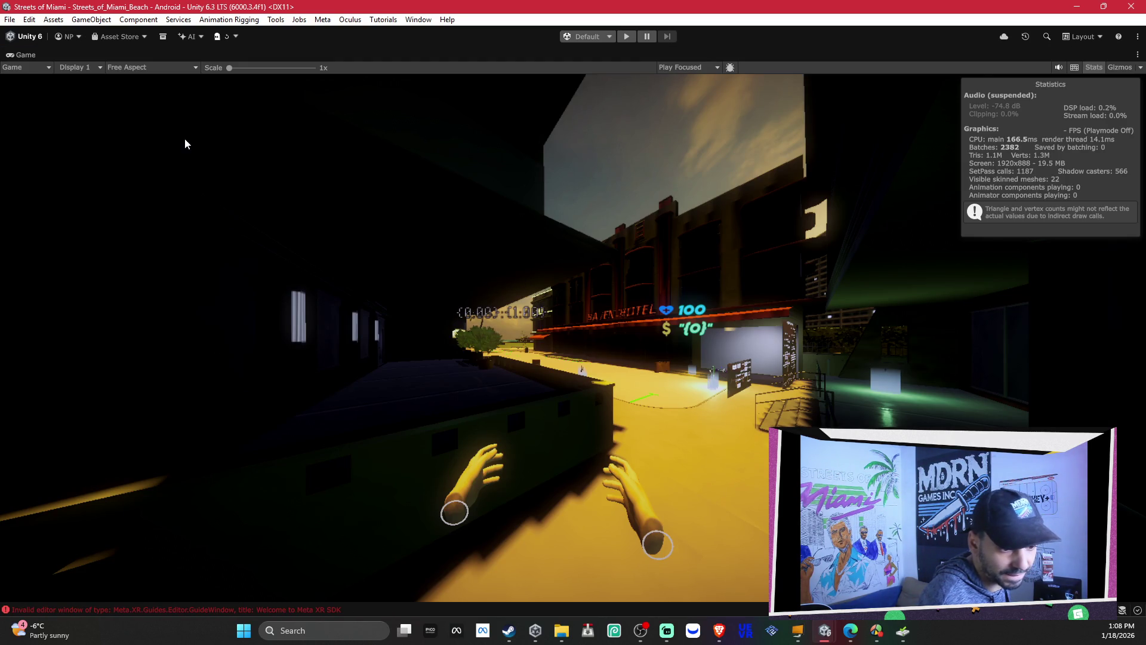
double_click(13, 54)
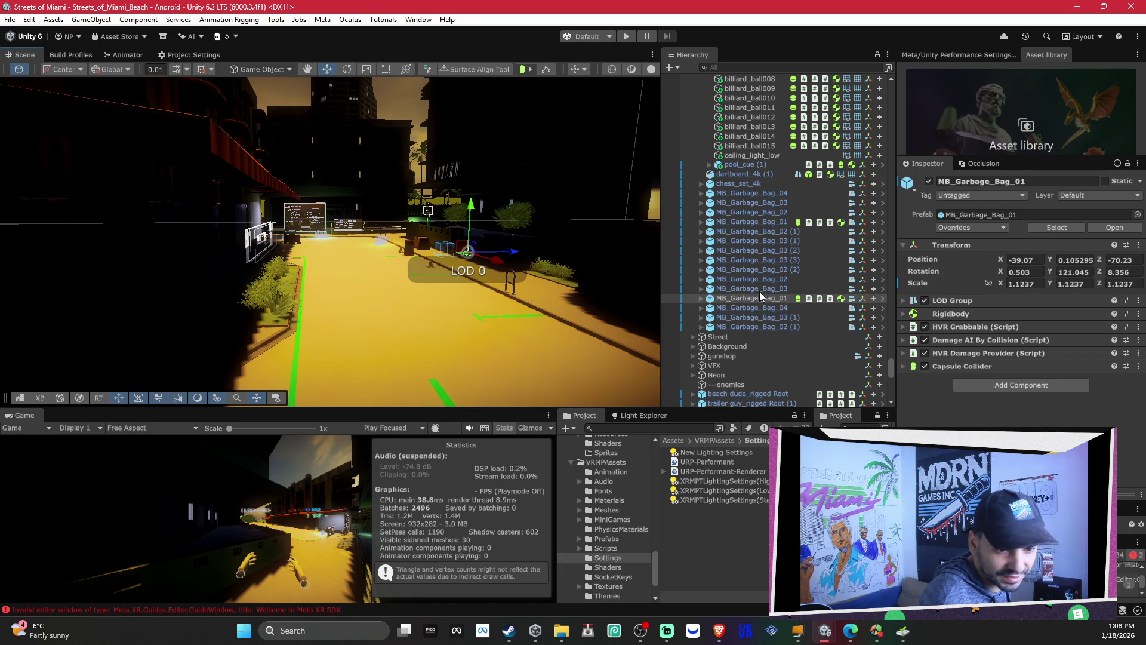
left_click(707, 462)
scroll(1047, 360, "down", 10)
Step: Drag the cascade splits to about 9.96, 40.53 and 50.70, previewing shadows in the Game view
left_click_drag(951, 295, 983, 292)
mouse_move(1052, 319)
left_mouse_down()
mouse_move(1001, 319)
mouse_move(1114, 319)
left_mouse_up()
left_click_drag(983, 291, 1057, 291)
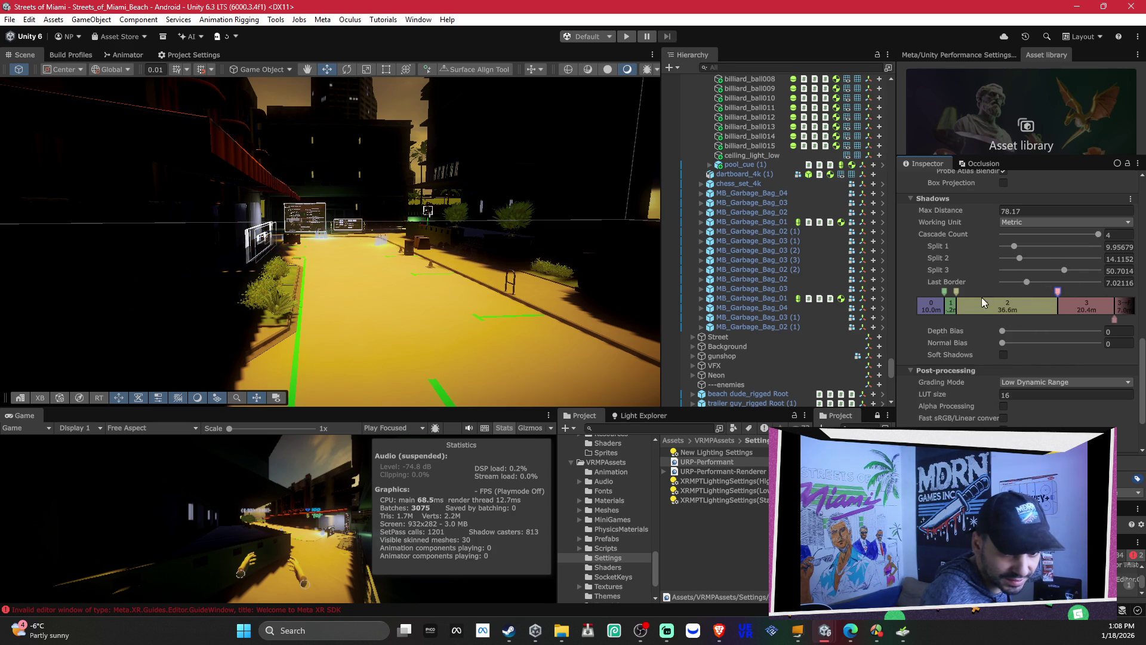
left_click_drag(957, 291, 1028, 292)
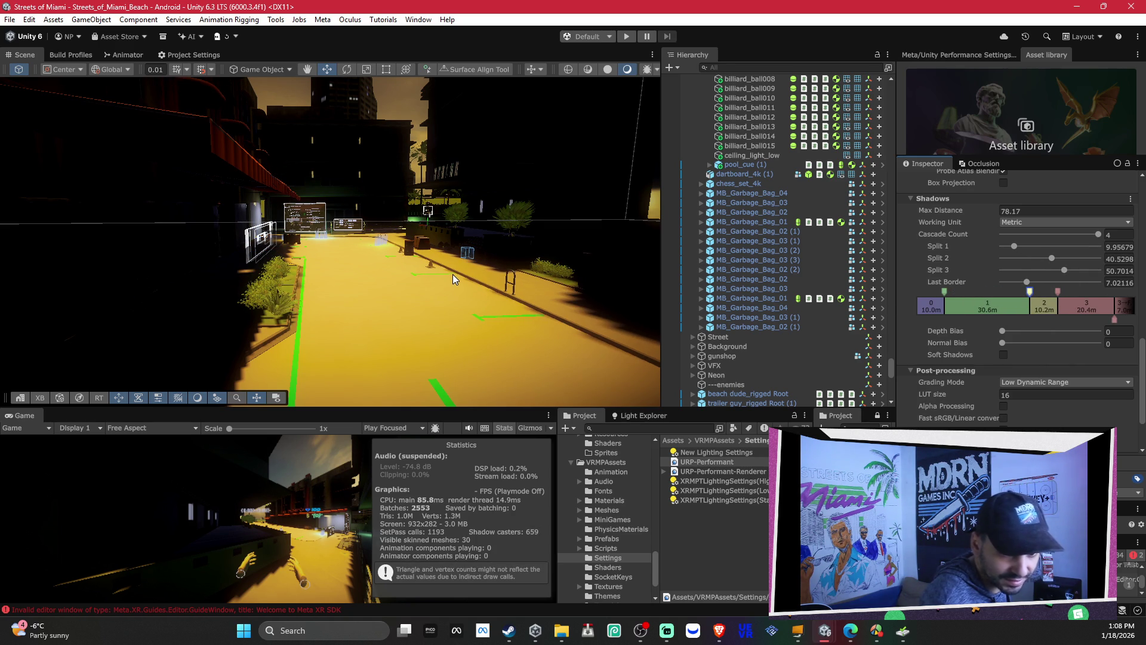
key("w")
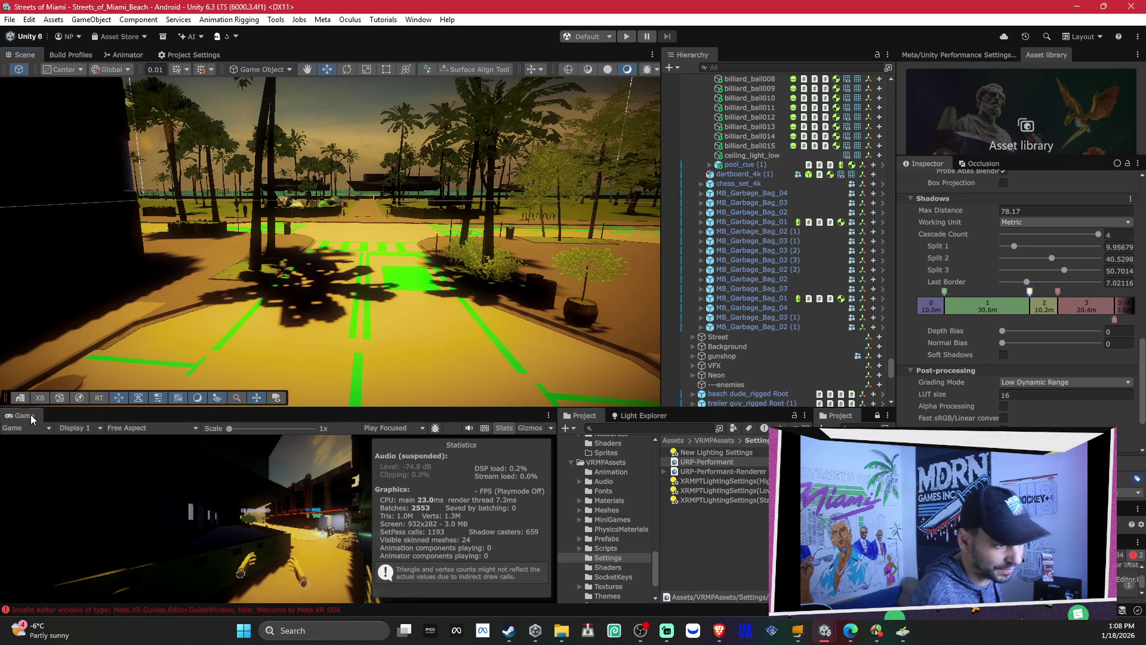
double_click(33, 413)
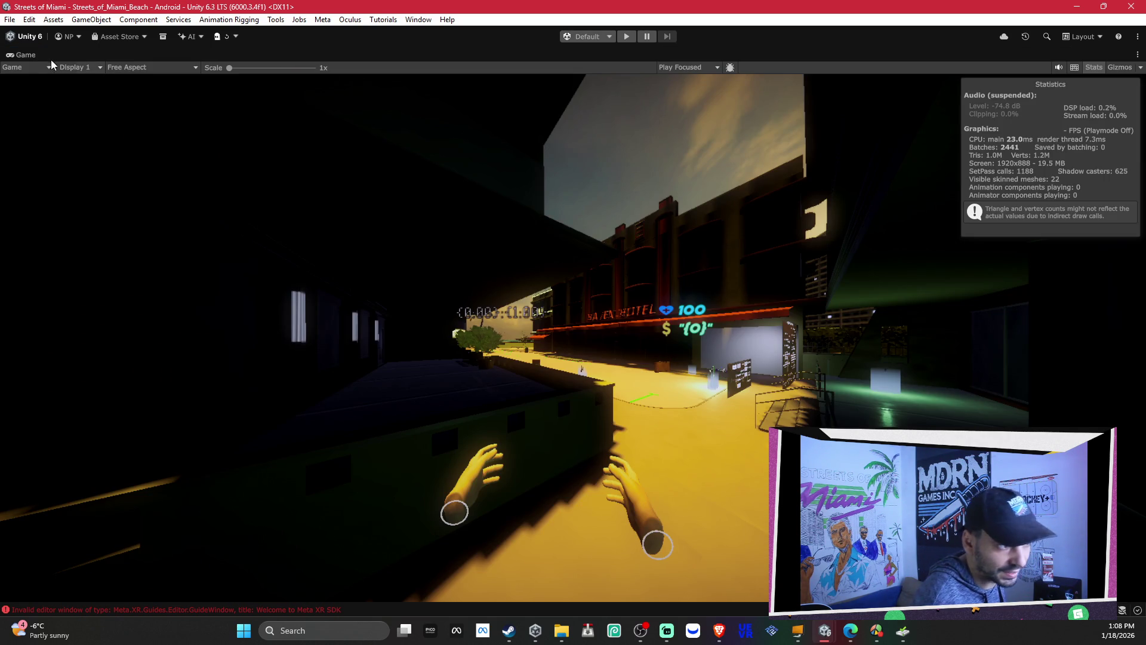
double_click(34, 55)
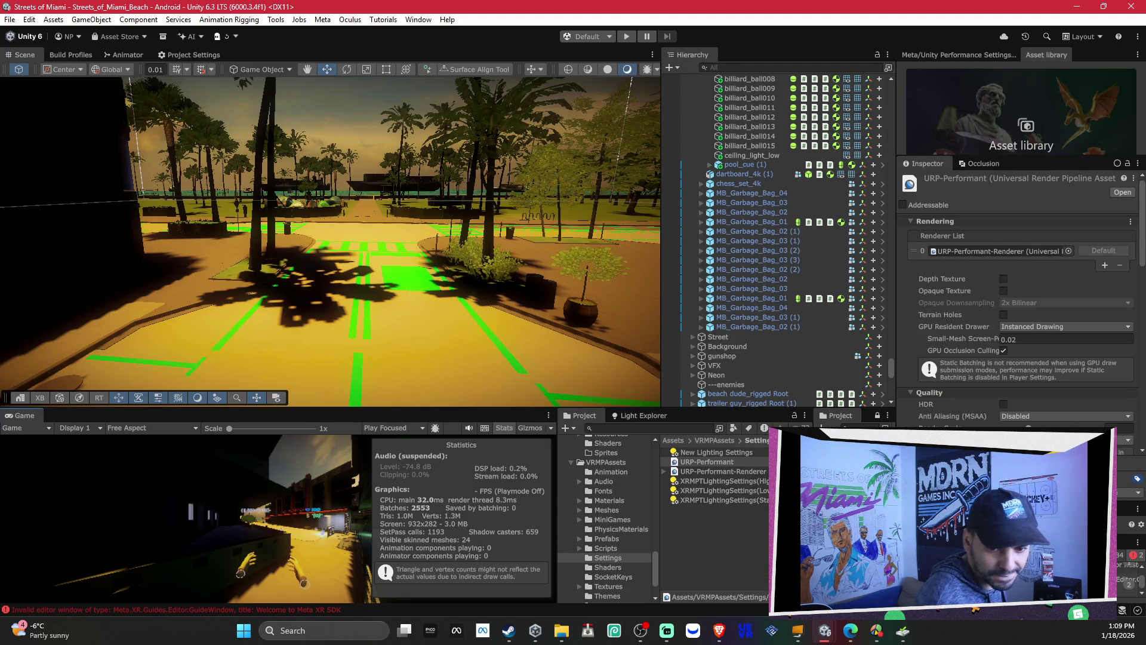
Step: Scrub the shadow Max Distance down from 78.17 to 54.5, checking the Game view
scroll(1079, 412, "down", 10)
left_click_drag(962, 372, 948, 371)
mouse_move(729, 385)
left_mouse_down()
mouse_move(54, 382)
mouse_move(1128, 356)
mouse_move(12, 353)
mouse_move(228, 338)
mouse_move(359, 305)
mouse_move(387, 283)
mouse_move(358, 263)
mouse_move(286, 256)
left_mouse_up()
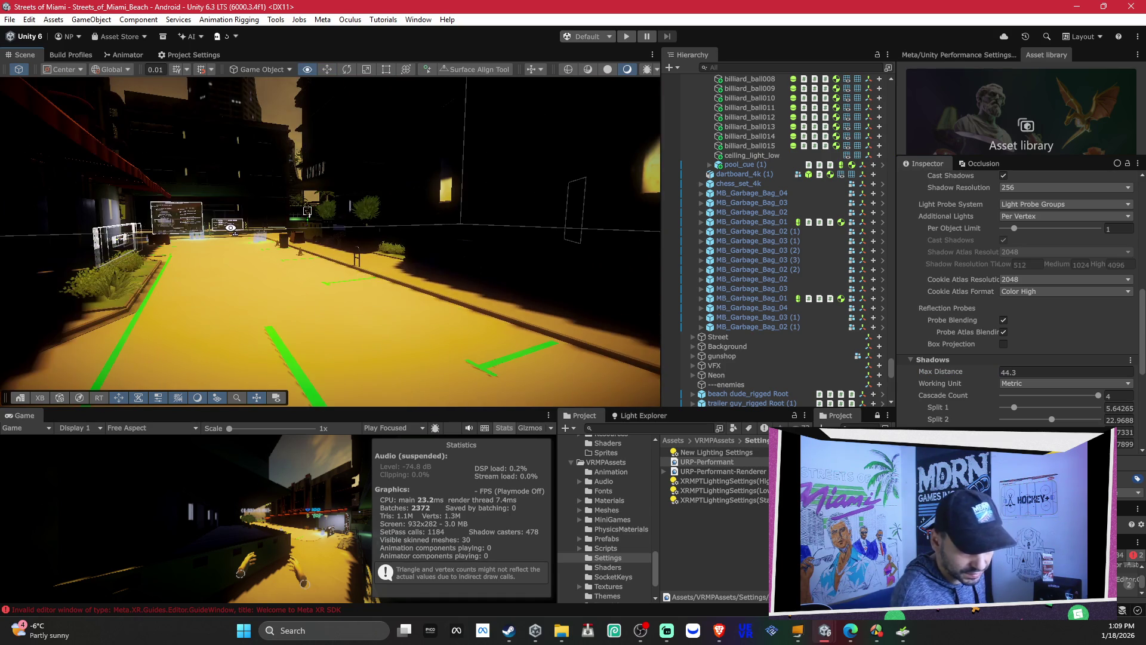
double_click(18, 416)
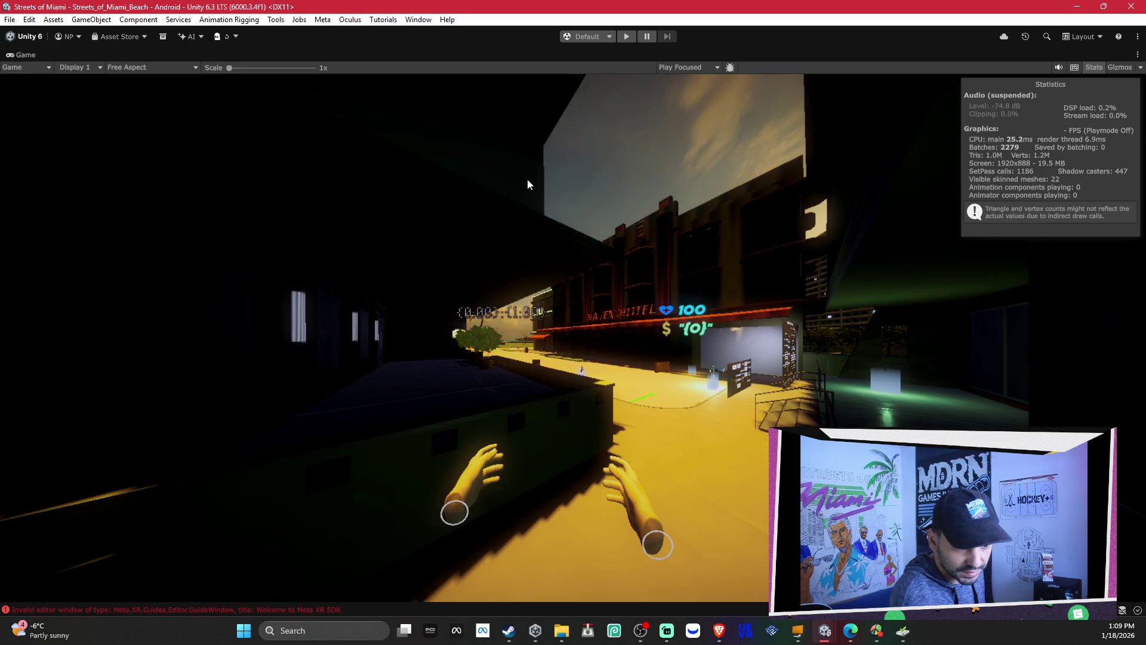
double_click(17, 56)
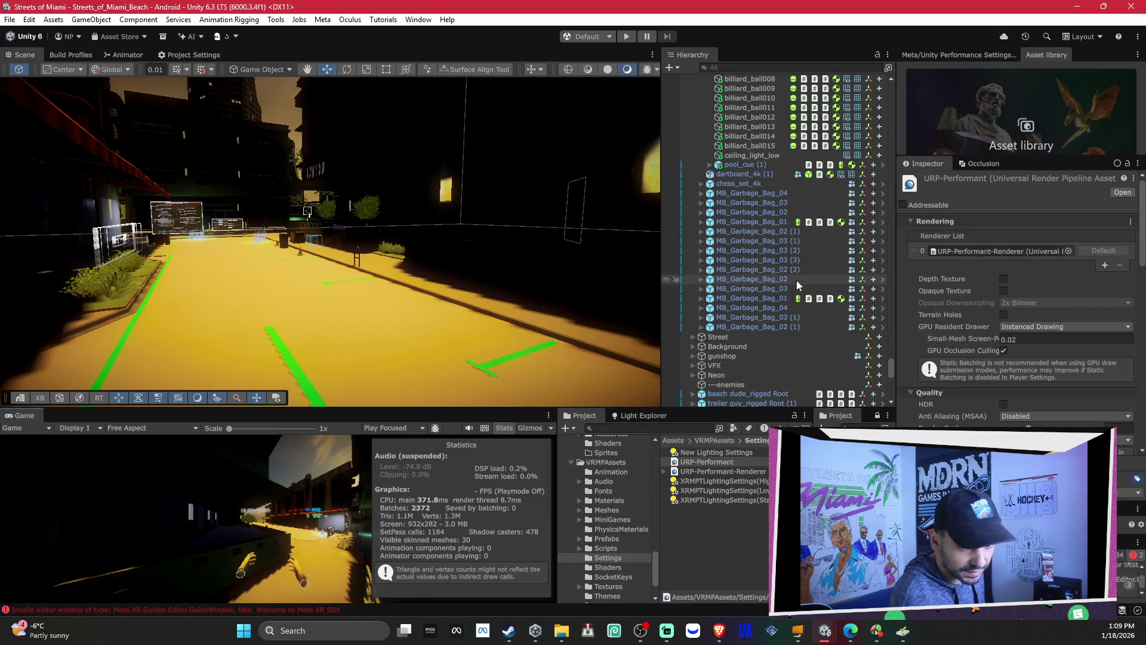
scroll(1026, 305, "down", 10)
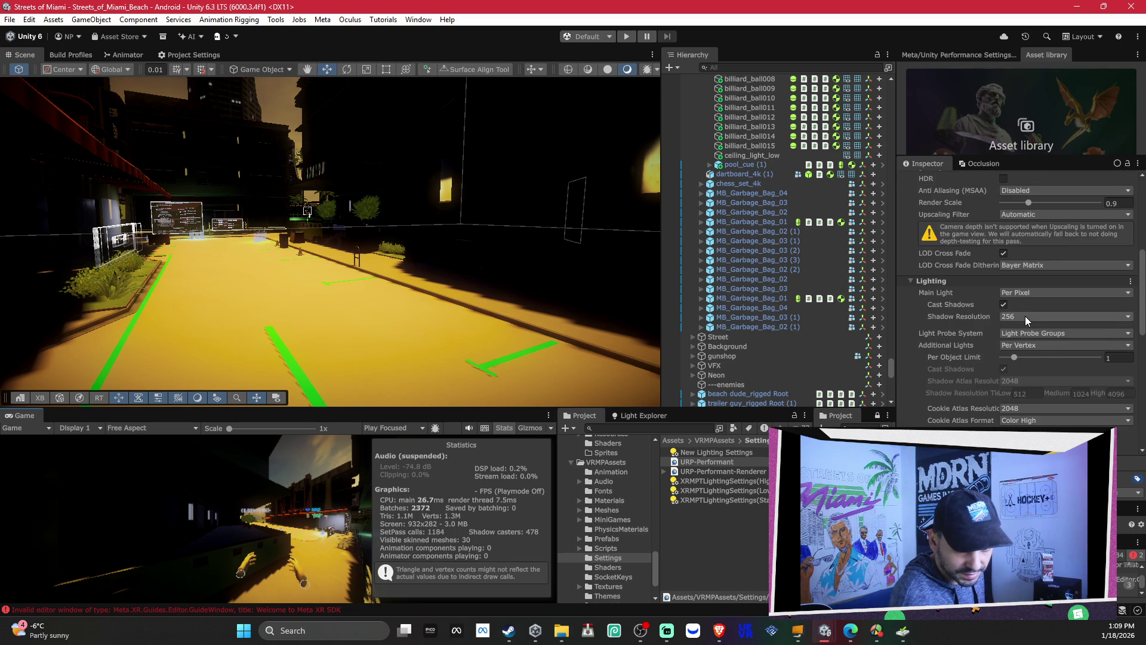
mouse_move(939, 369)
left_mouse_down()
mouse_move(1010, 375)
mouse_move(976, 371)
mouse_move(1000, 372)
left_mouse_up()
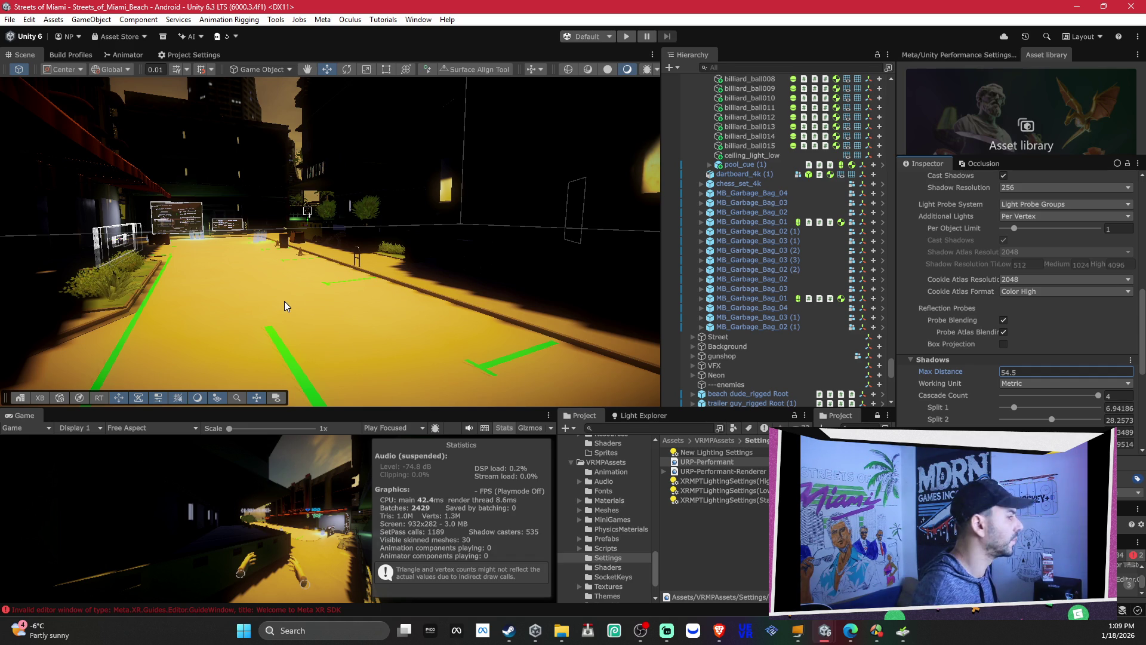
mouse_move(427, 282)
left_mouse_down()
mouse_move(404, 345)
mouse_move(396, 333)
mouse_move(307, 327)
mouse_move(308, 310)
mouse_move(424, 207)
mouse_move(421, 295)
mouse_move(408, 242)
mouse_move(414, 268)
left_mouse_up()
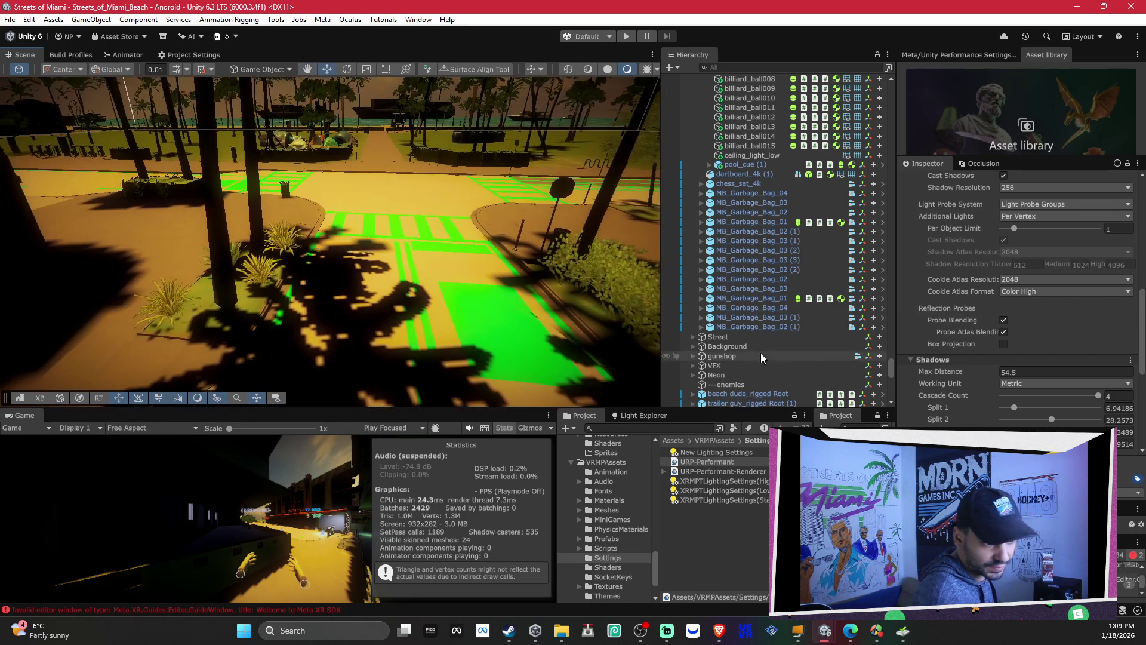
Step: Tighten the cascade splits to 12.33, 28.26 and 35.35 with last border 4.90
scroll(1015, 358, "down", 3)
left_click_drag(941, 389, 978, 390)
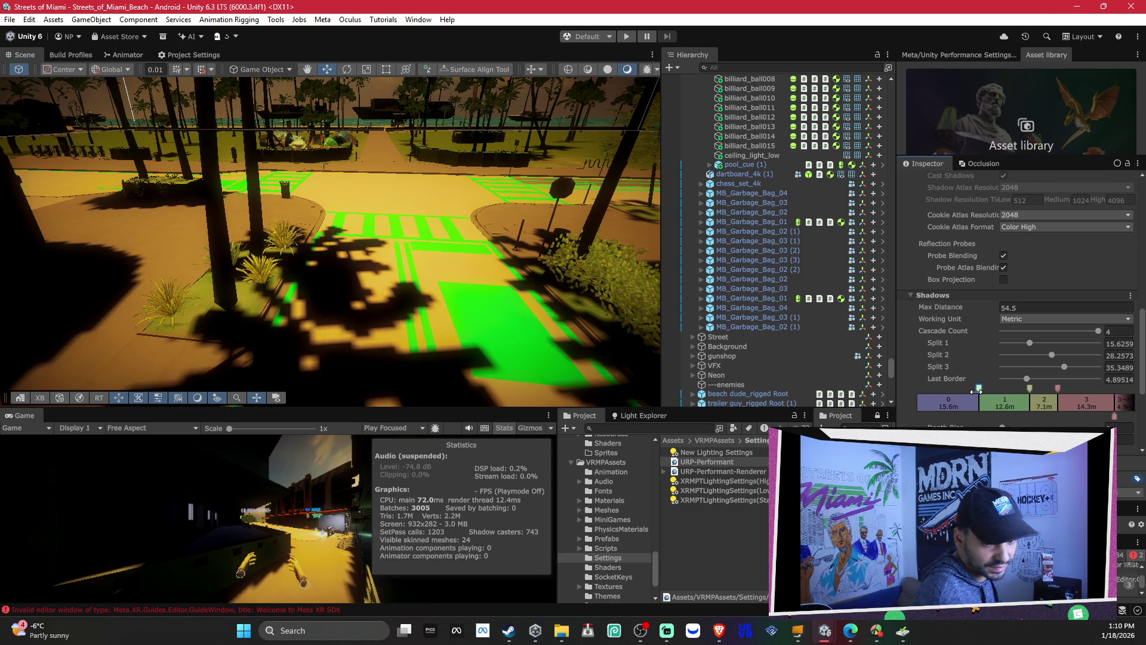
left_click_drag(1059, 389, 1068, 388)
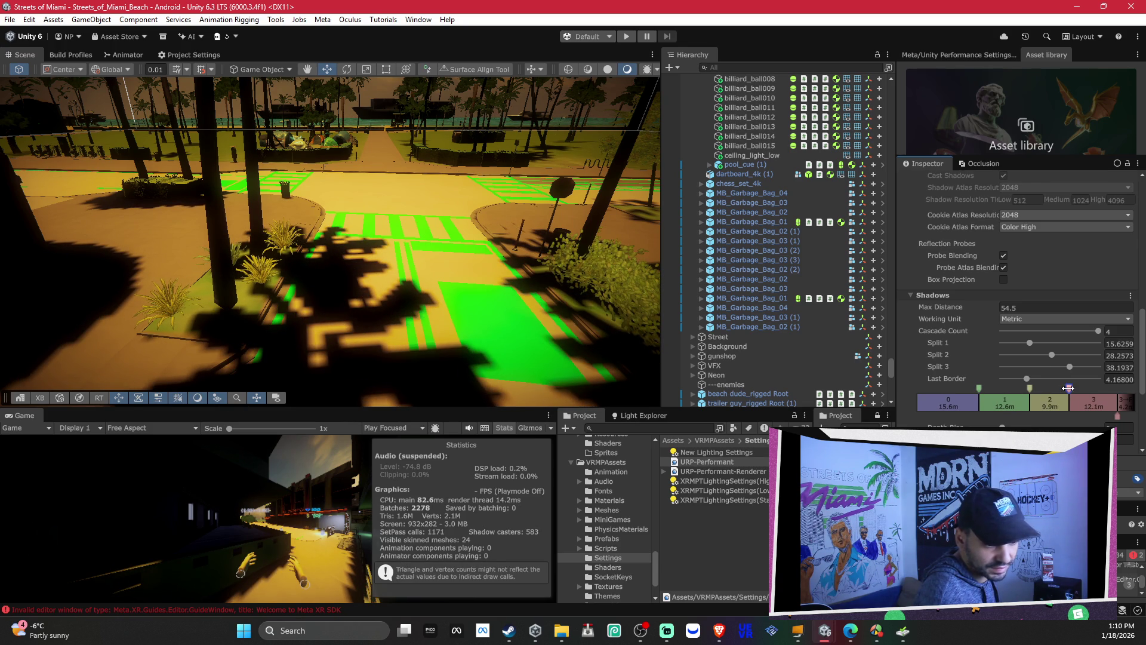
key("ctrl+z")
key("ctrl+z")
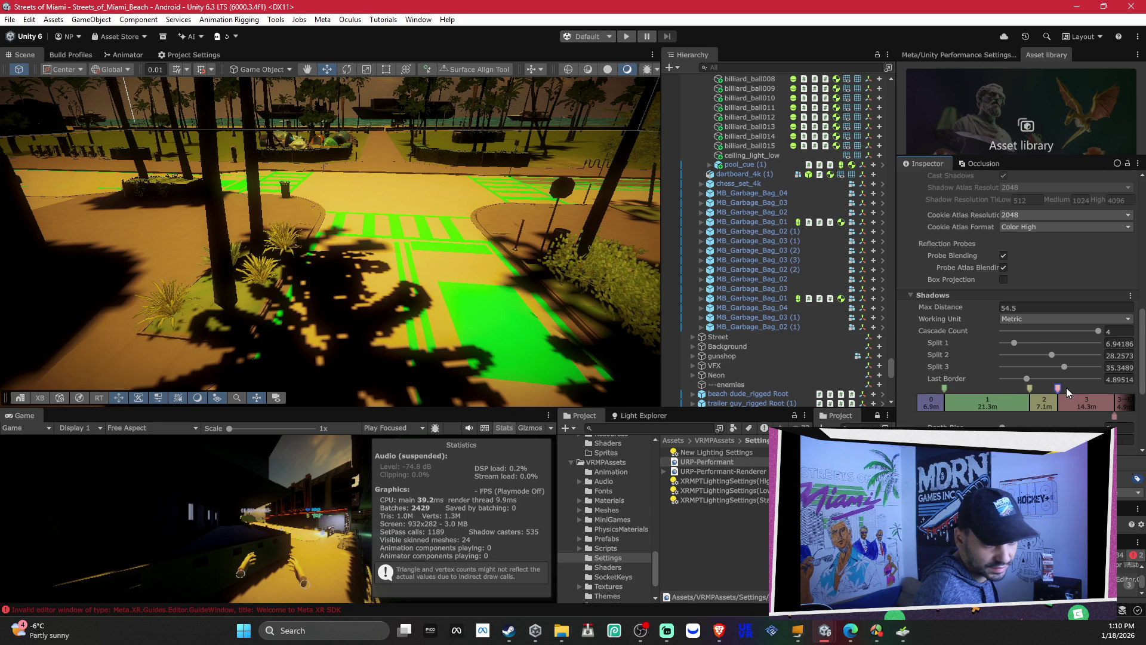
key("ctrl+y")
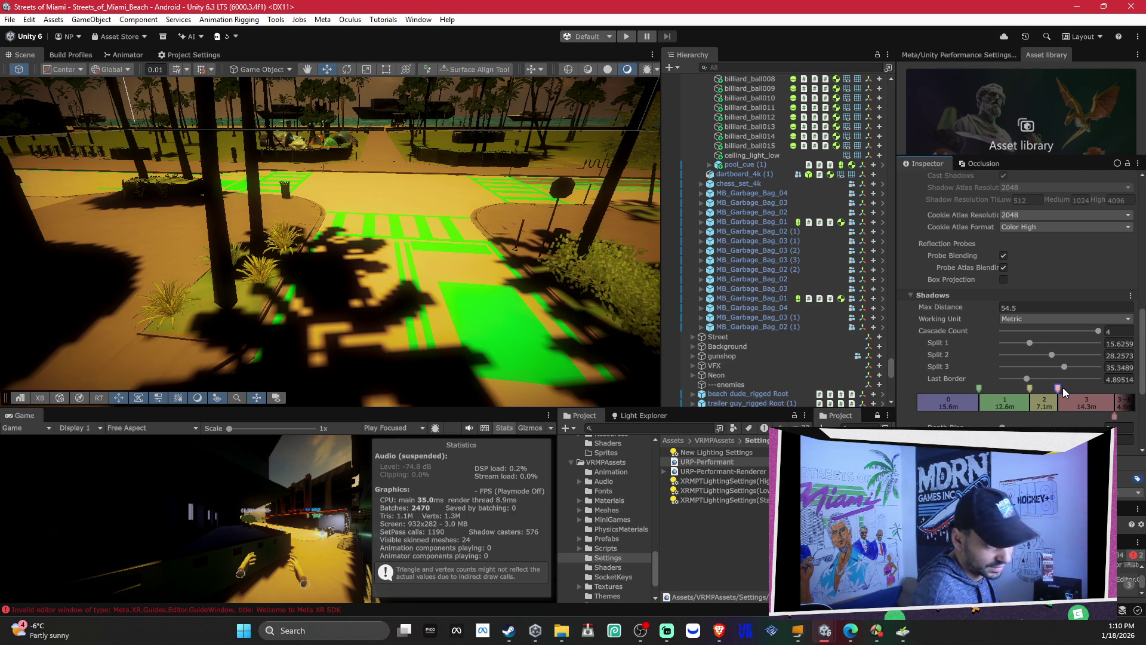
mouse_move(979, 389)
left_mouse_down()
mouse_move(945, 395)
mouse_move(966, 395)
left_mouse_up()
left_click_drag(382, 257, 395, 238)
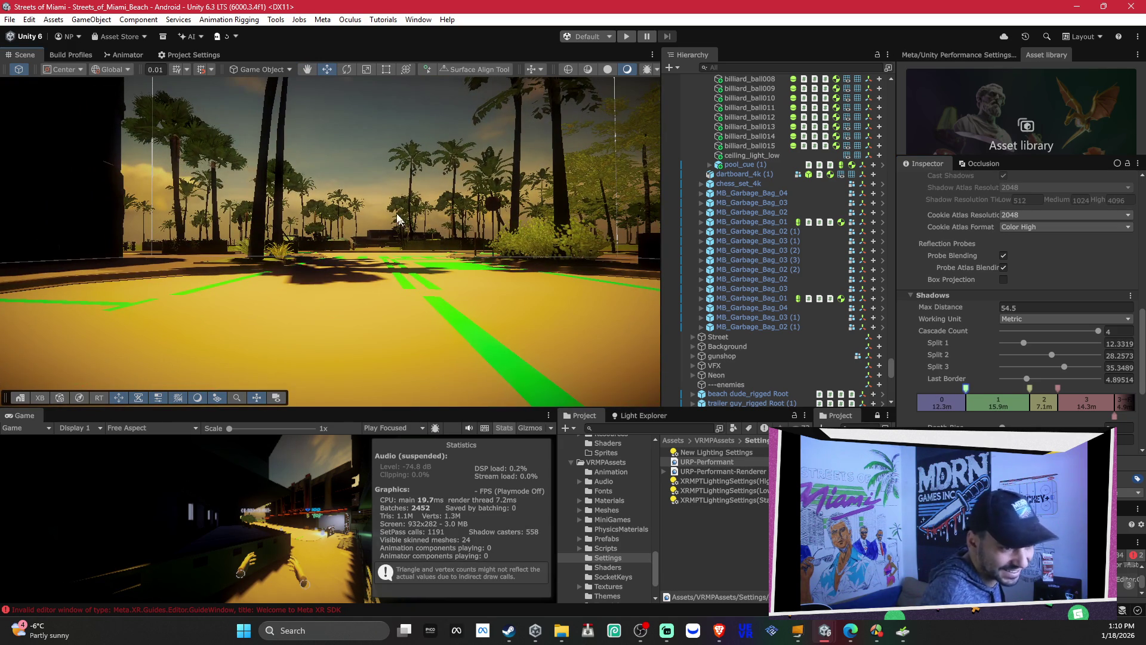
Step: Enter the keystore and key passwords in Player Publishing Settings, then start the Android build
left_click(70, 54)
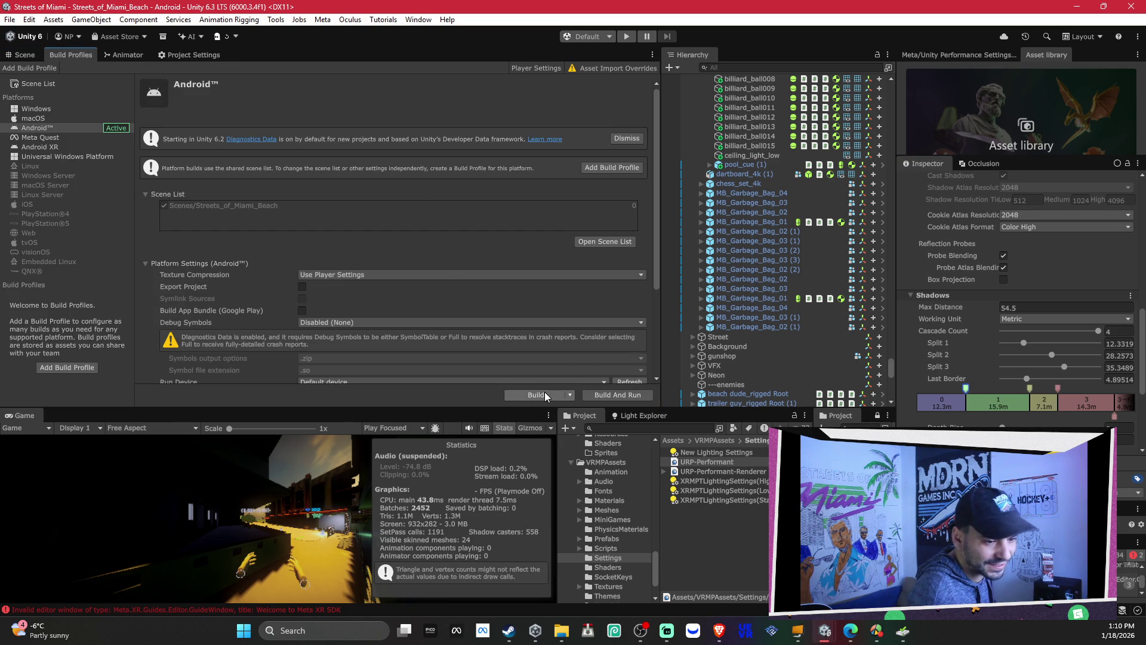
left_click(181, 55)
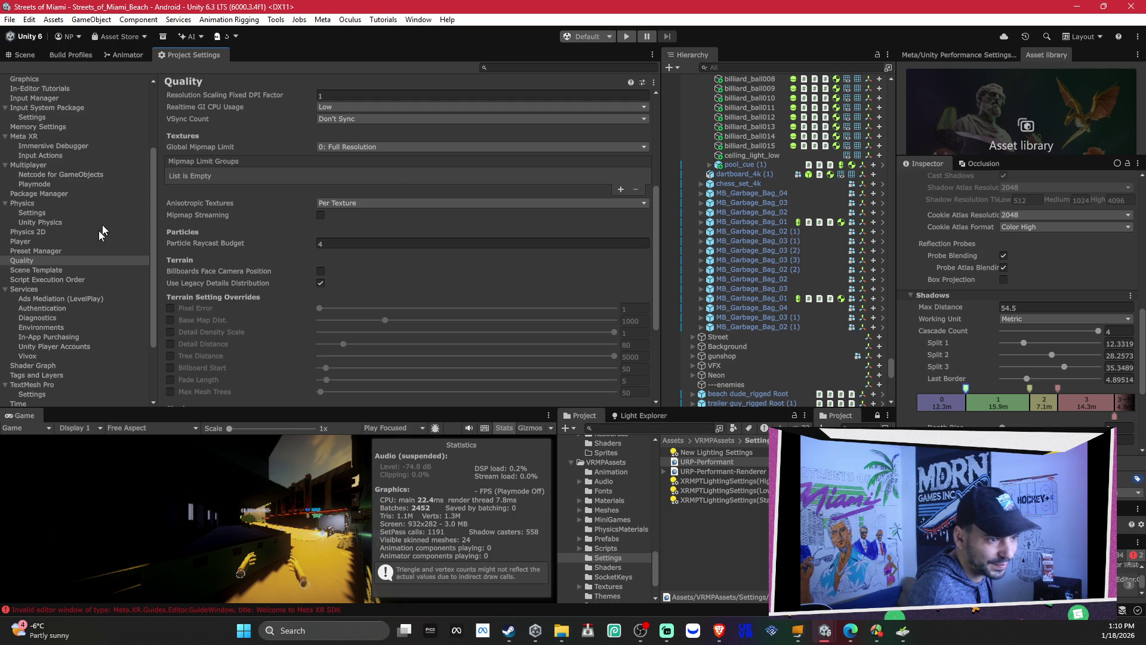
left_click(30, 242)
left_click(401, 187)
type("*******")
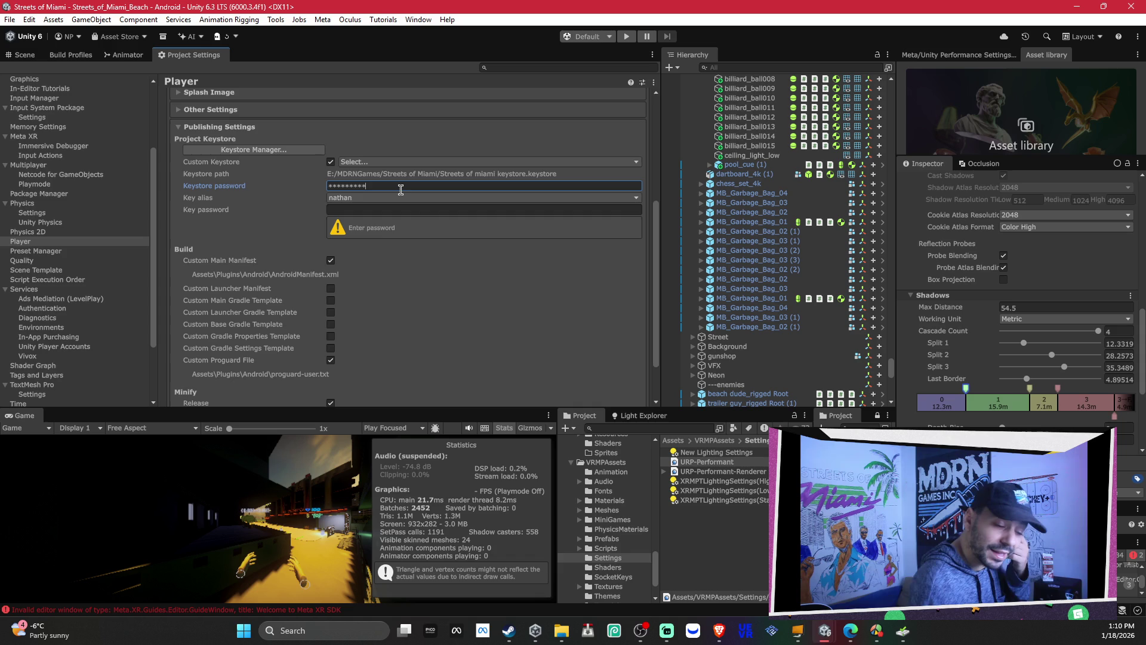
key("Tab")
type("*********")
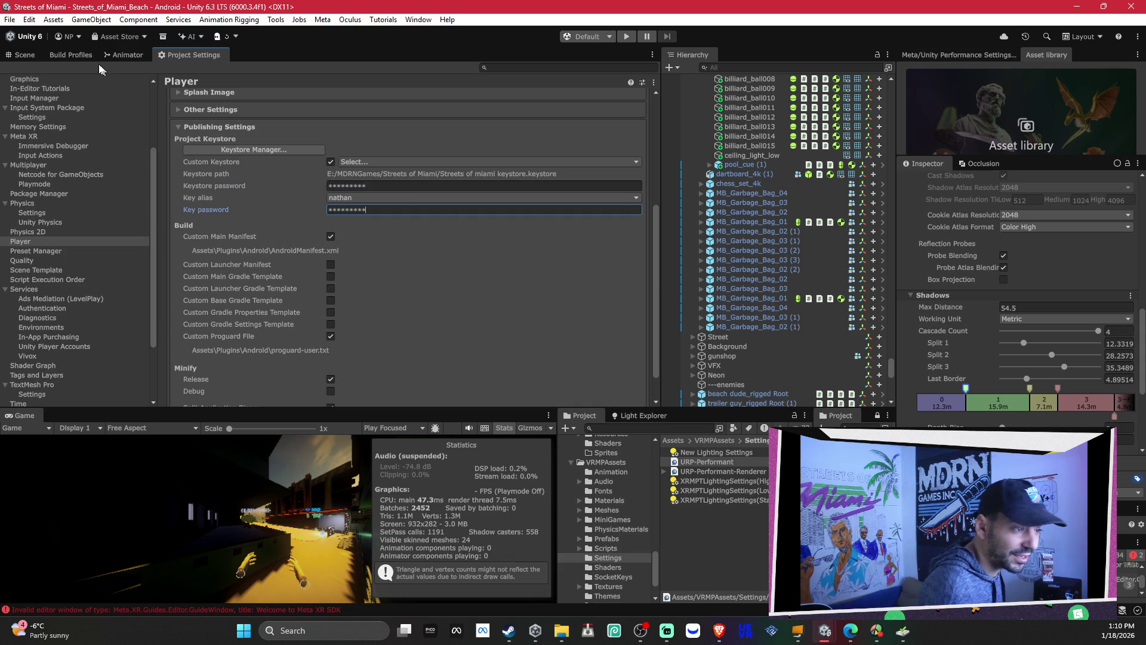
left_click(71, 55)
left_click(521, 397)
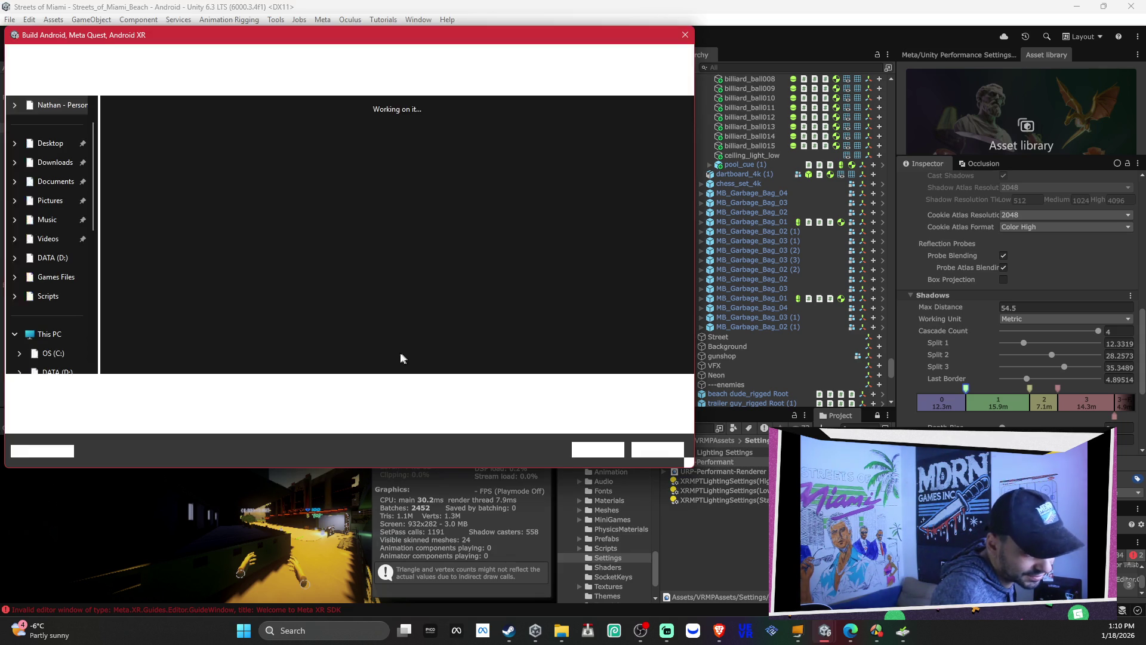
Step: Overwrite Streets of Miami_alpha_test_DONOTRELEASE.apk, accept the input handling warning, and move the MacDrive window aside
left_click(596, 452)
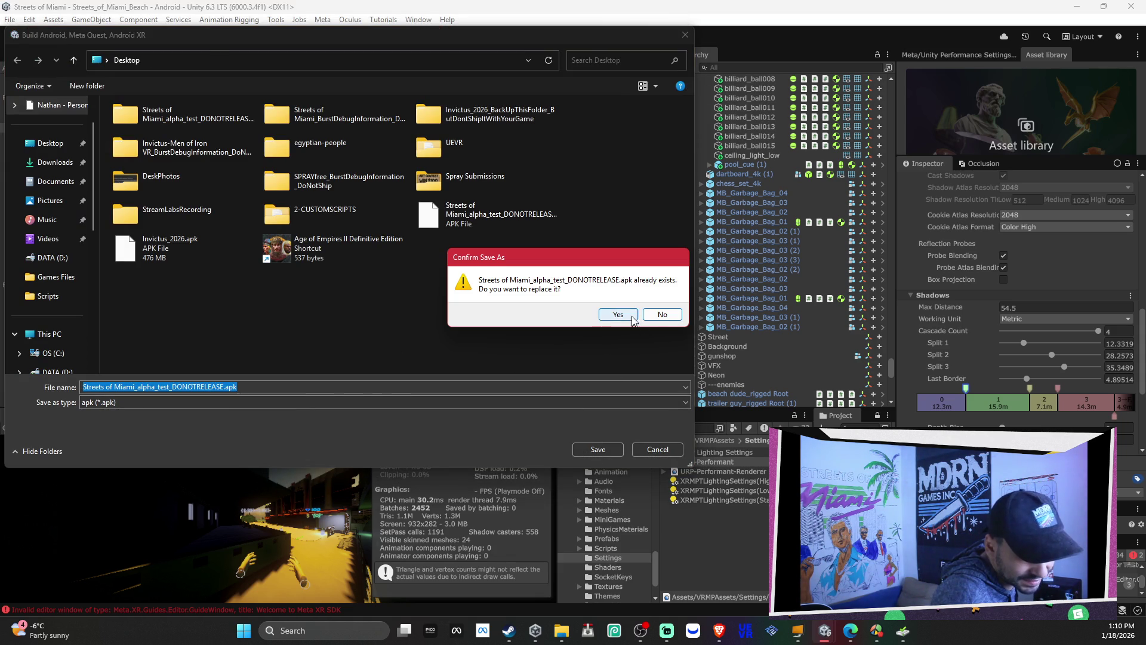
left_click(618, 315)
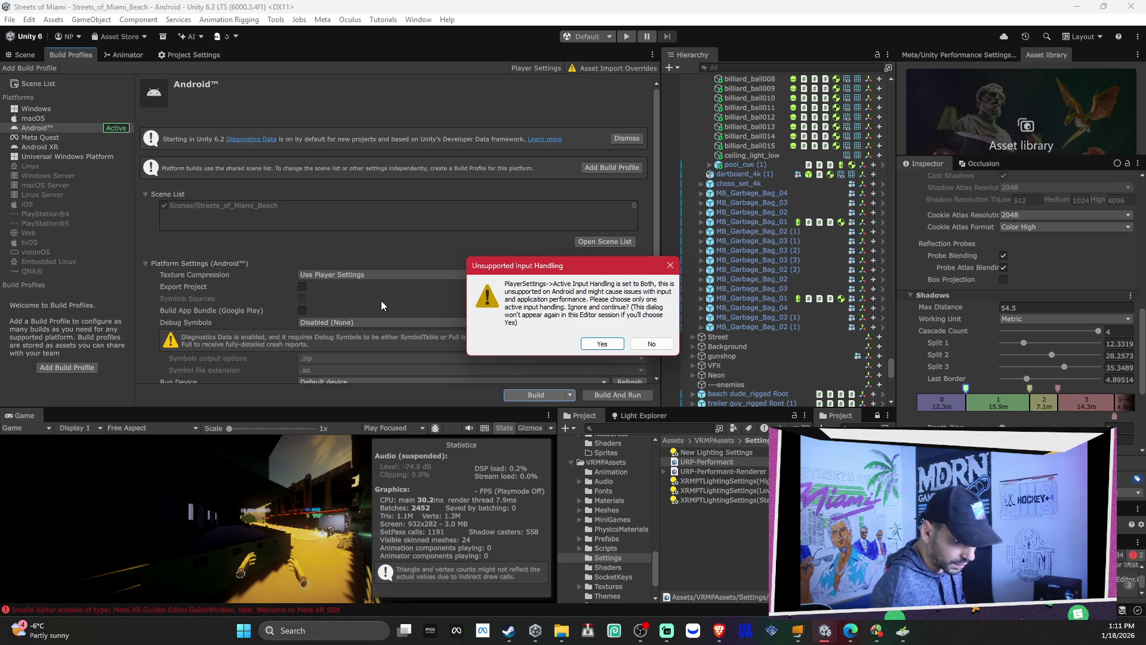
left_click(602, 344)
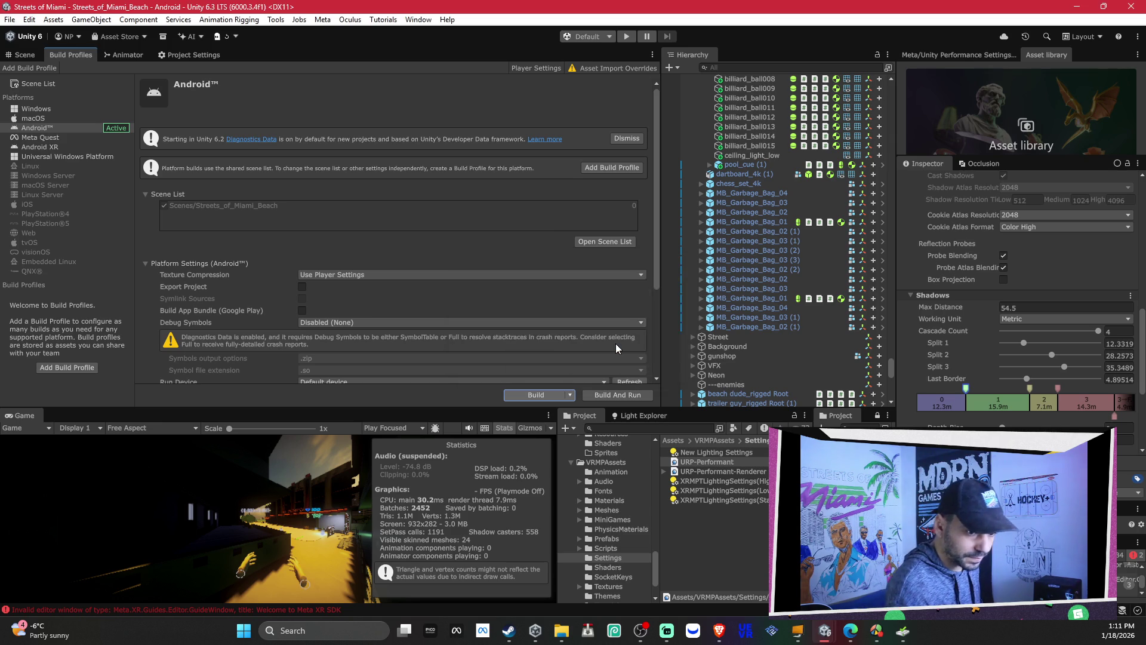
left_click(904, 642)
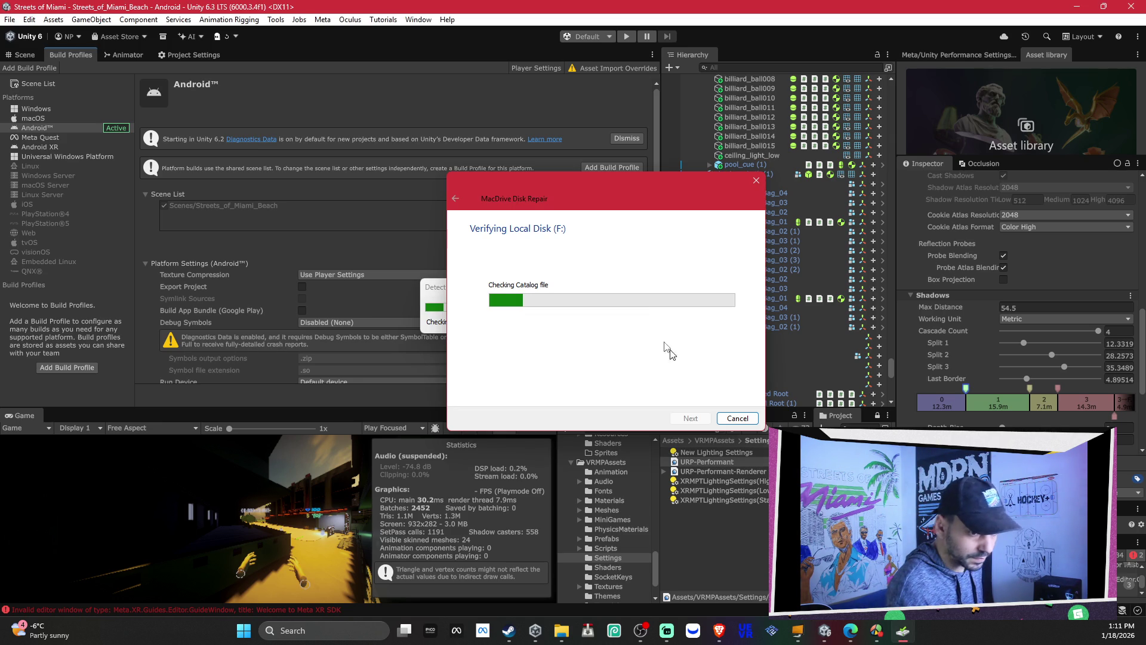
left_click_drag(600, 191, 215, 189)
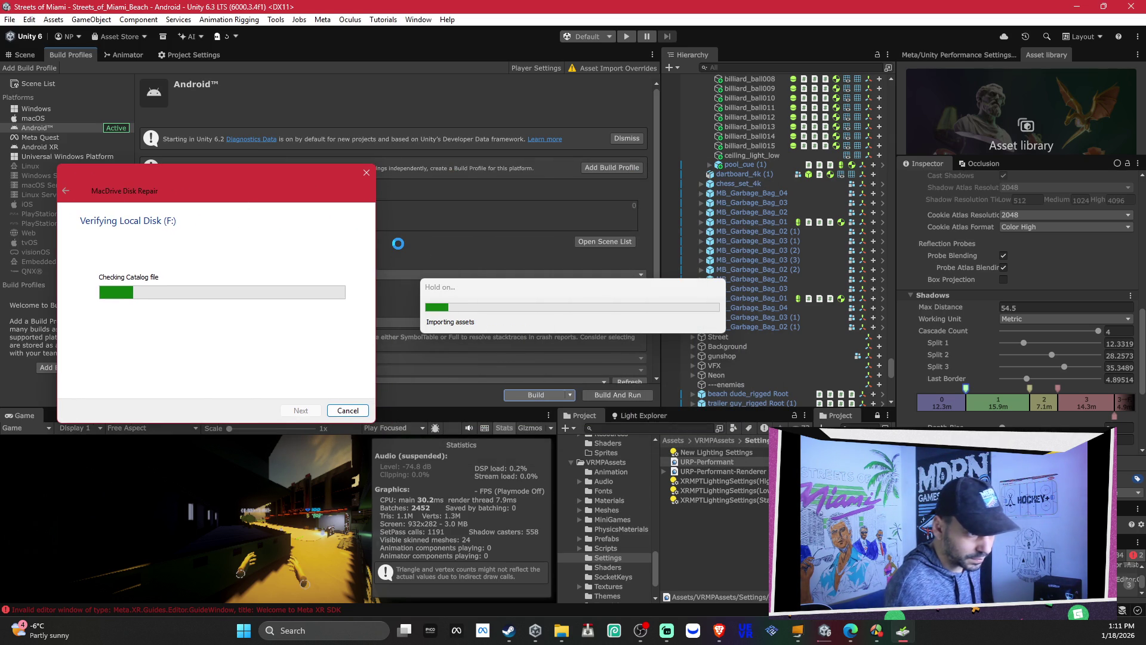
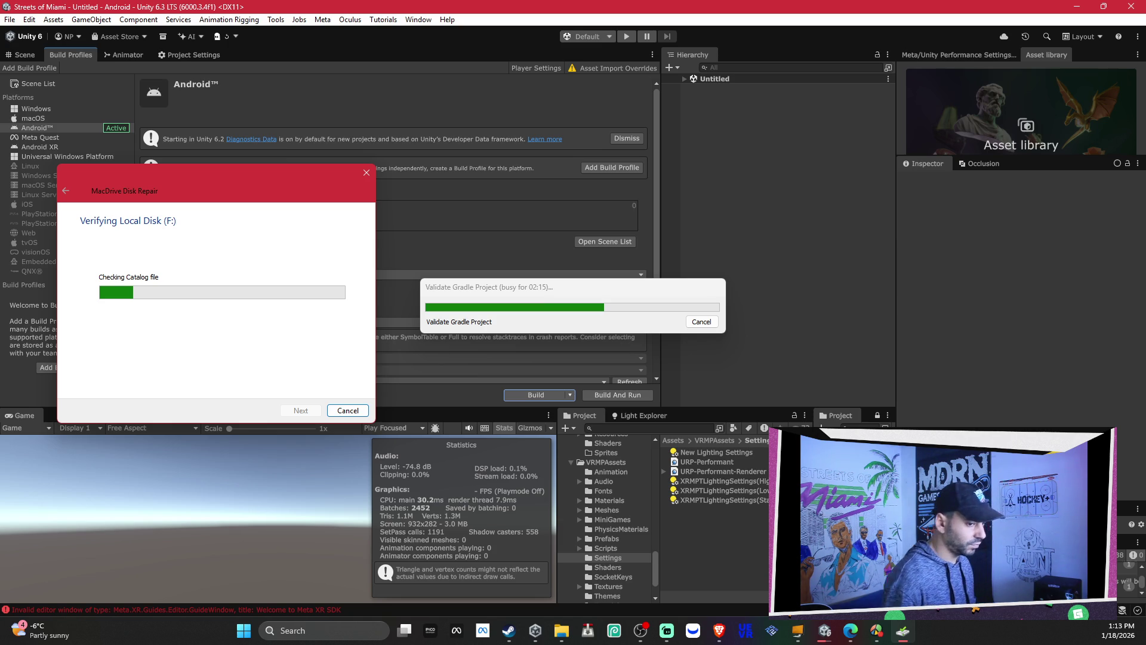
Step: Wait for the Android Gradle build to finish and confirm the Streets of Miami APK on the Desktop
left_click(24, 630)
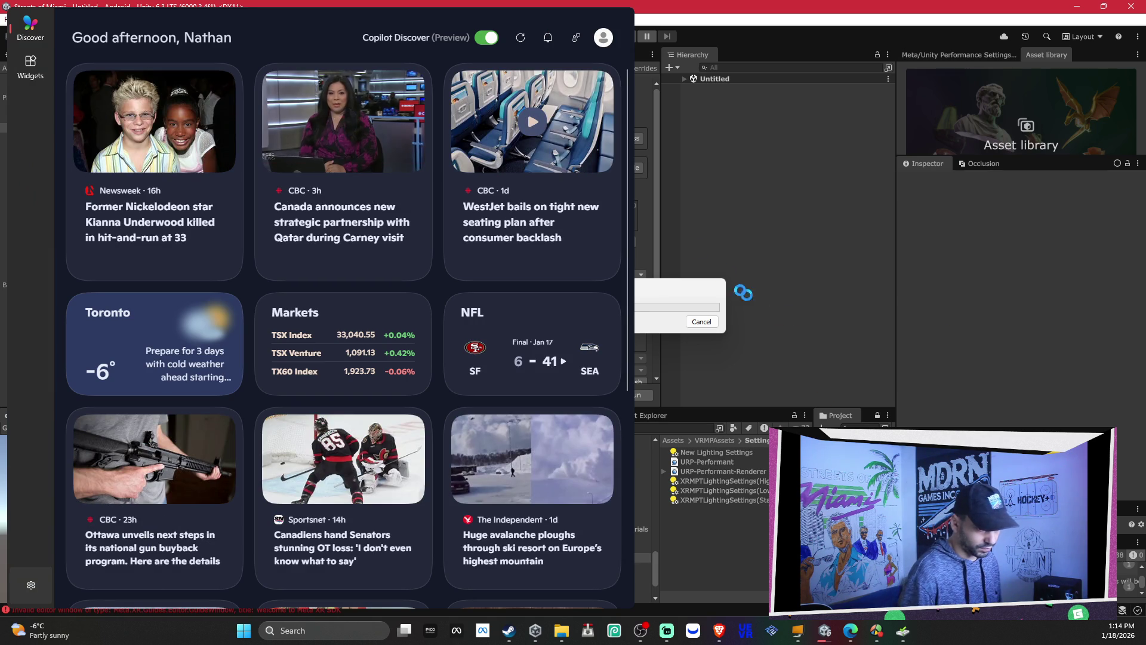
left_click(656, 286)
left_click(656, 292)
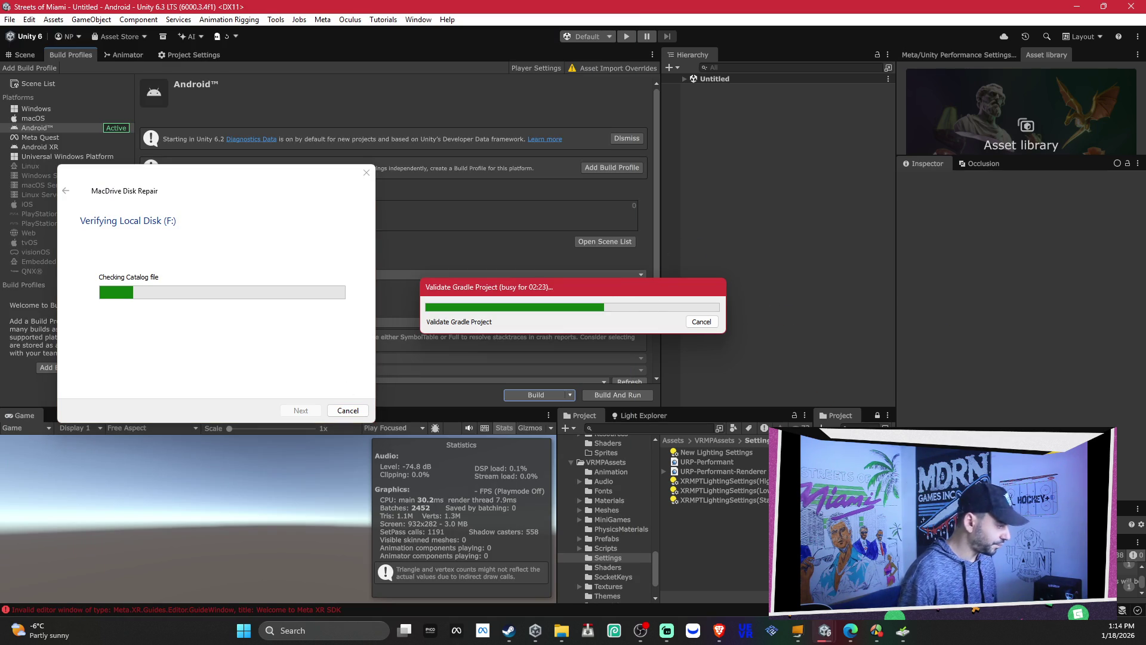
left_click(315, 630)
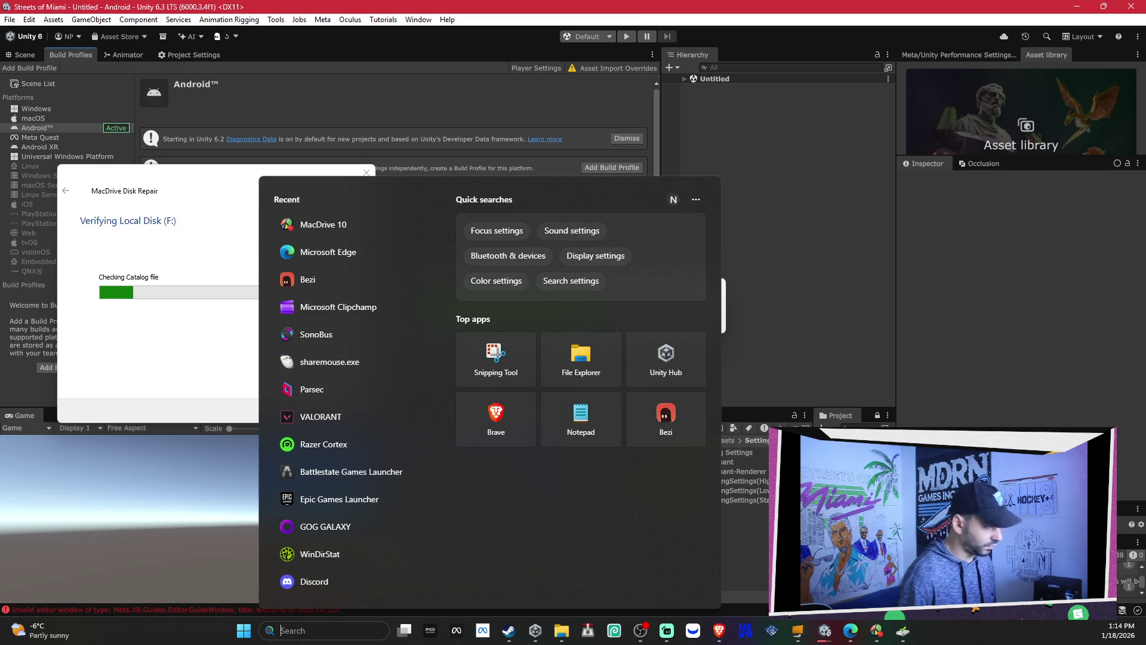
key("Escape")
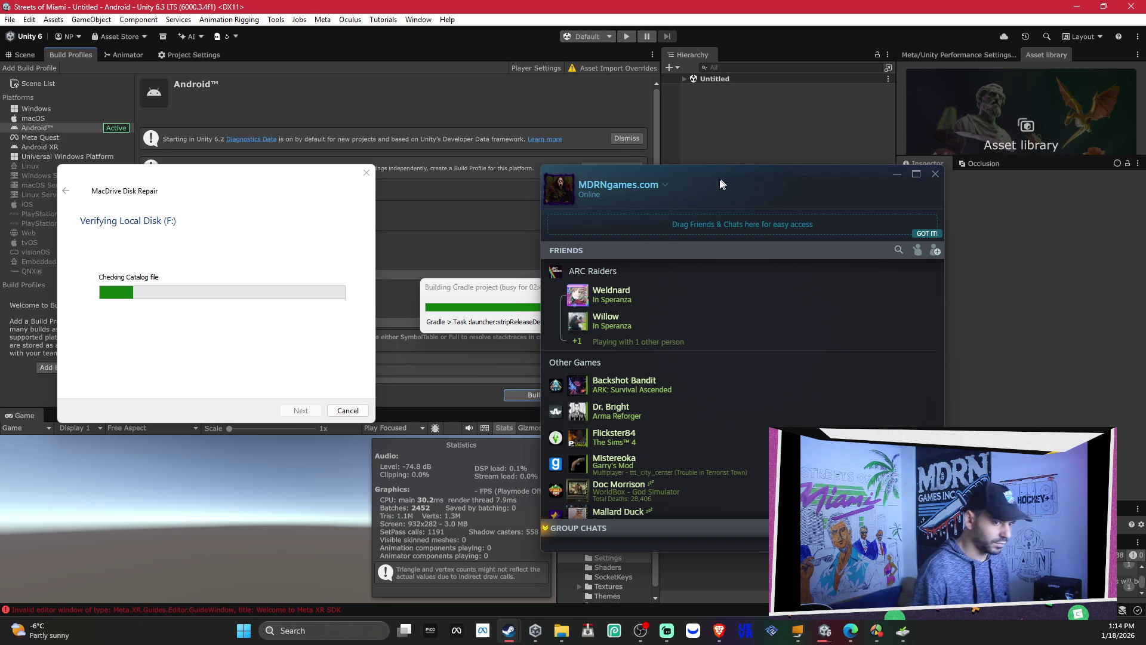
key("alt+Tab")
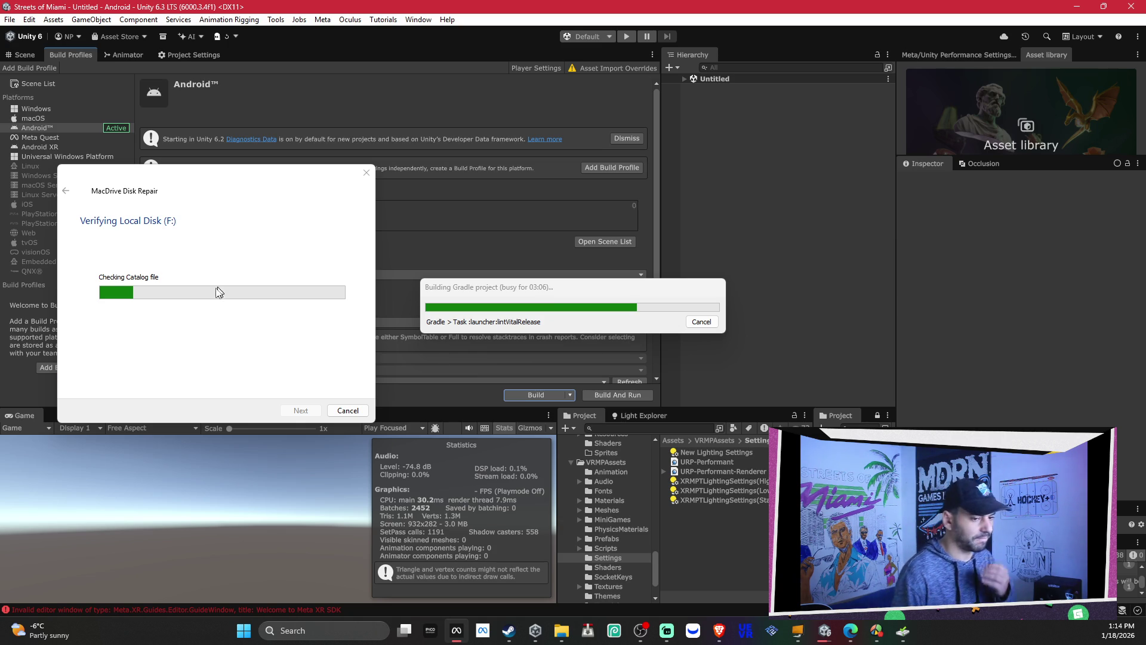
mouse_move(823, 628)
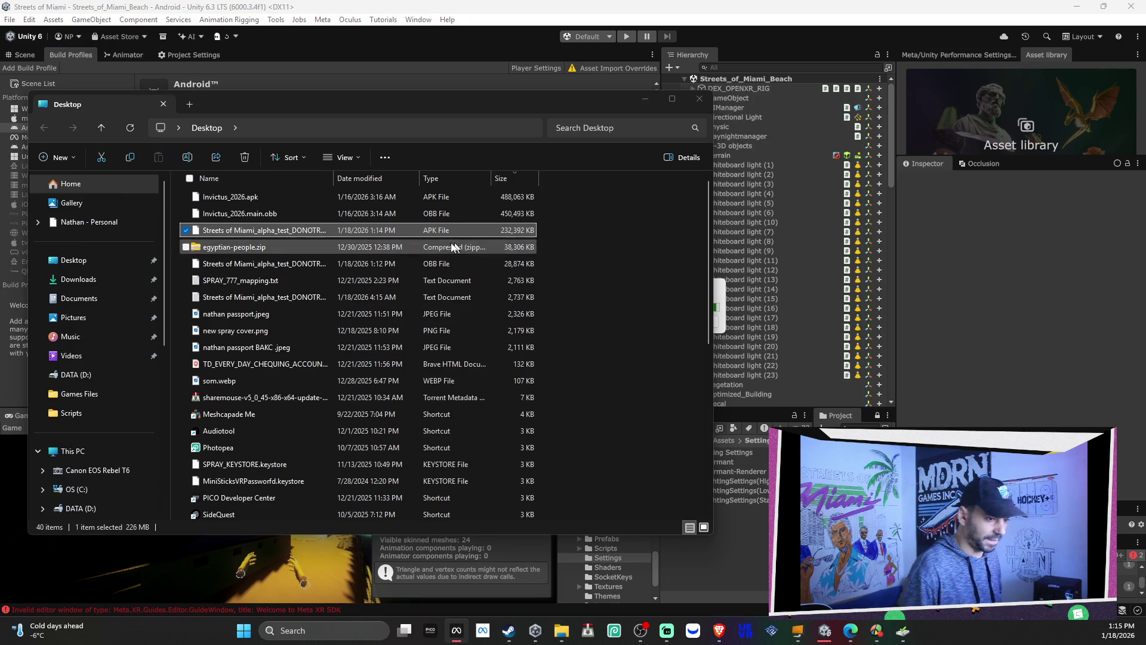
left_click(699, 99)
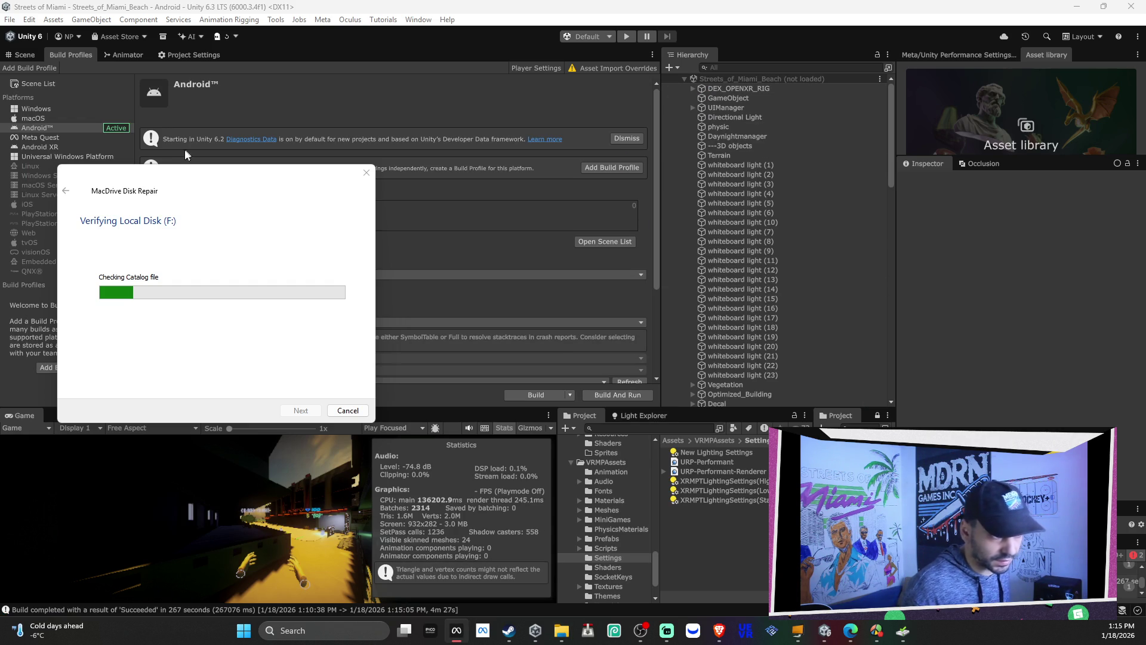
Step: Return to the Streets_of_Miami_Beach scene and look around the air hockey table area
left_click(21, 53)
mouse_move(213, 184)
left_mouse_down()
mouse_move(547, 179)
mouse_move(550, 191)
mouse_move(832, 230)
mouse_move(706, 222)
mouse_move(690, 269)
mouse_move(418, 239)
mouse_move(358, 268)
left_mouse_up()
Step: Select PADDLE (11), PADDLE (12) and the Air Hockey Cylinder (1) puck together
left_click(326, 291)
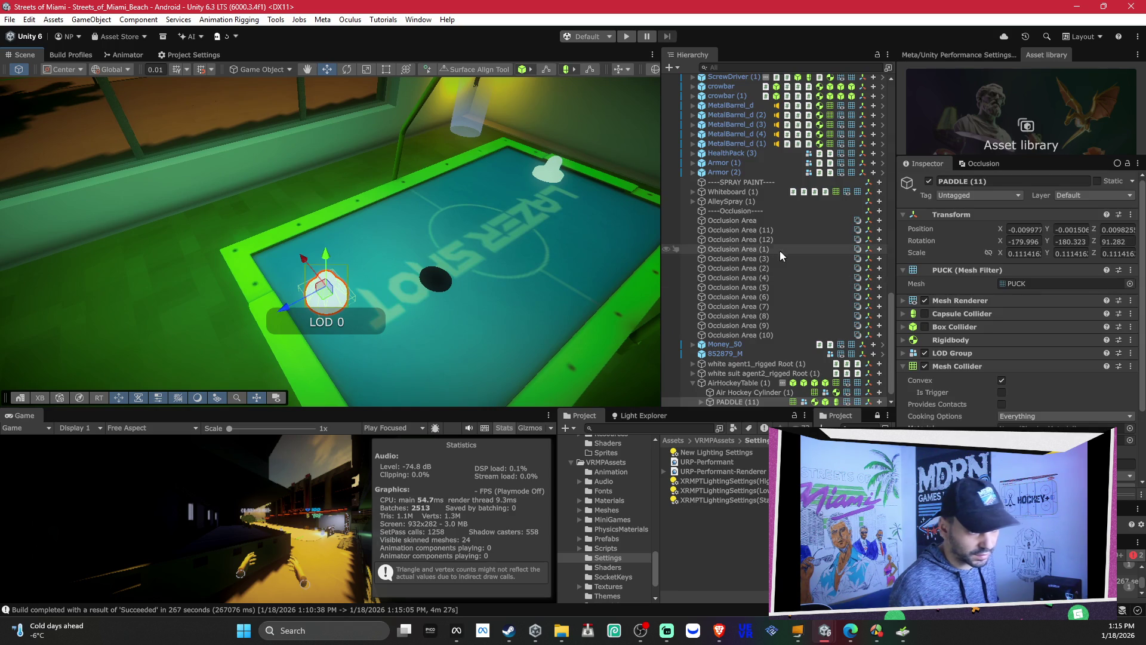
key("shift+Down")
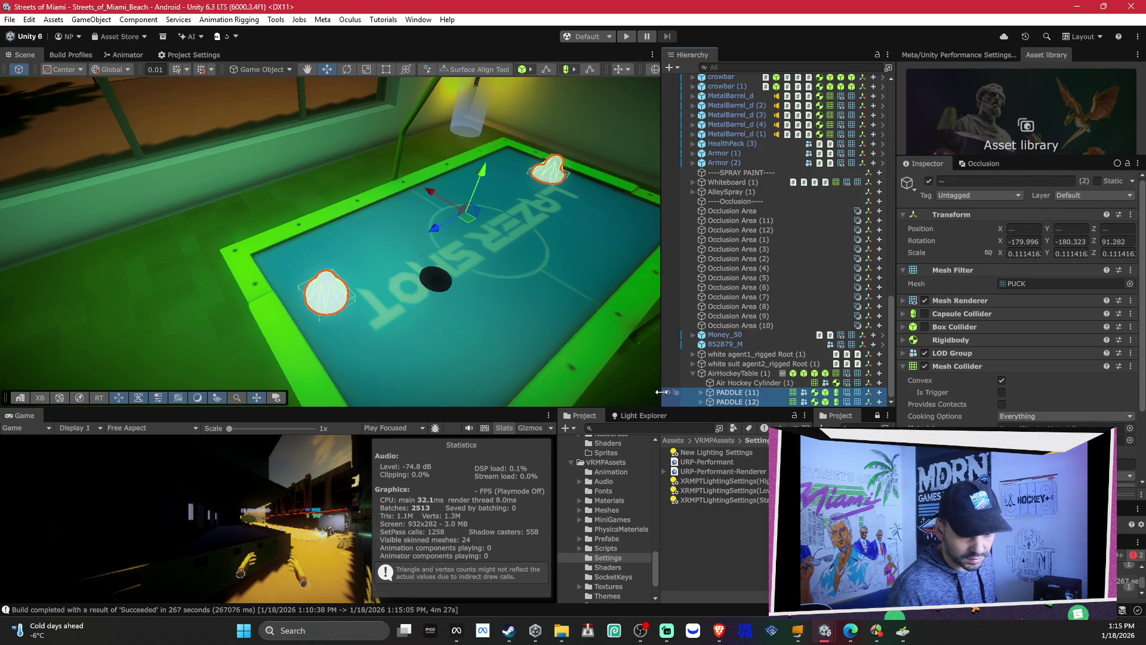
left_click(746, 383, "ctrl")
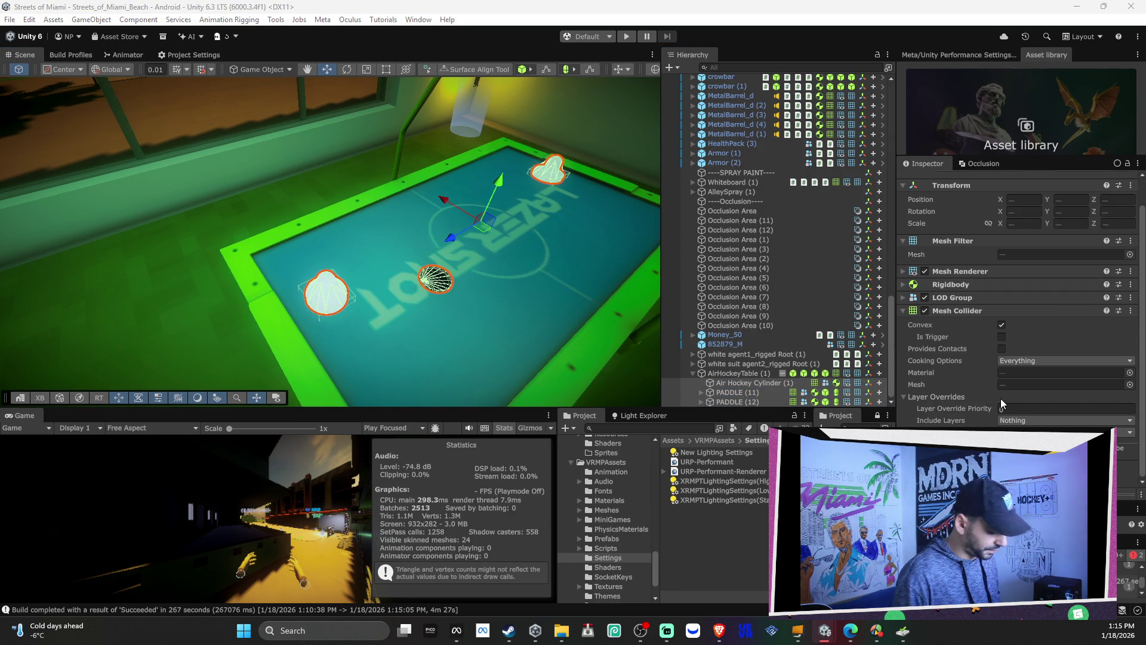
Step: Set the HVR Grabbable Hold Type to Two Handed for all three objects
left_click(1001, 398)
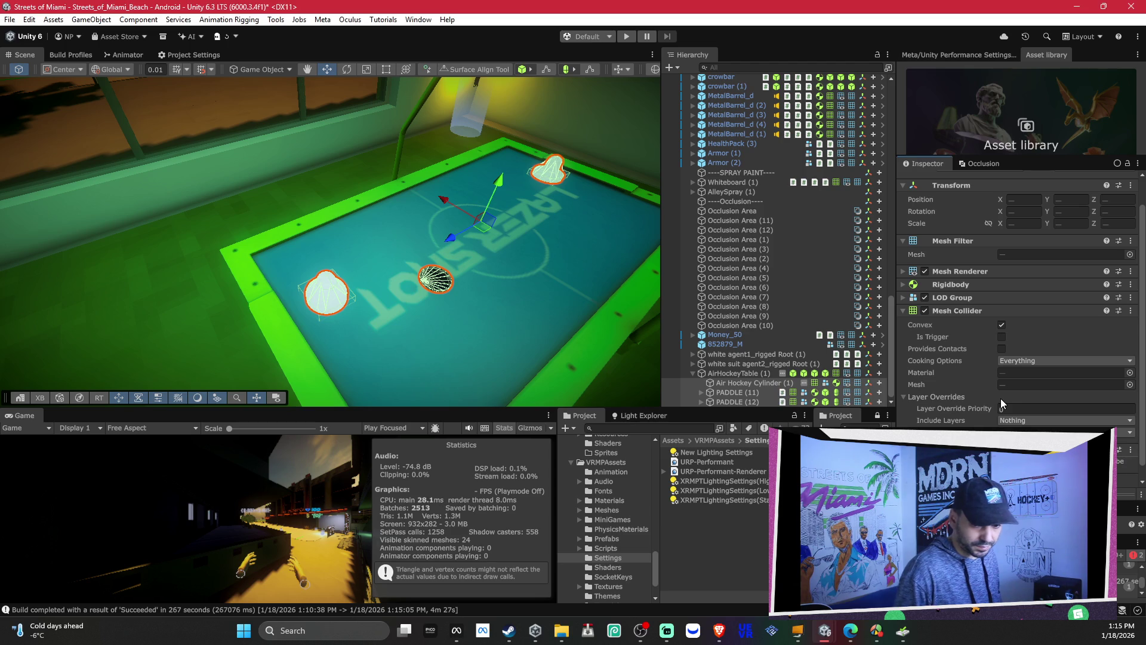
scroll(1060, 356, "down", 5)
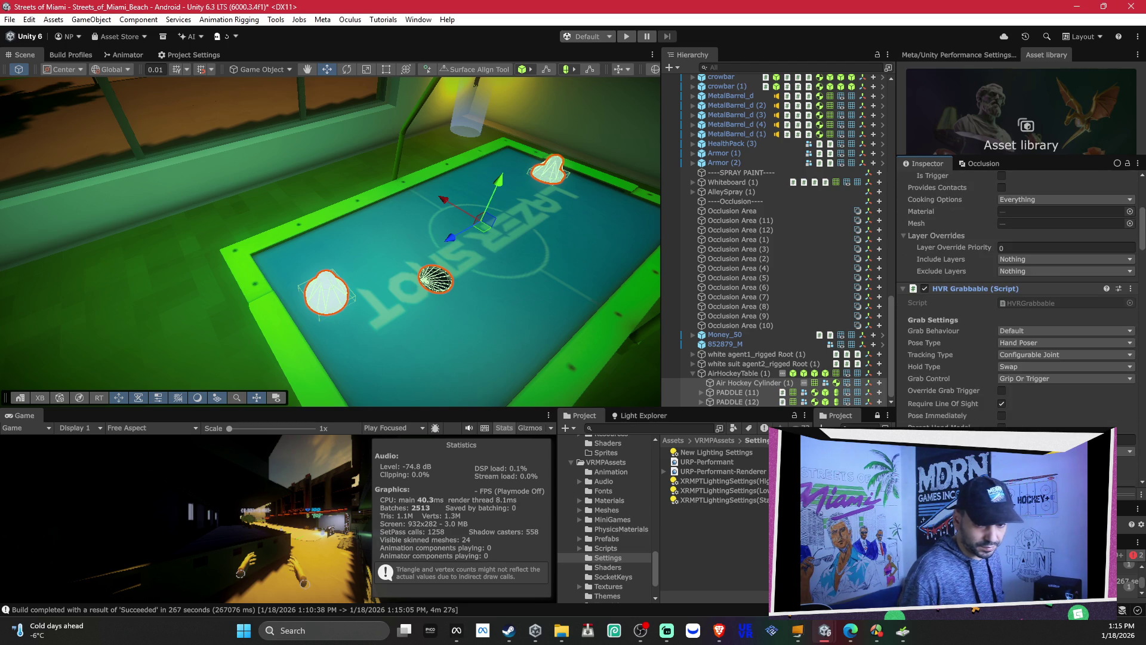
scroll(1021, 322, "down", 3)
scroll(1007, 424, "down", 10)
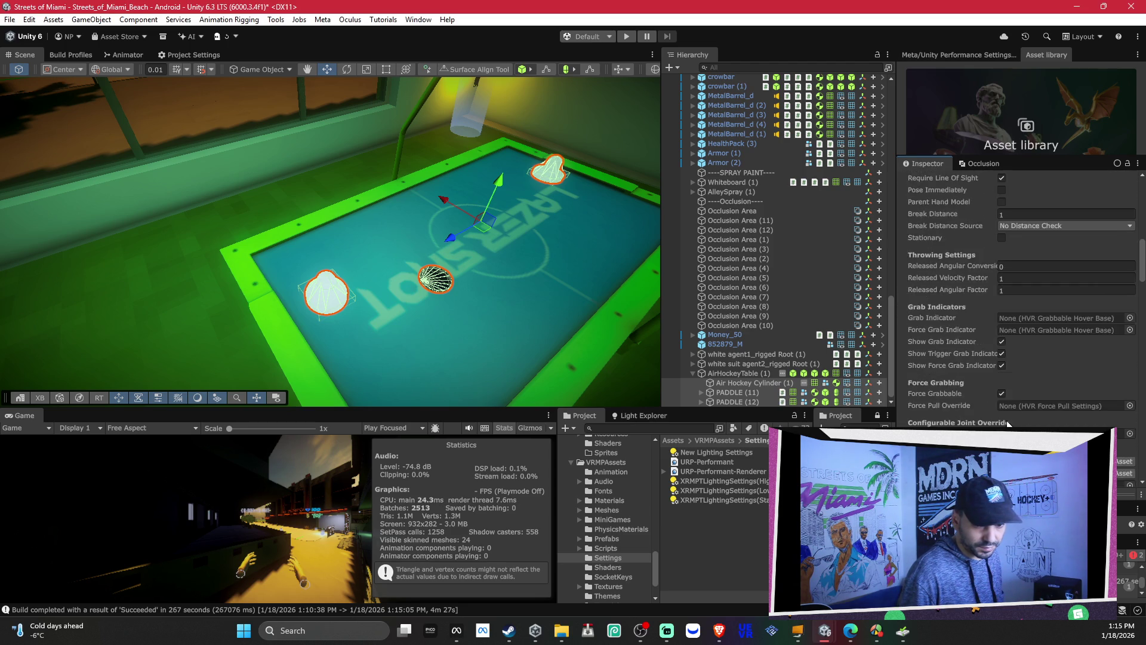
scroll(1008, 424, "down", 3)
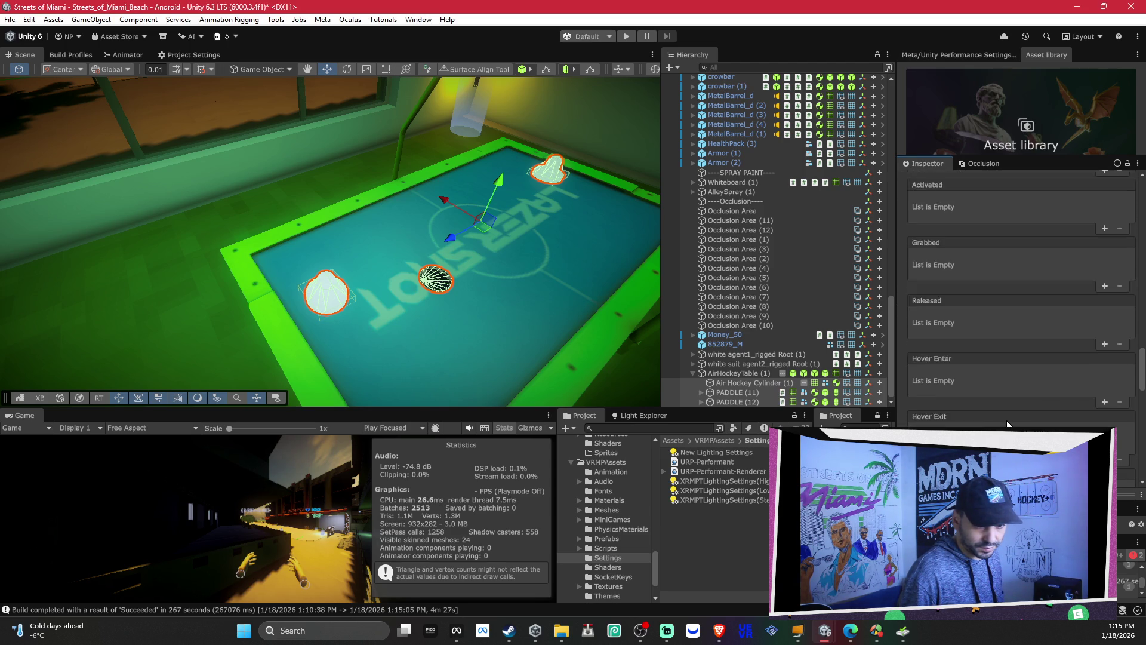
scroll(1008, 420, "up", 5)
scroll(1008, 417, "up", 8)
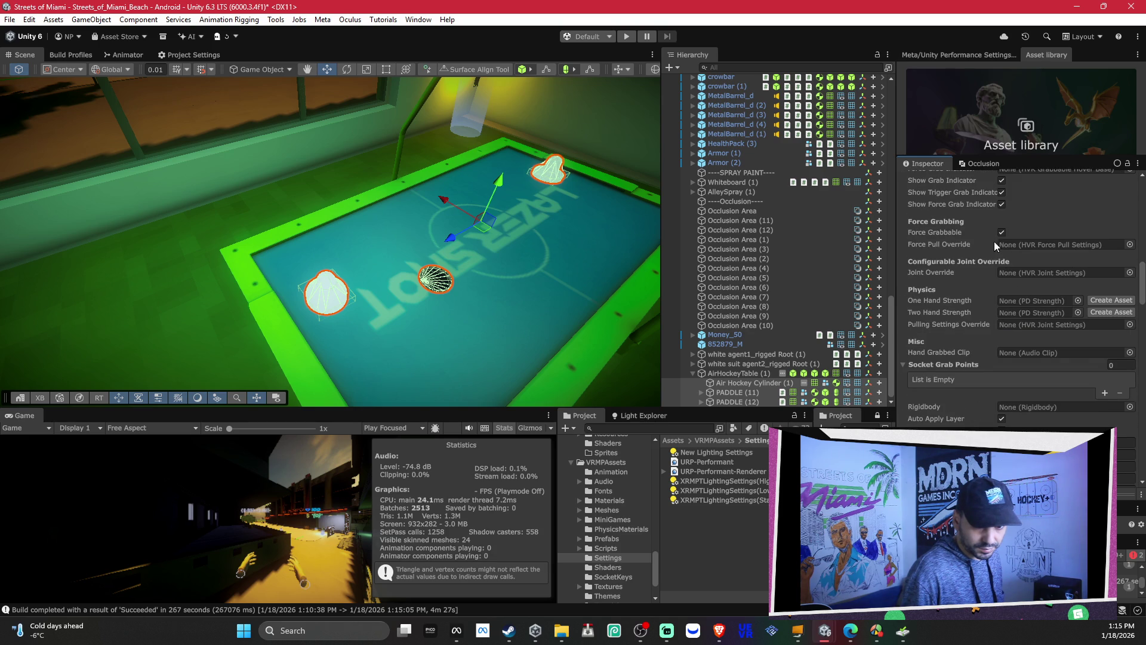
scroll(987, 260, "up", 3)
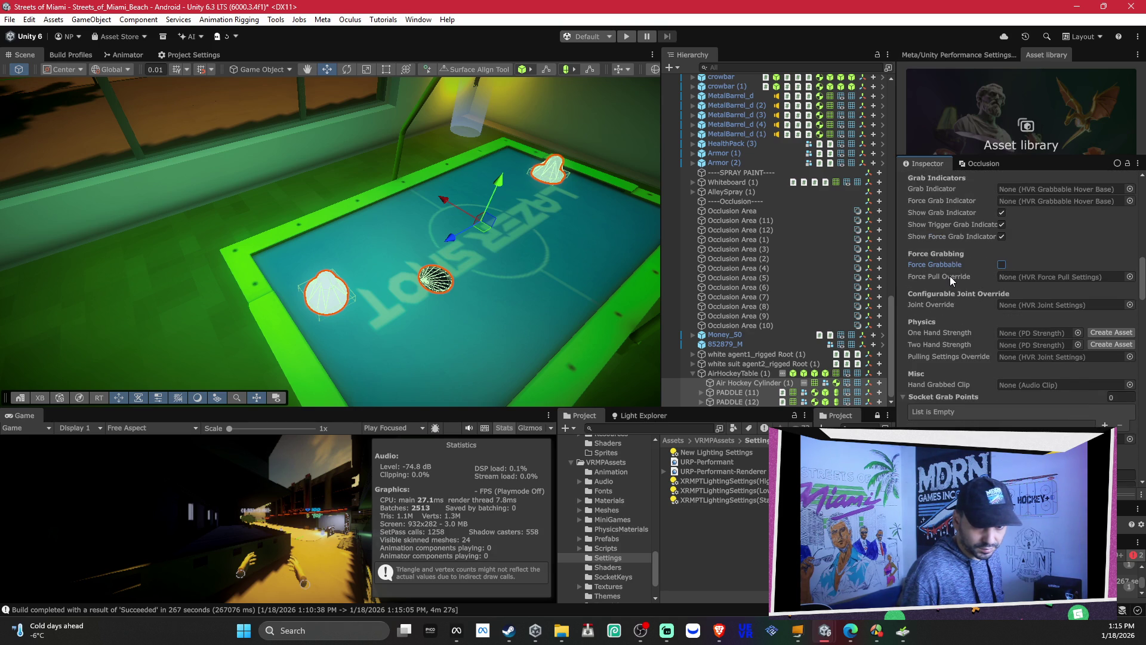
scroll(948, 276, "up", 7)
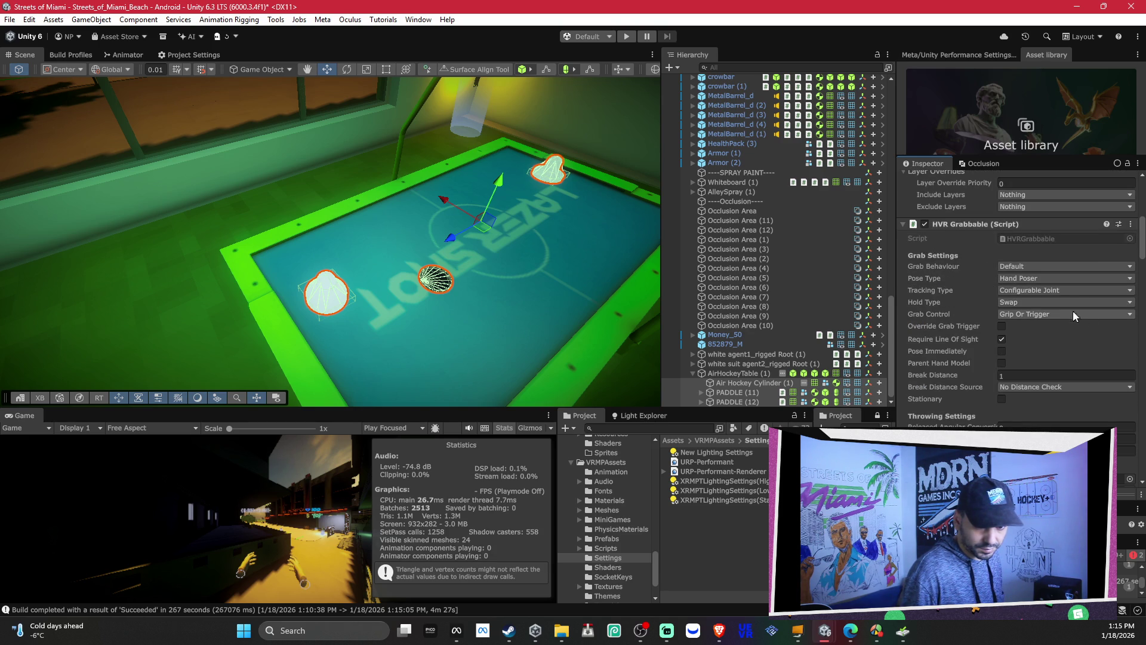
left_click(1033, 300)
left_click(1051, 343)
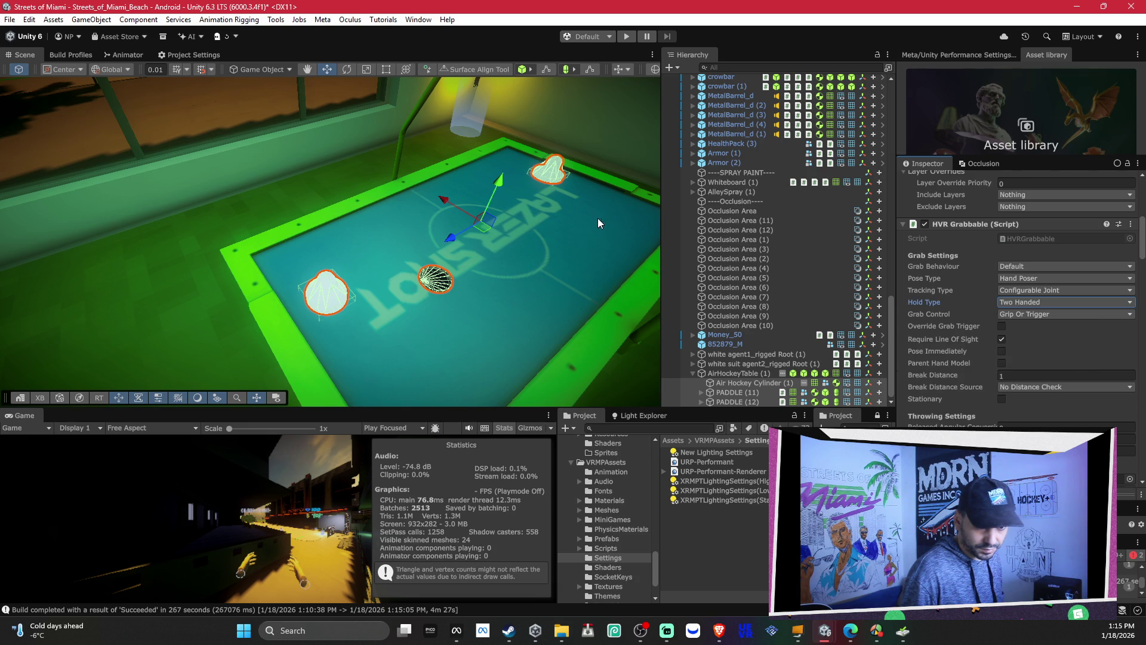
key("f")
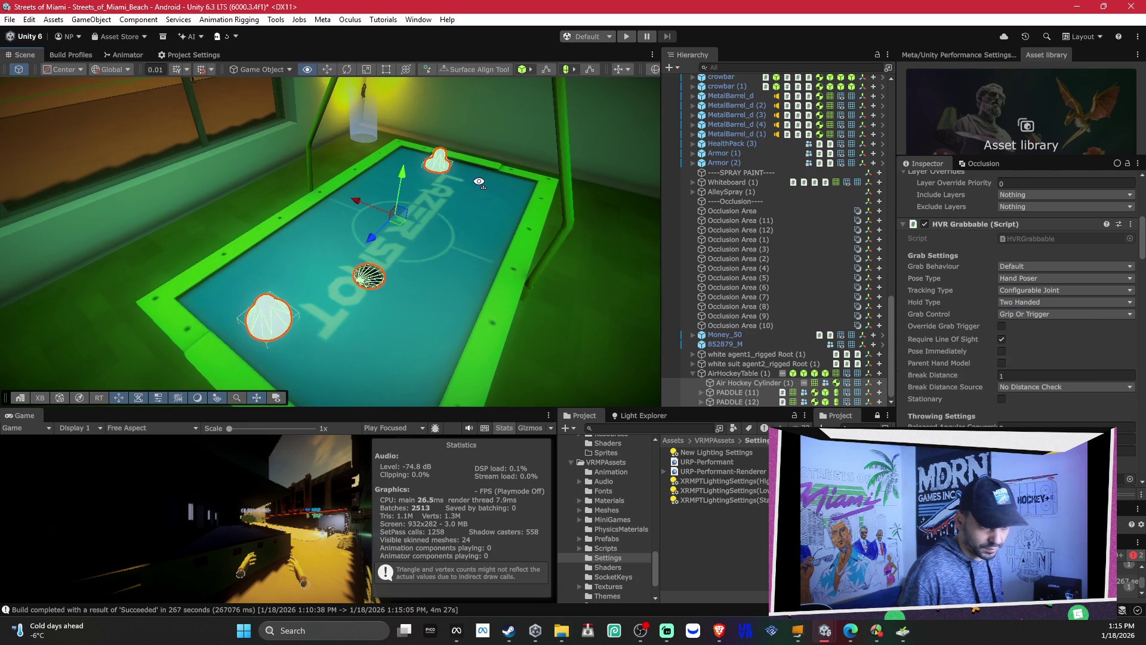
left_click(73, 55)
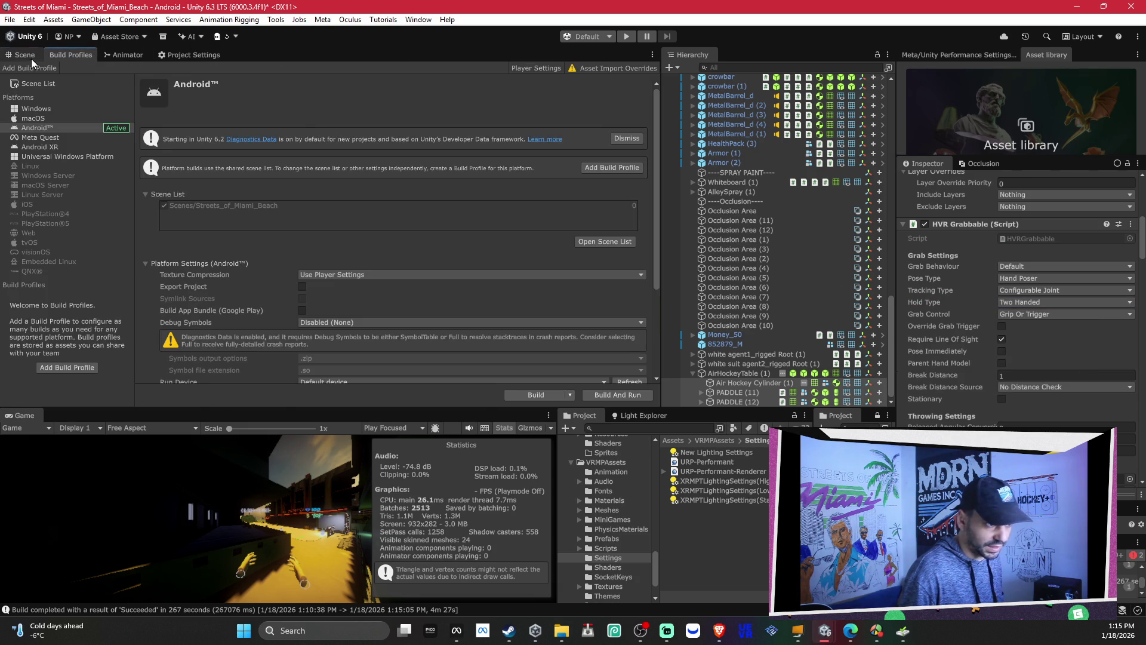
left_click(31, 58)
mouse_move(573, 334)
left_mouse_down()
mouse_move(521, 217)
mouse_move(327, 208)
mouse_move(510, 221)
mouse_move(510, 242)
left_mouse_up()
double_click(740, 373)
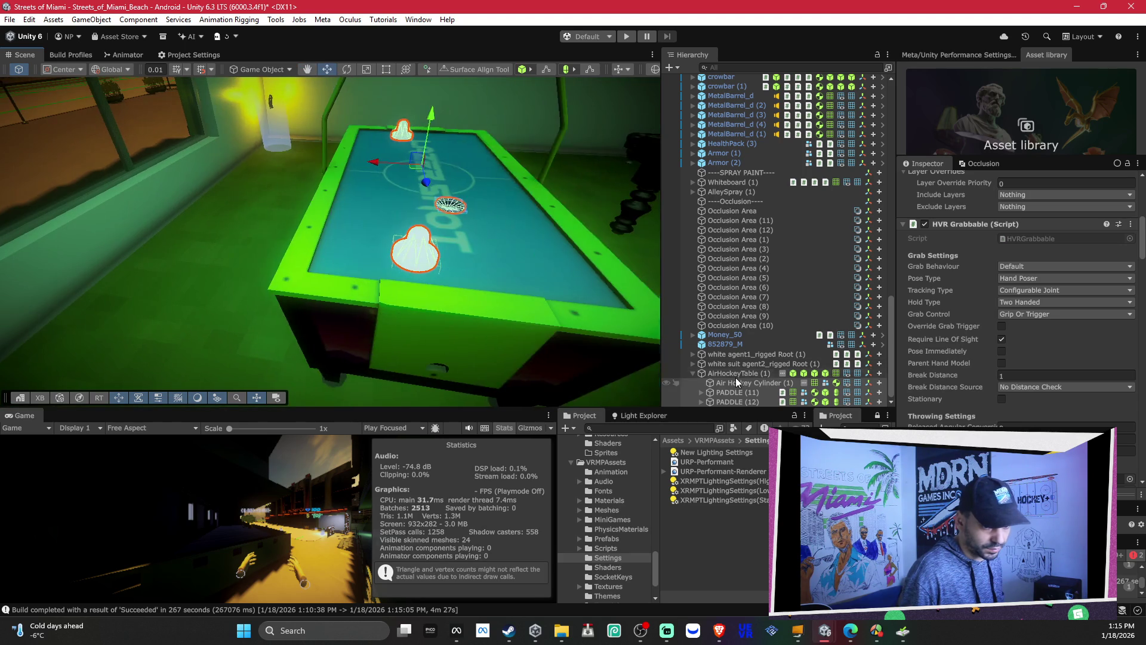
mouse_move(390, 153)
left_mouse_down()
mouse_move(456, 102)
mouse_move(334, 124)
left_mouse_up()
left_click(479, 70)
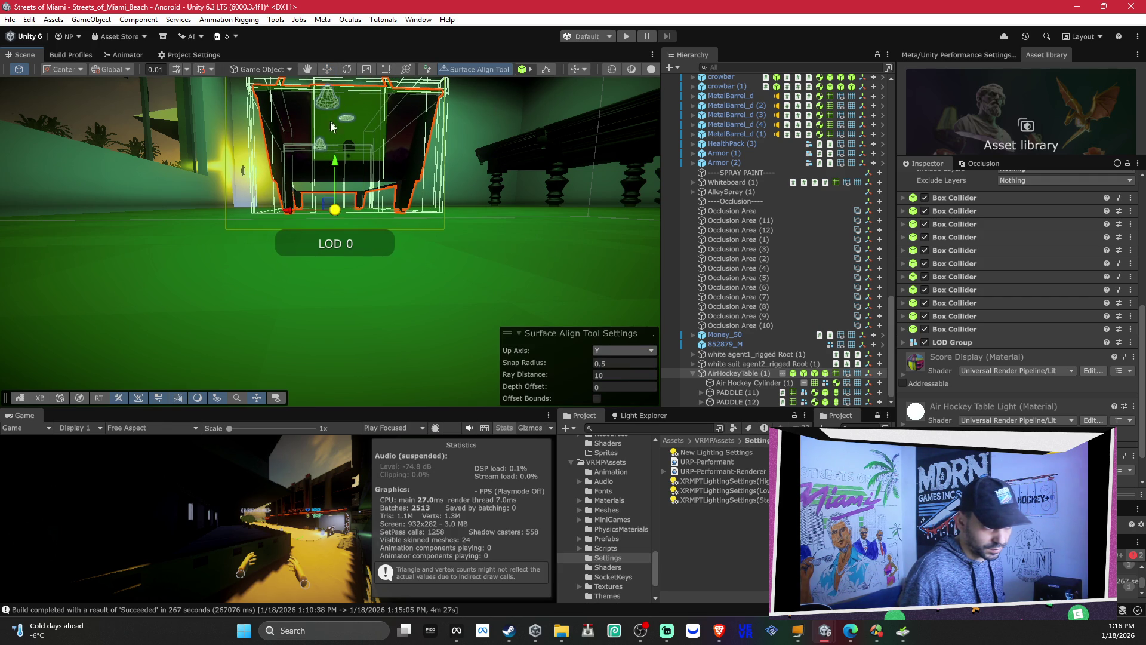
mouse_move(332, 209)
left_mouse_down()
mouse_move(335, 197)
mouse_move(354, 248)
mouse_move(346, 295)
mouse_move(323, 311)
mouse_move(353, 334)
mouse_move(350, 307)
mouse_move(406, 340)
mouse_move(304, 342)
mouse_move(318, 338)
mouse_move(335, 276)
mouse_move(343, 197)
mouse_move(331, 191)
mouse_move(471, 60)
mouse_move(432, 181)
mouse_move(493, 75)
left_mouse_up()
key("ctrl+z")
left_click_drag(464, 201, 403, 249)
mouse_move(357, 289)
left_mouse_down()
mouse_move(346, 275)
mouse_move(335, 335)
mouse_move(387, 282)
mouse_move(381, 225)
mouse_move(392, 239)
mouse_move(494, 202)
mouse_move(897, 211)
mouse_move(236, 204)
mouse_move(193, 185)
mouse_move(486, 205)
mouse_move(321, 230)
mouse_move(277, 263)
mouse_move(266, 227)
left_mouse_up()
left_click(277, 264)
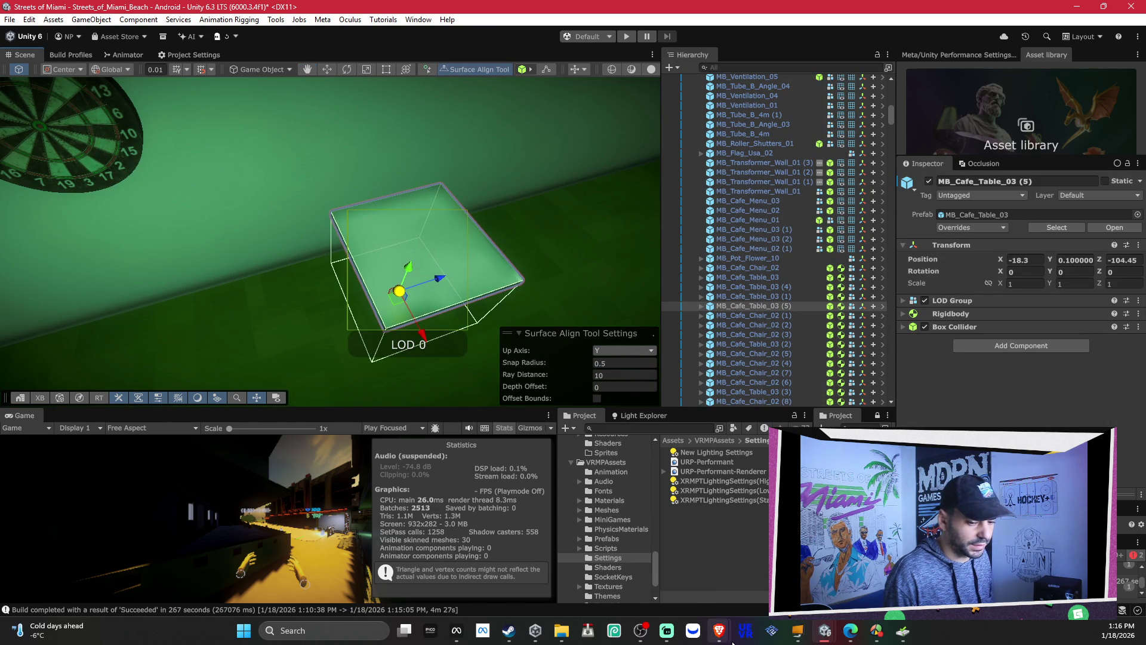
mouse_move(728, 638)
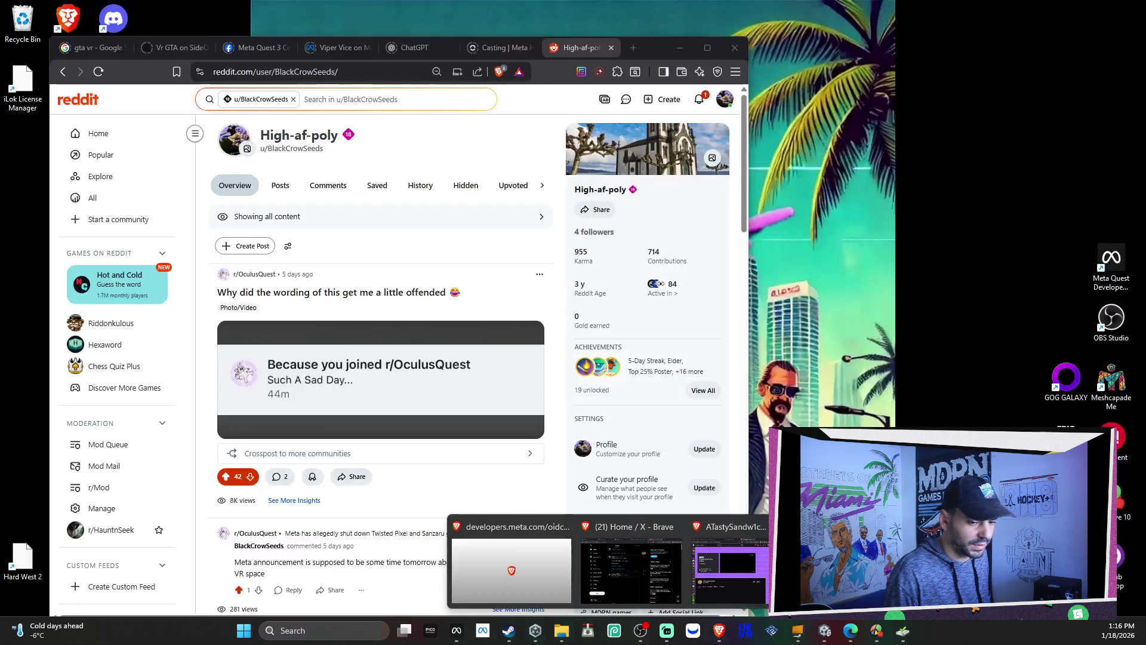
Step: Close the Reddit notifications inbox tab and check the ChatGPT and Viper Vice tabs
left_click(827, 567)
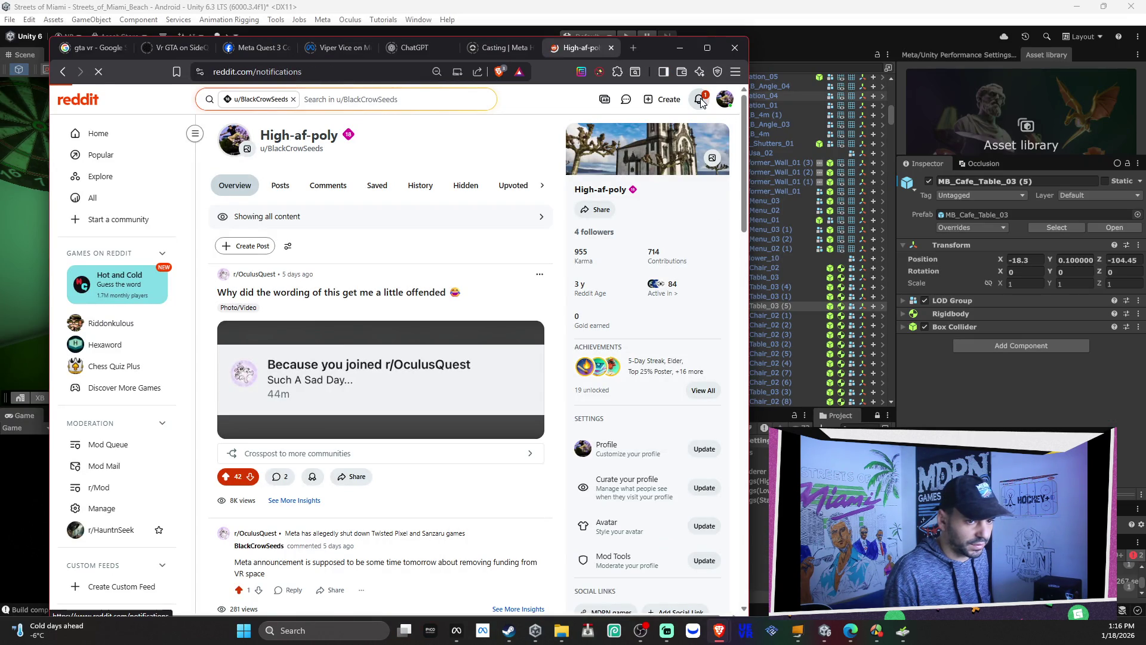
left_click(699, 100)
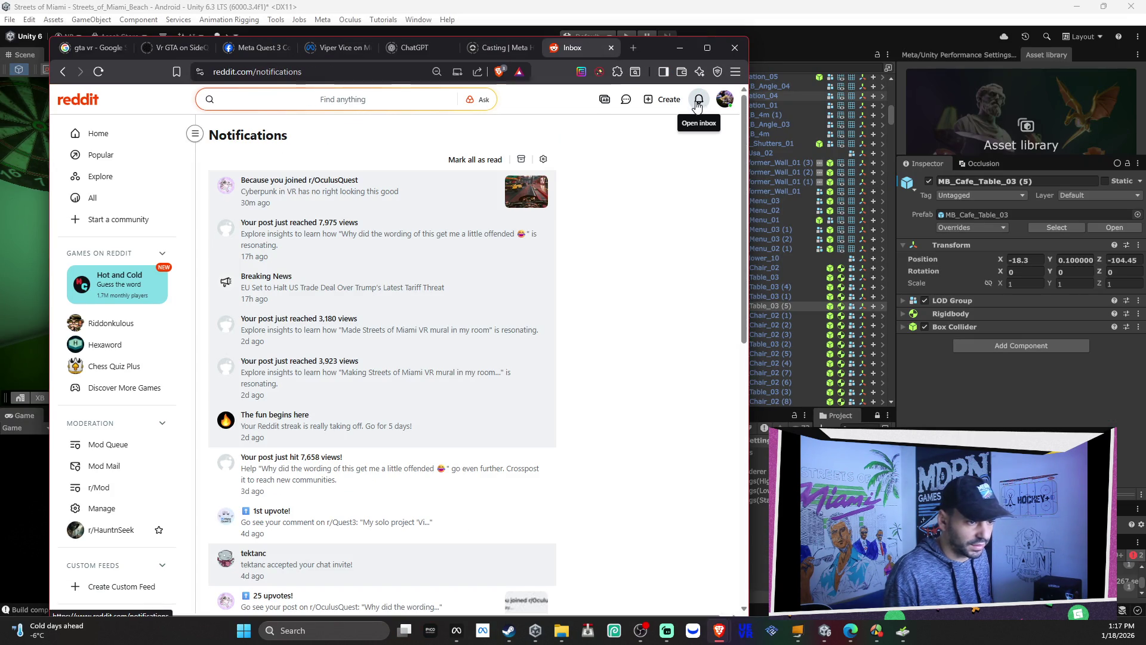
left_click(611, 48)
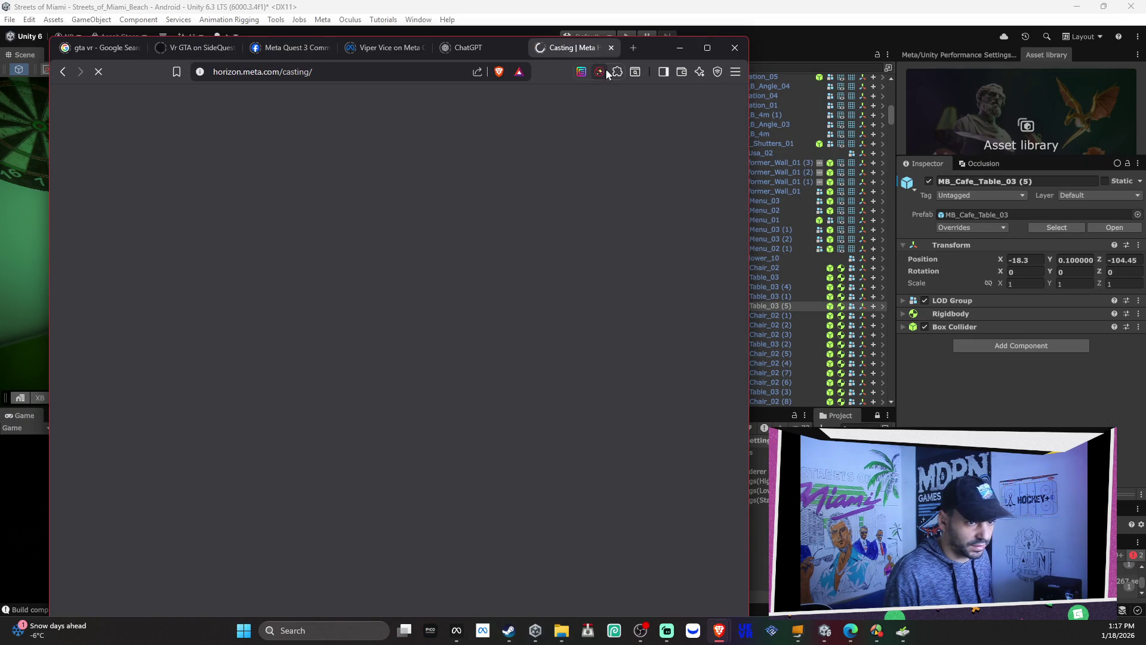
left_click(514, 48)
left_click(406, 48)
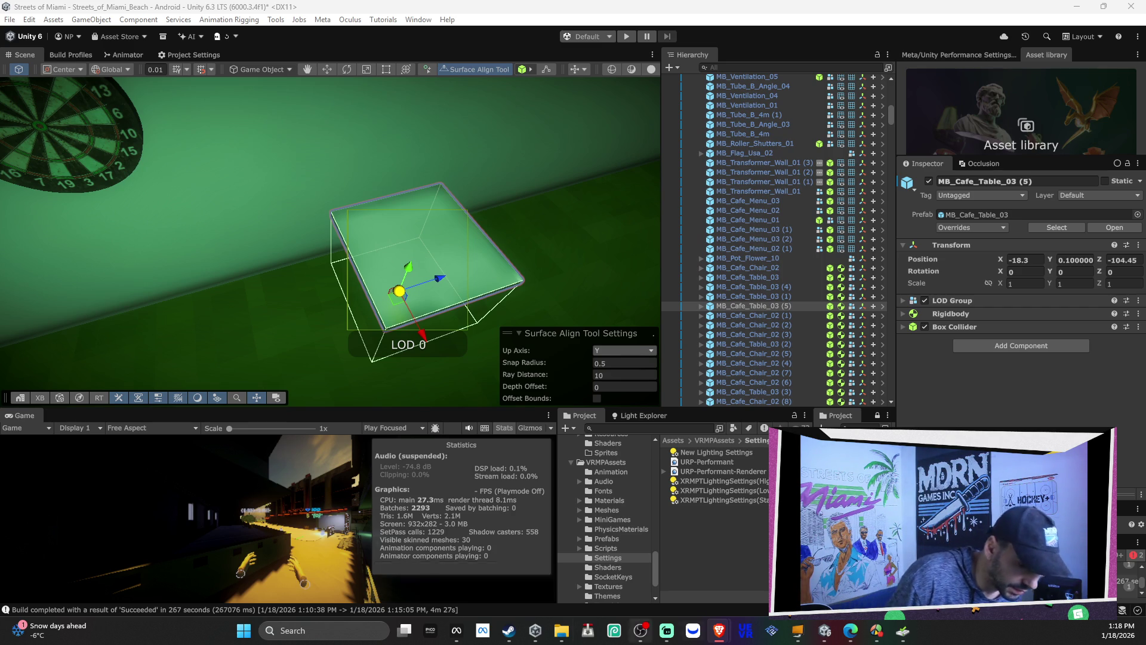
Step: Close the Twitch, X and YouTube browser tabs
mouse_move(722, 630)
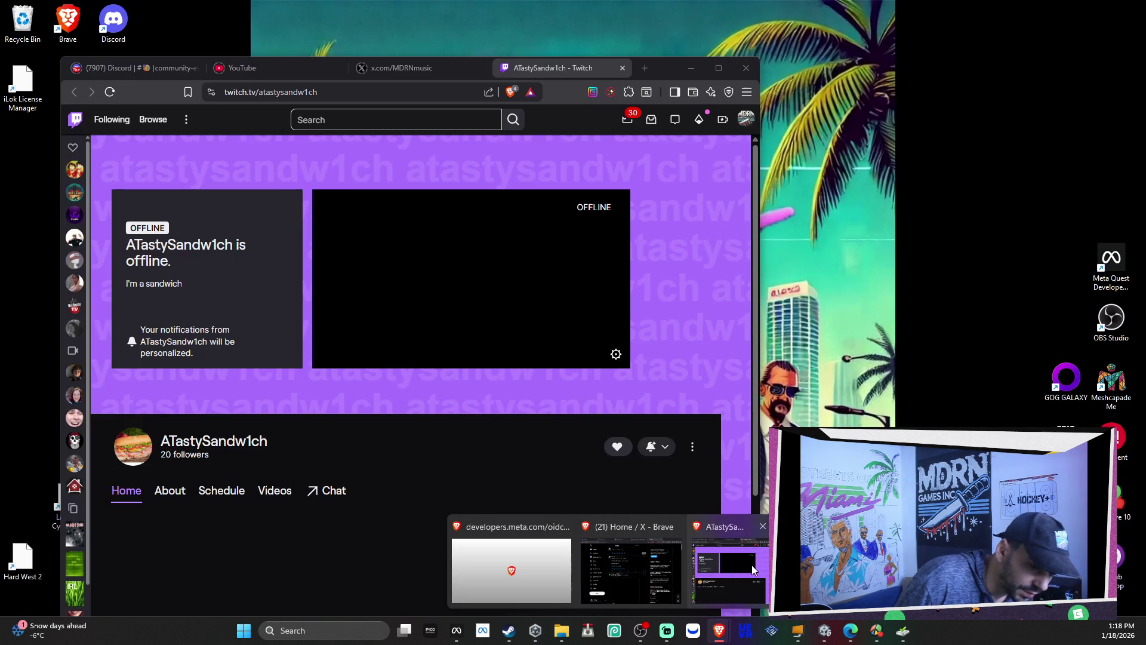
left_click(751, 565)
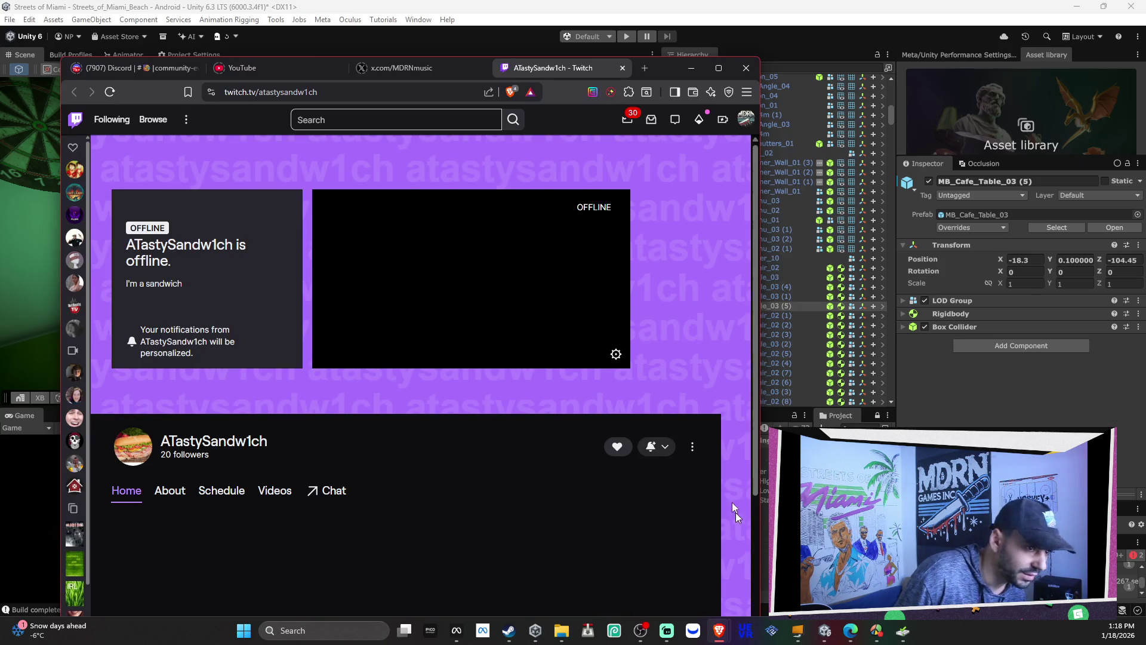
left_click(624, 69)
left_click(623, 70)
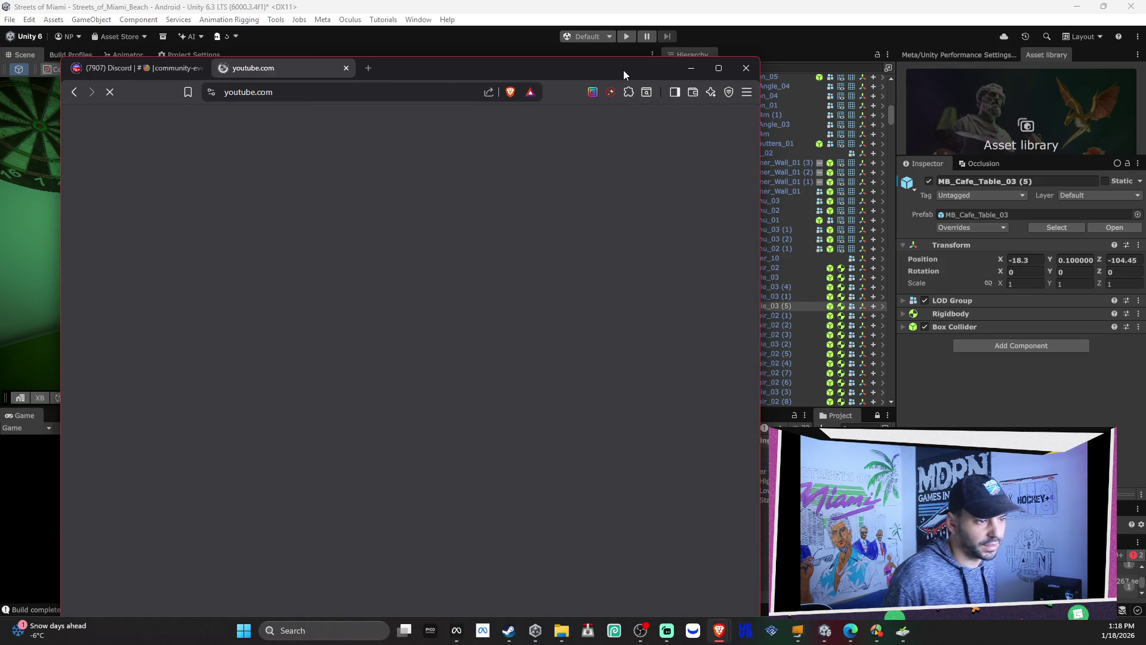
key("ctrl+w")
Step: Load the Fab site by entering 'fab' in the address bar
left_click(383, 93)
type("fab")
key("Return")
key("alt+Tab")
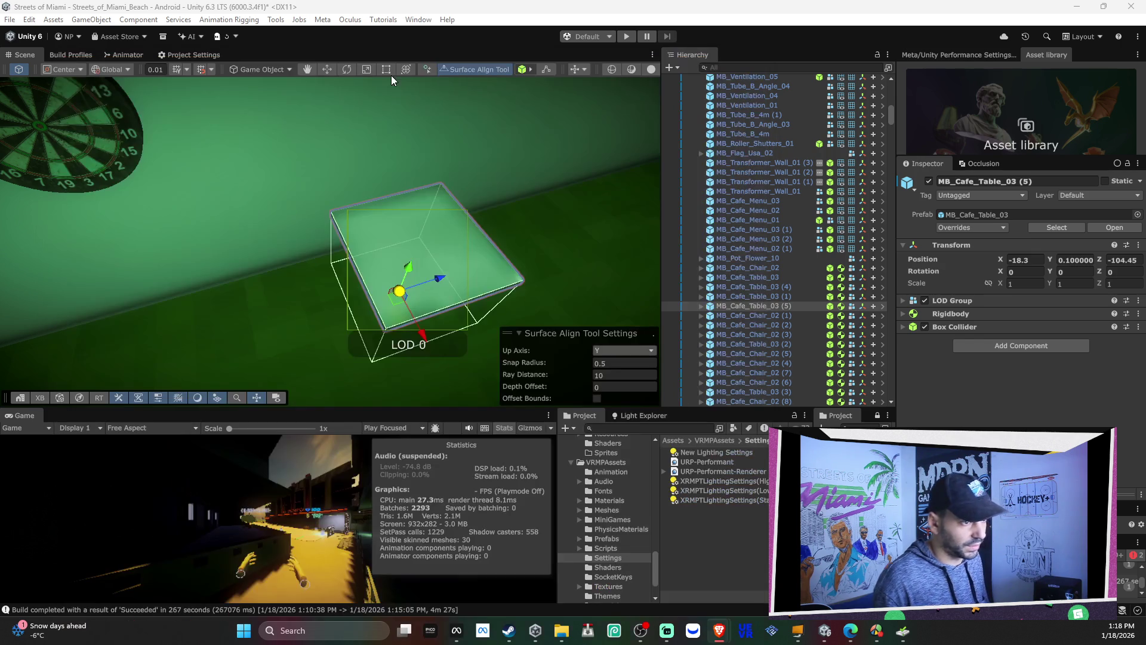
Step: Search the Asset library for 'throwing dart' and browse the results
left_click(1005, 156)
type("throwing dart")
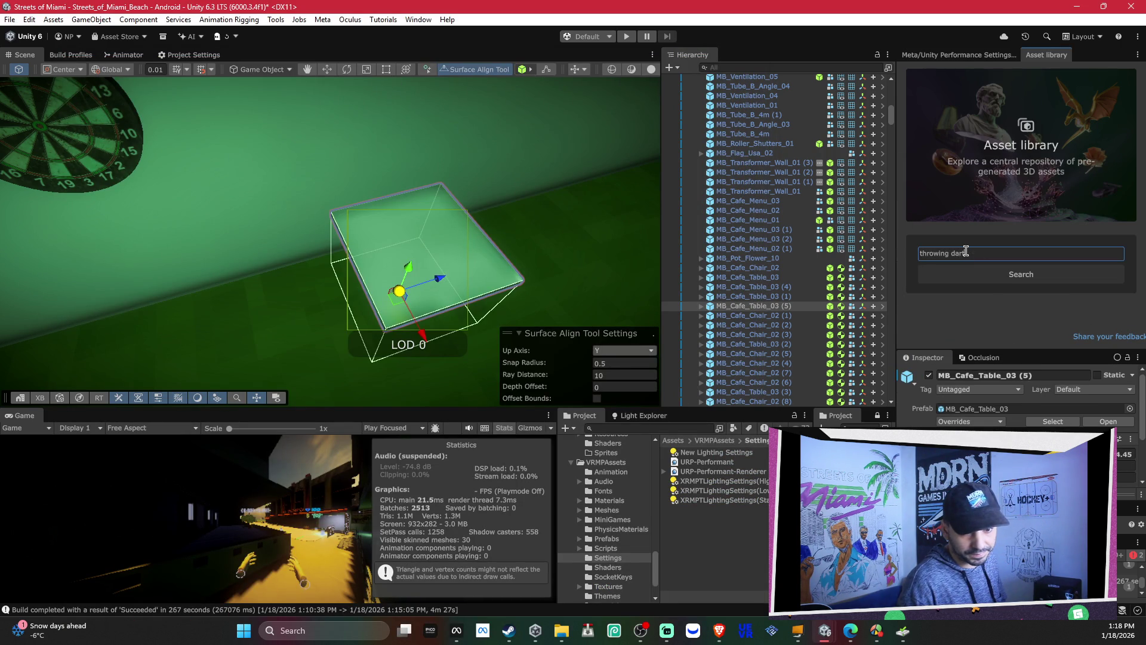
key("Return")
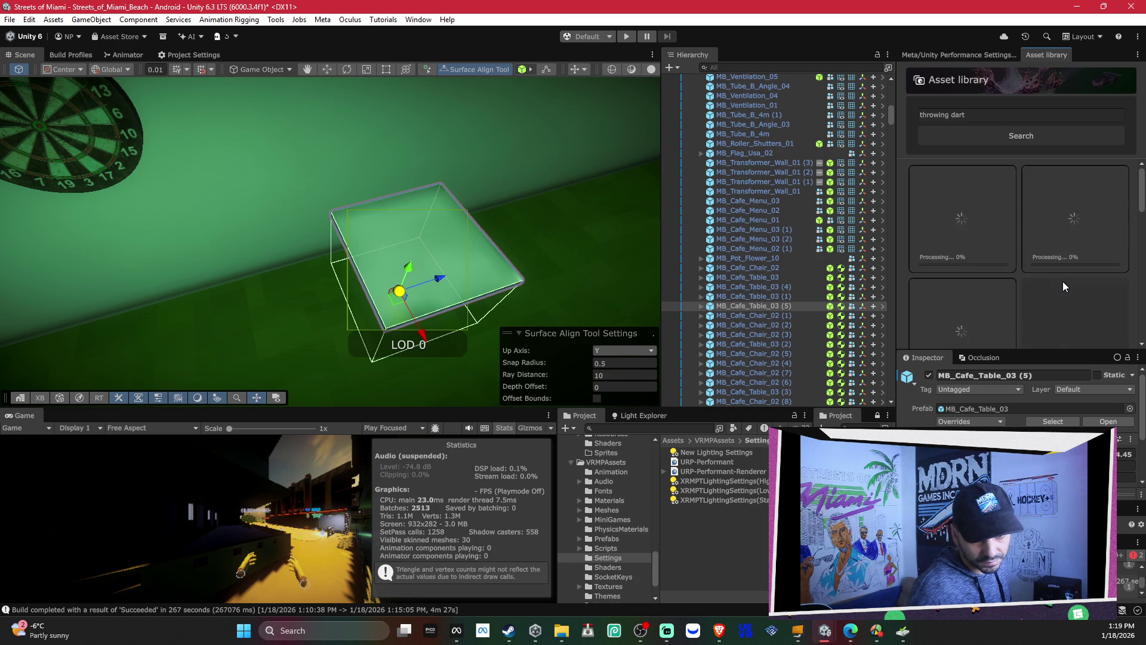
mouse_move(1055, 260)
scroll(1056, 259, "down", 3)
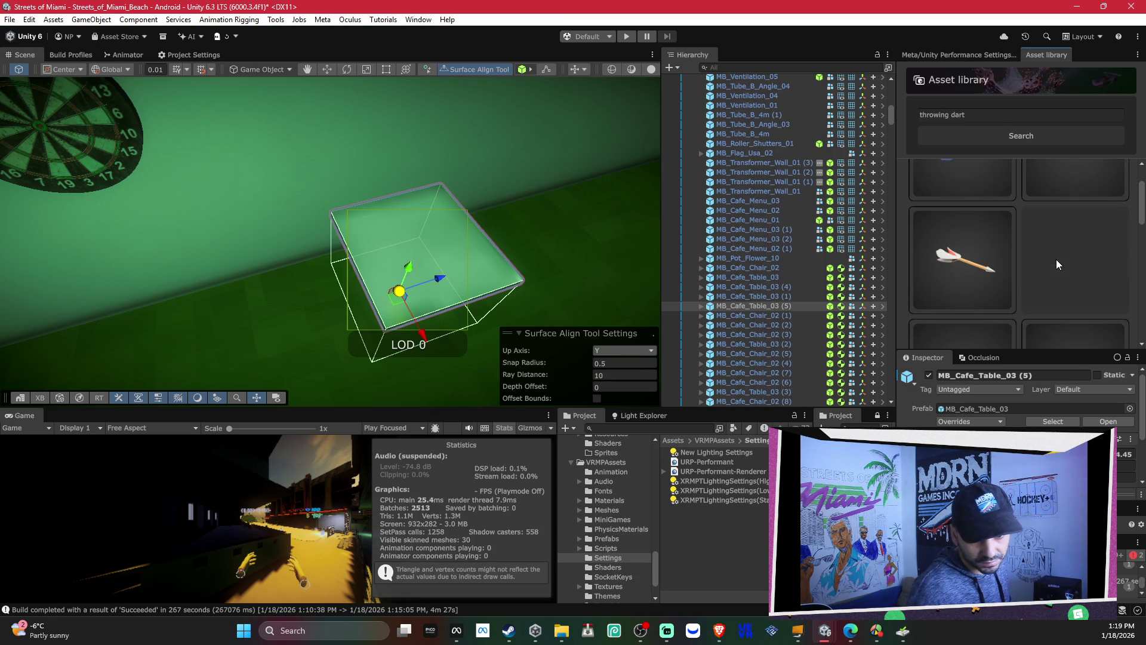
scroll(1056, 263, "up", 3)
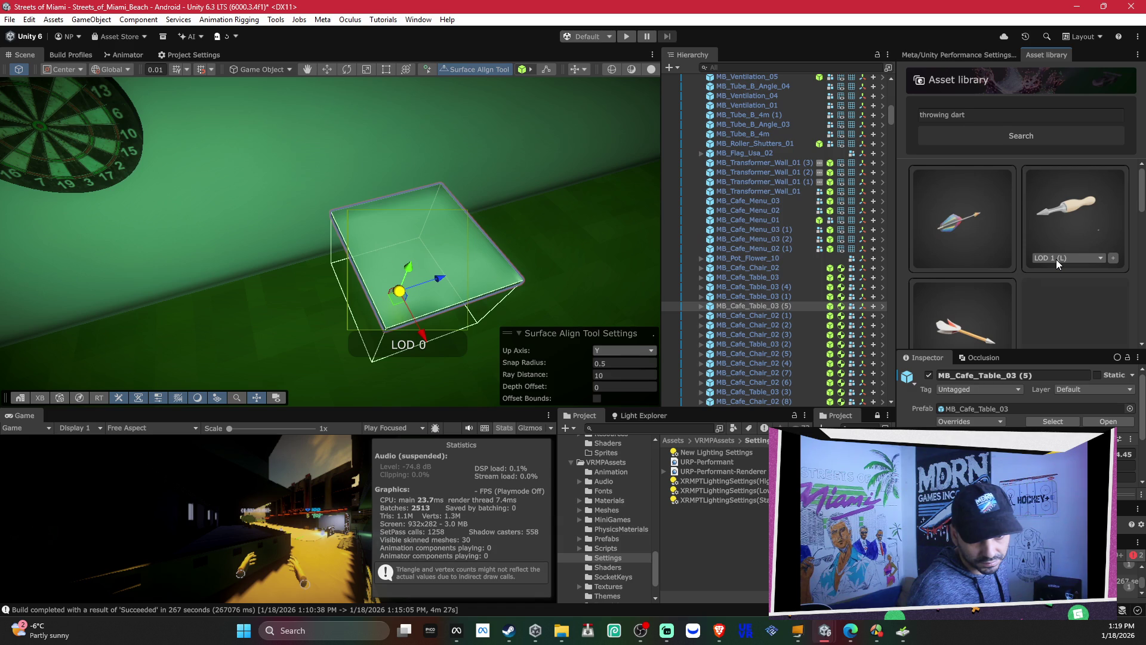
scroll(1056, 259, "down", 3)
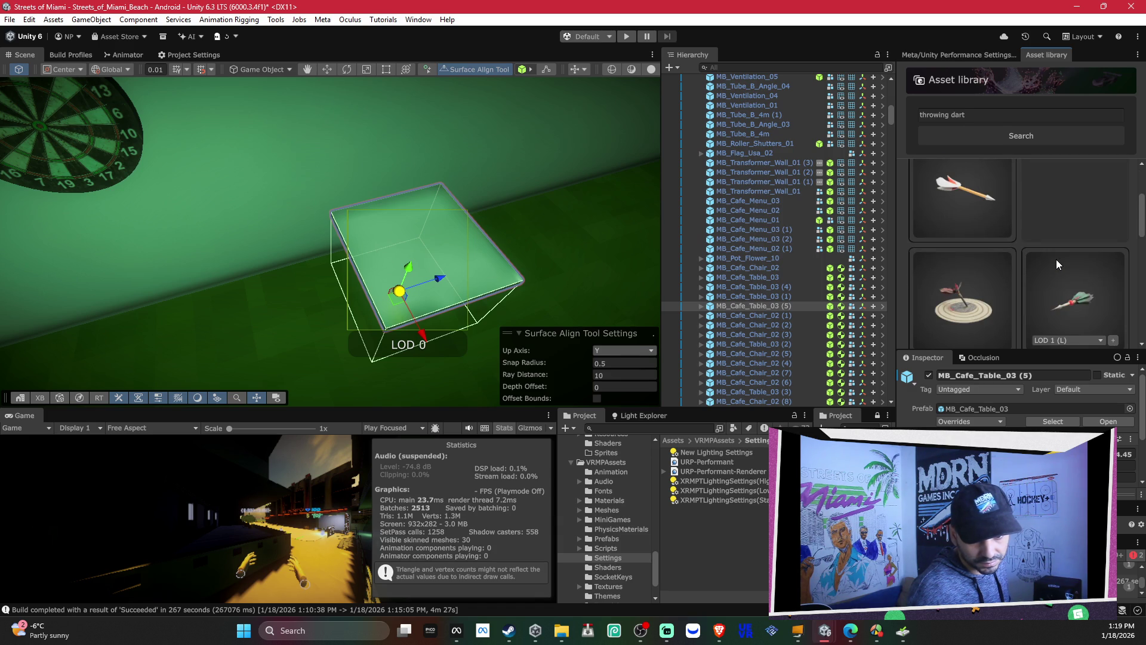
scroll(1055, 252, "down", 3)
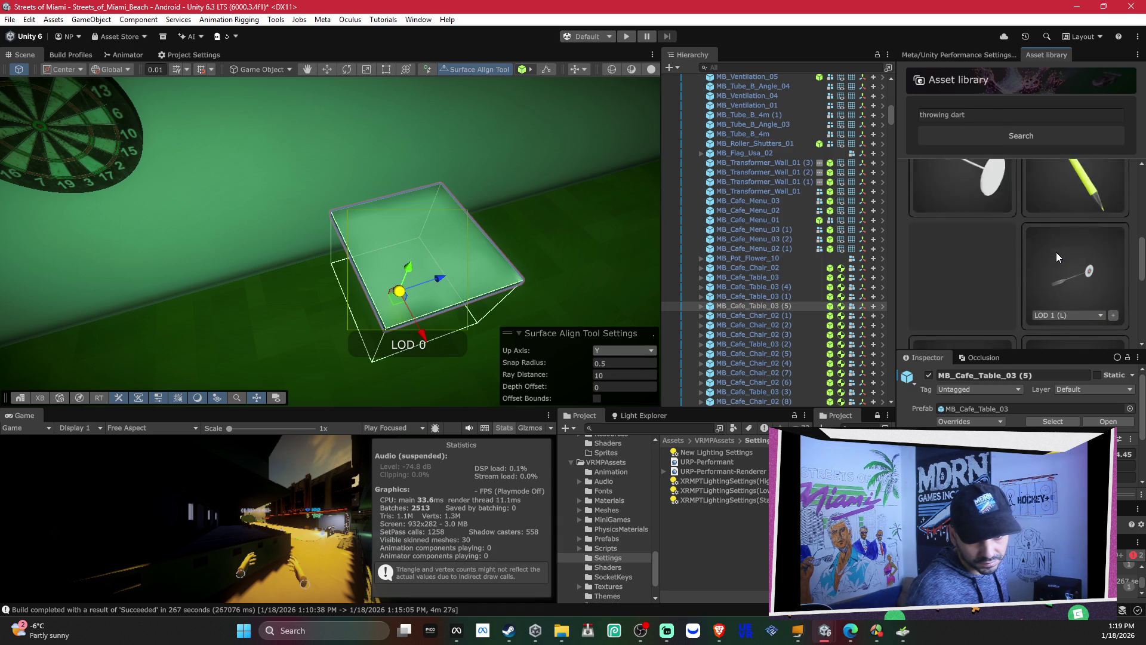
scroll(1058, 252, "up", 3)
scroll(1057, 252, "up", 3)
scroll(1072, 234, "down", 5)
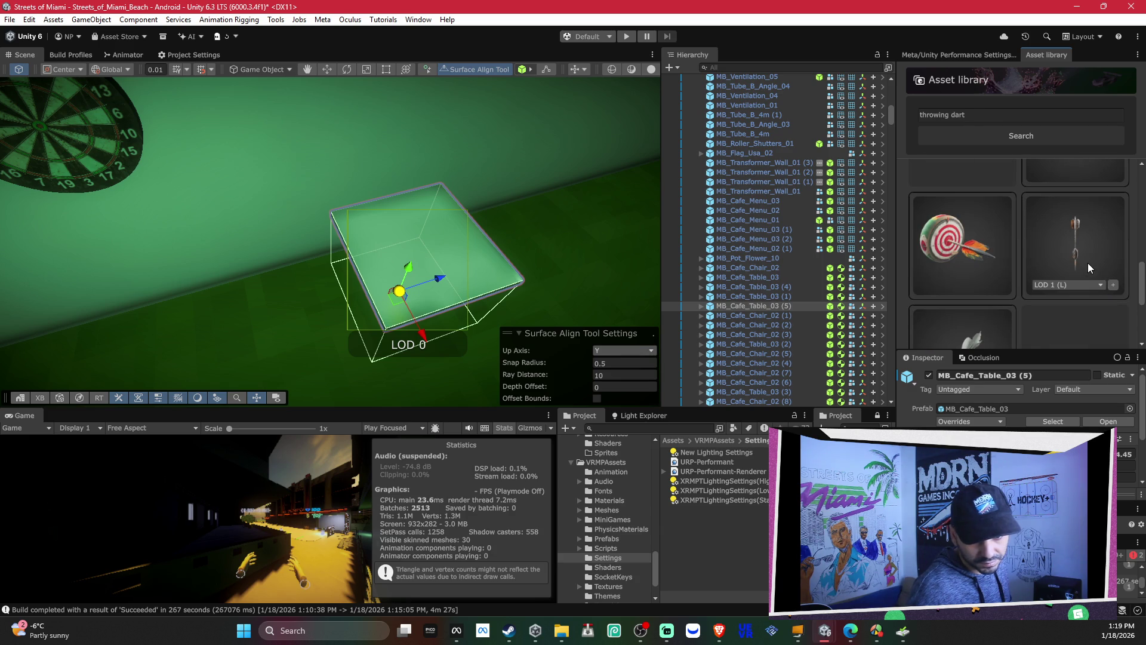
Step: Set a dart model's detail level to LOD 2 (M) and import it
left_click(1073, 286)
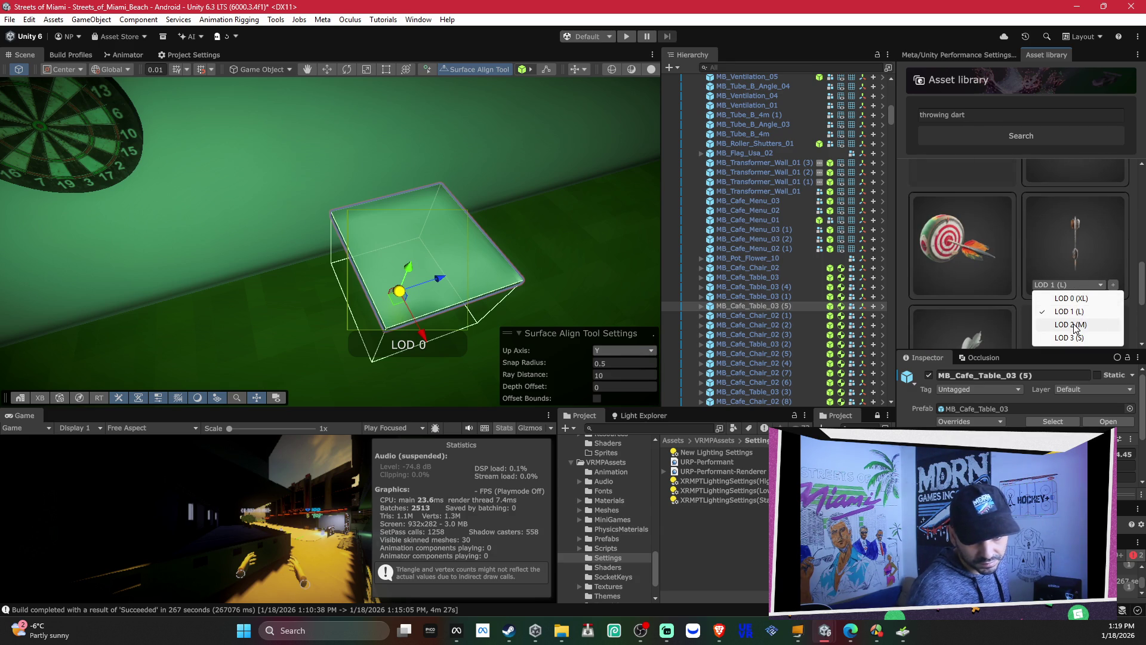
left_click(1074, 323)
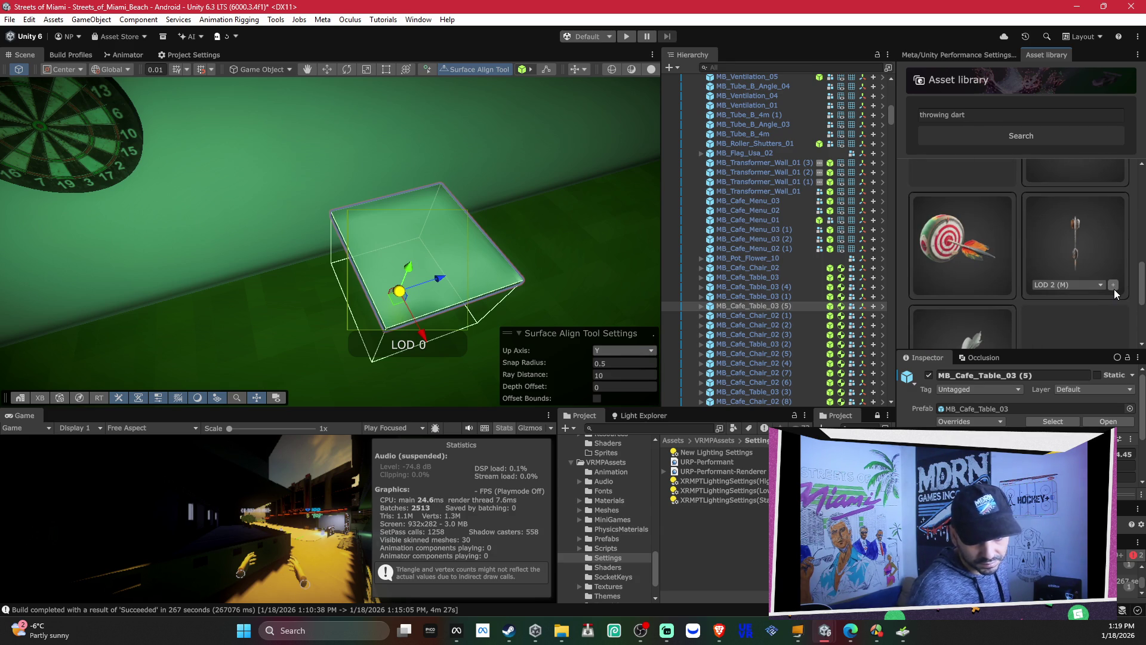
left_click(1114, 289)
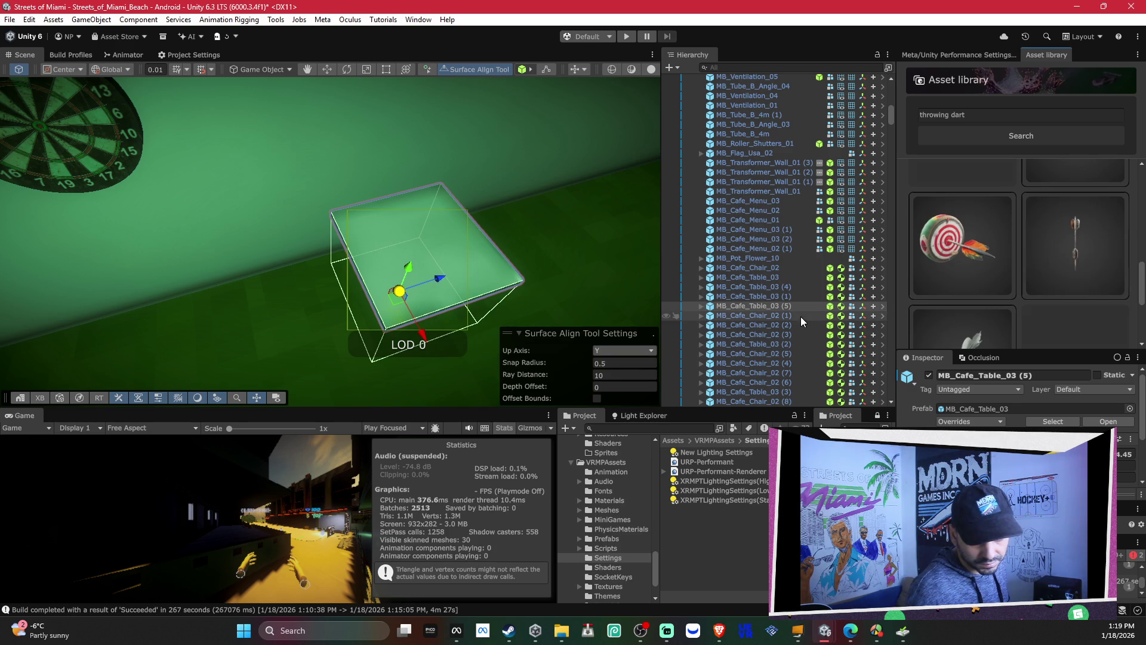
scroll(835, 270, "down", 5)
scroll(834, 271, "down", 10)
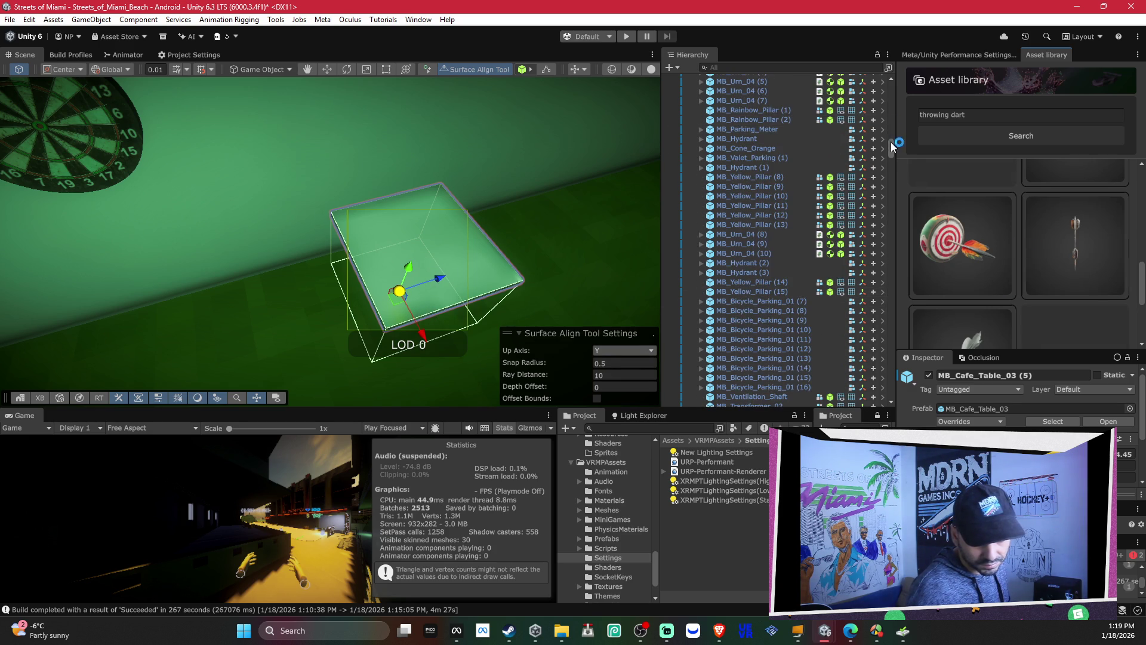
Step: Frame the imported dart 819571_M and bring the view over the table near the dartboard
left_click_drag(892, 147, 693, 83)
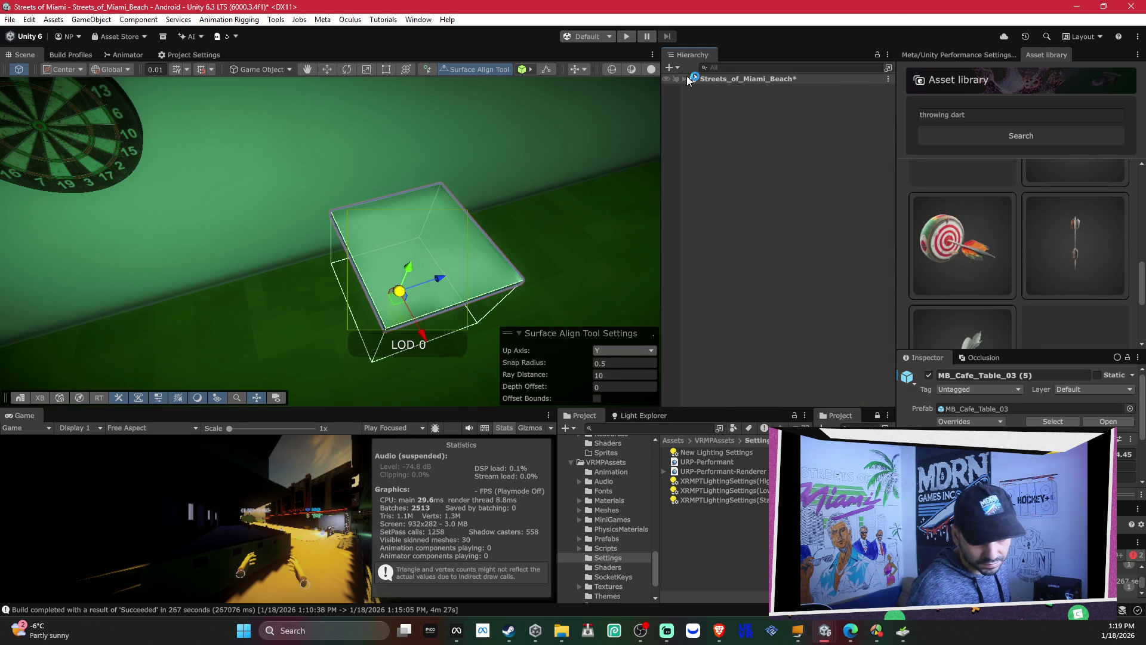
scroll(726, 238, "down", 15)
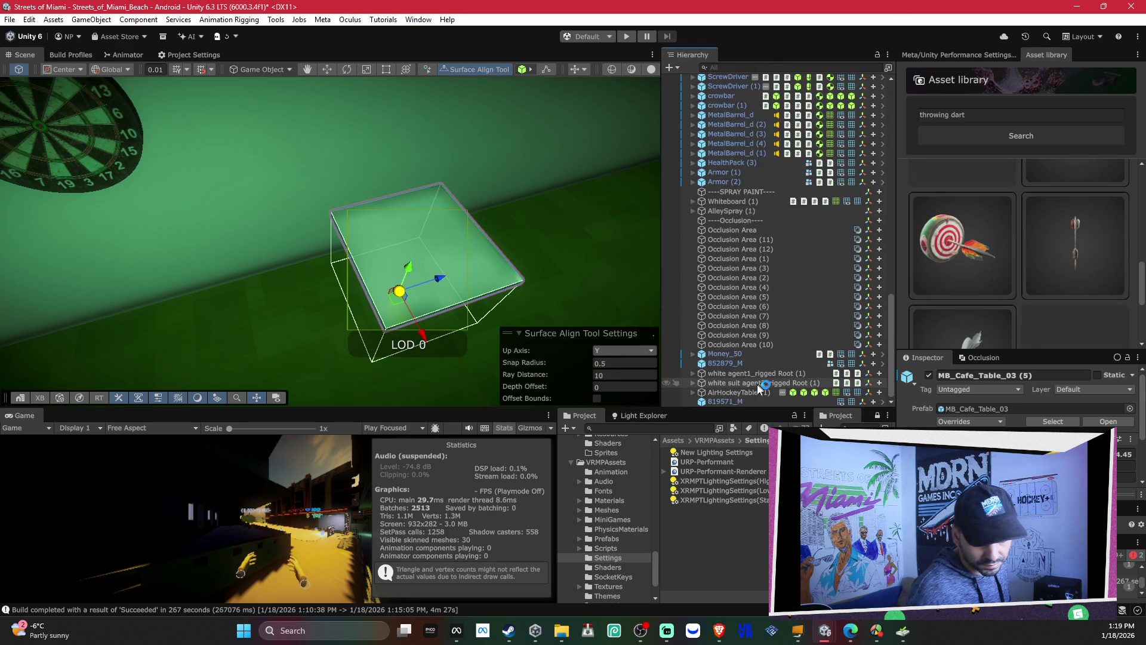
double_click(743, 401)
mouse_move(401, 237)
left_mouse_down()
mouse_move(438, 288)
mouse_move(394, 299)
left_mouse_up()
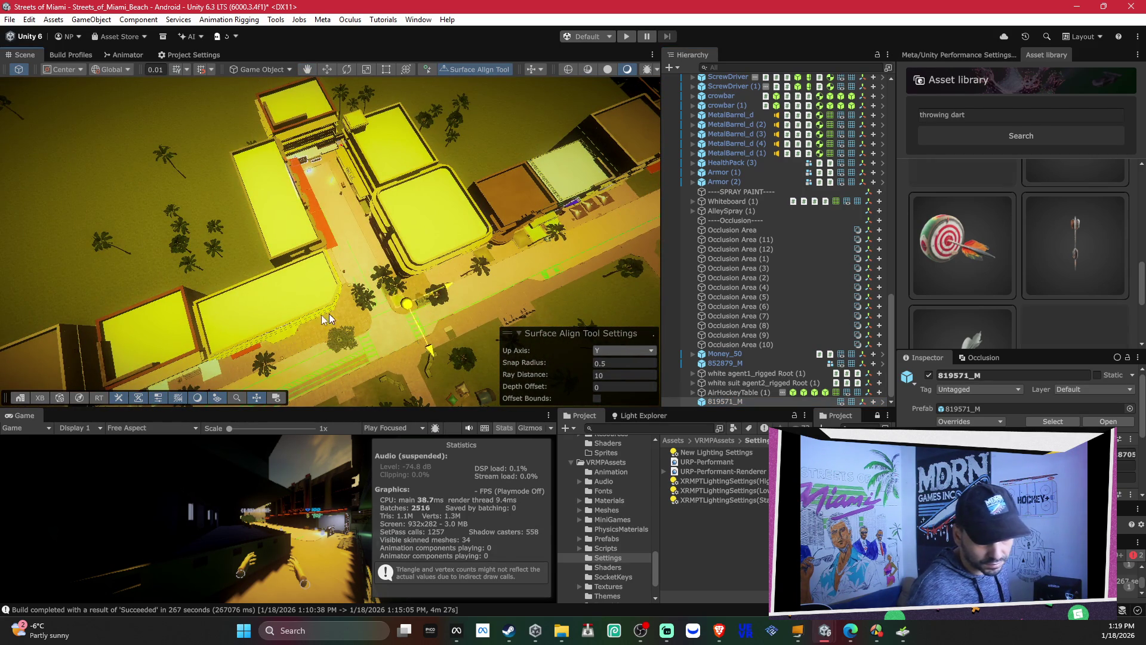
scroll(381, 303, "up", 10)
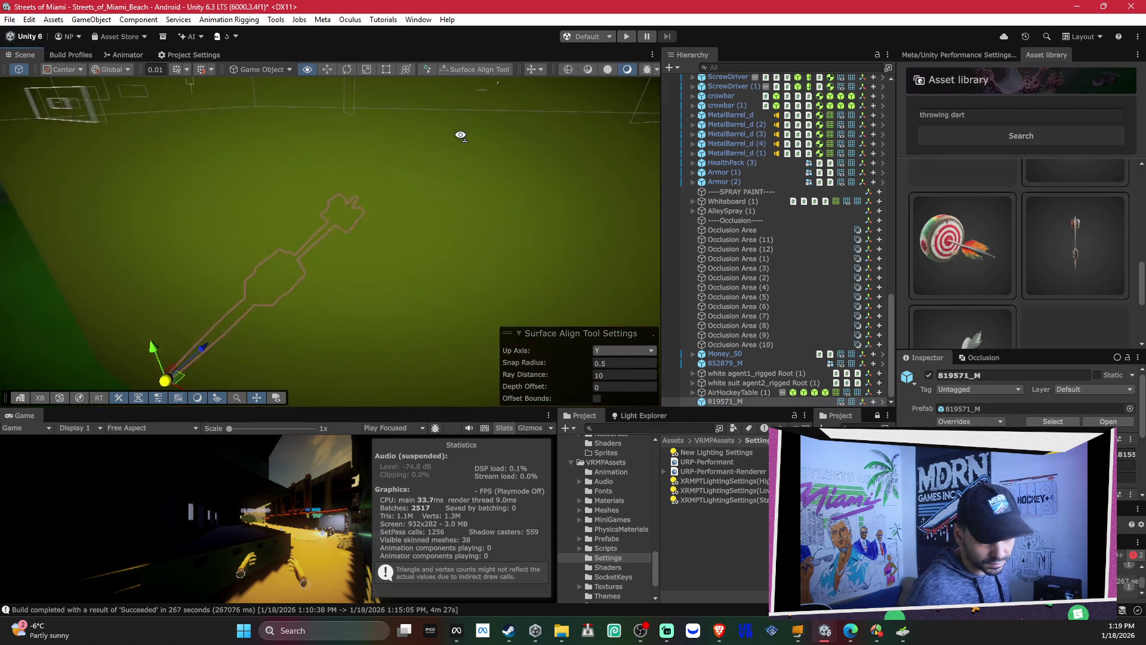
mouse_move(460, 136)
left_mouse_down()
mouse_move(402, 273)
mouse_move(284, 309)
mouse_move(476, 246)
mouse_move(565, 305)
mouse_move(440, 328)
mouse_move(472, 337)
mouse_move(263, 289)
mouse_move(251, 238)
mouse_move(347, 178)
mouse_move(382, 188)
mouse_move(409, 225)
mouse_move(371, 223)
mouse_move(307, 162)
mouse_move(384, 197)
mouse_move(591, 215)
mouse_move(567, 312)
mouse_move(388, 184)
mouse_move(326, 221)
mouse_move(302, 261)
mouse_move(548, 244)
mouse_move(252, 264)
mouse_move(119, 334)
mouse_move(406, 258)
mouse_move(350, 290)
mouse_move(339, 357)
mouse_move(336, 318)
mouse_move(542, 306)
mouse_move(667, 320)
left_mouse_up()
key("r")
Step: Rotate the dart horizontal and lodge its tip in the dartboard beside the bullseye
left_click_drag(580, 278, 365, 173)
key("e")
mouse_move(535, 219)
left_mouse_down()
mouse_move(249, 256)
mouse_move(310, 281)
mouse_move(457, 271)
mouse_move(370, 244)
mouse_move(321, 212)
mouse_move(427, 245)
mouse_move(500, 285)
mouse_move(464, 274)
mouse_move(479, 266)
mouse_move(448, 281)
mouse_move(529, 209)
mouse_move(554, 235)
mouse_move(500, 213)
left_mouse_up()
key("w")
left_click_drag(431, 206, 456, 208)
key("r")
key("w")
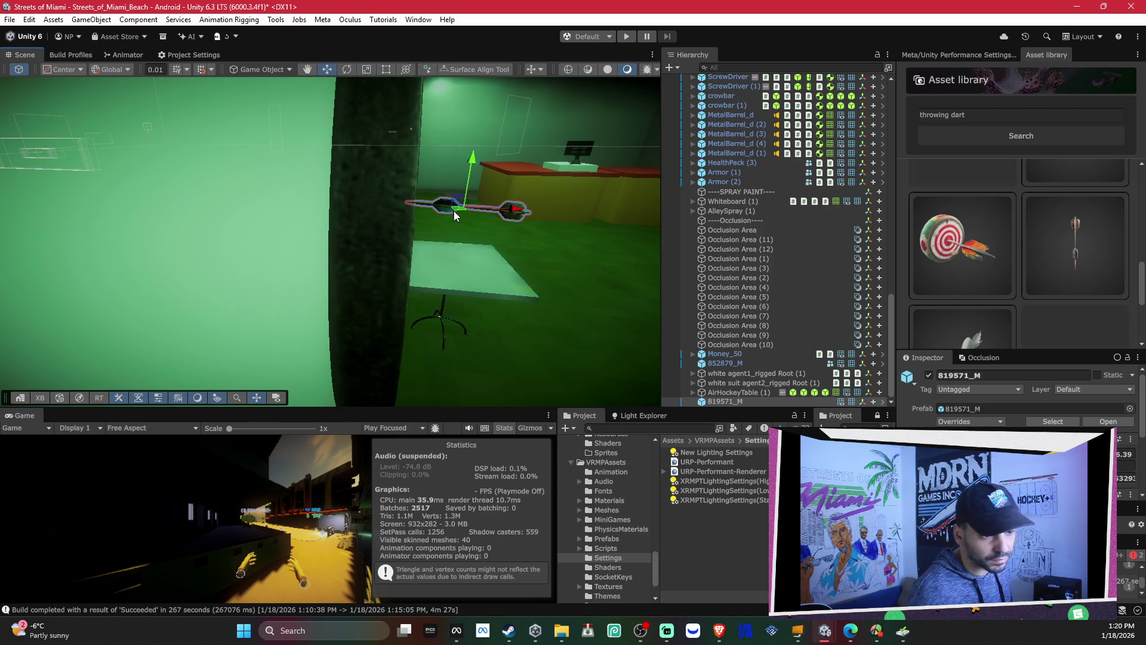
mouse_move(457, 208)
left_mouse_down()
mouse_move(237, 161)
mouse_move(179, 174)
mouse_move(226, 176)
mouse_move(362, 220)
mouse_move(457, 225)
mouse_move(592, 192)
mouse_move(530, 218)
mouse_move(568, 238)
mouse_move(526, 233)
mouse_move(593, 223)
mouse_move(328, 252)
mouse_move(543, 244)
mouse_move(626, 255)
mouse_move(579, 262)
mouse_move(687, 281)
left_mouse_up()
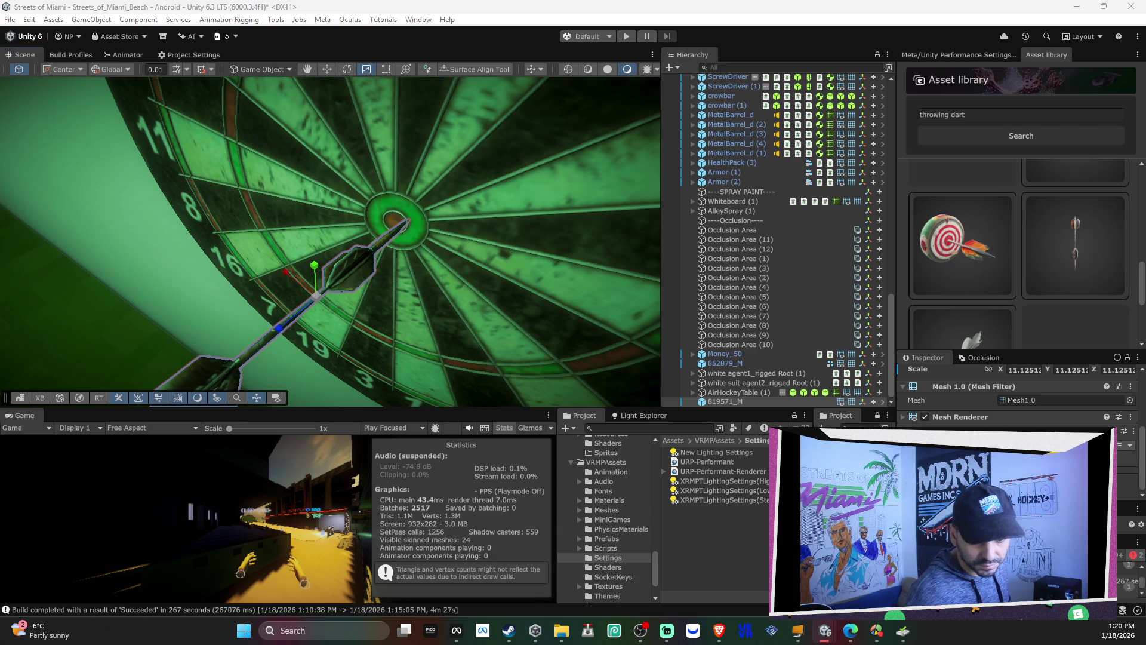
right_click(718, 403)
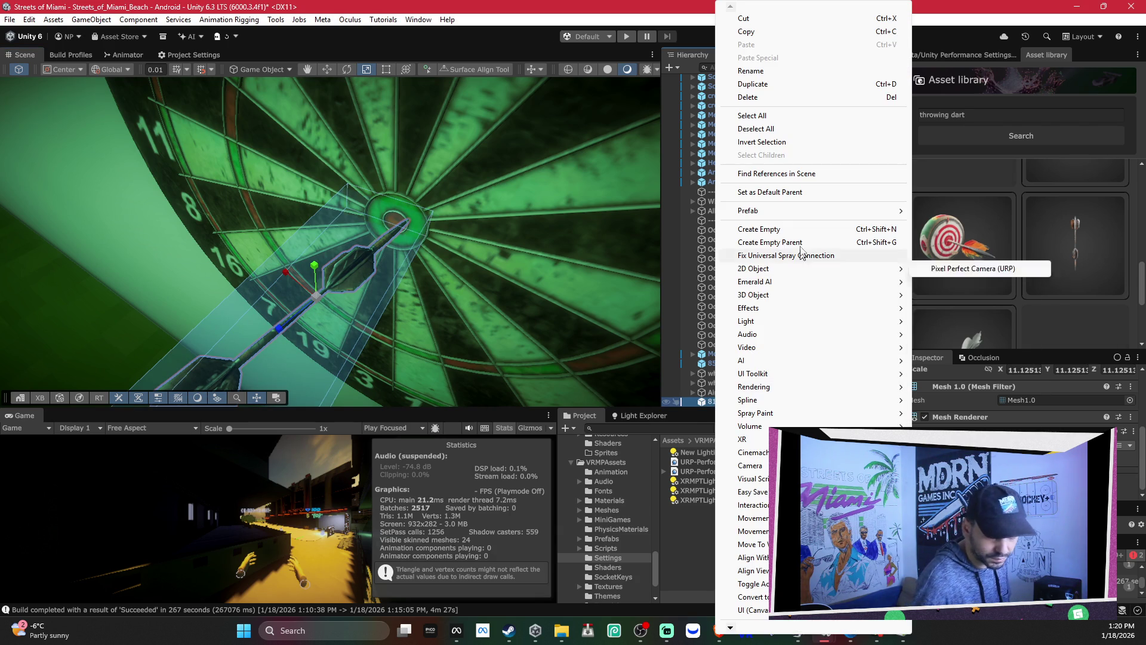
Step: Unpack the 819571_M dart prefab into plain objects
mouse_move(885, 214)
left_click(963, 318)
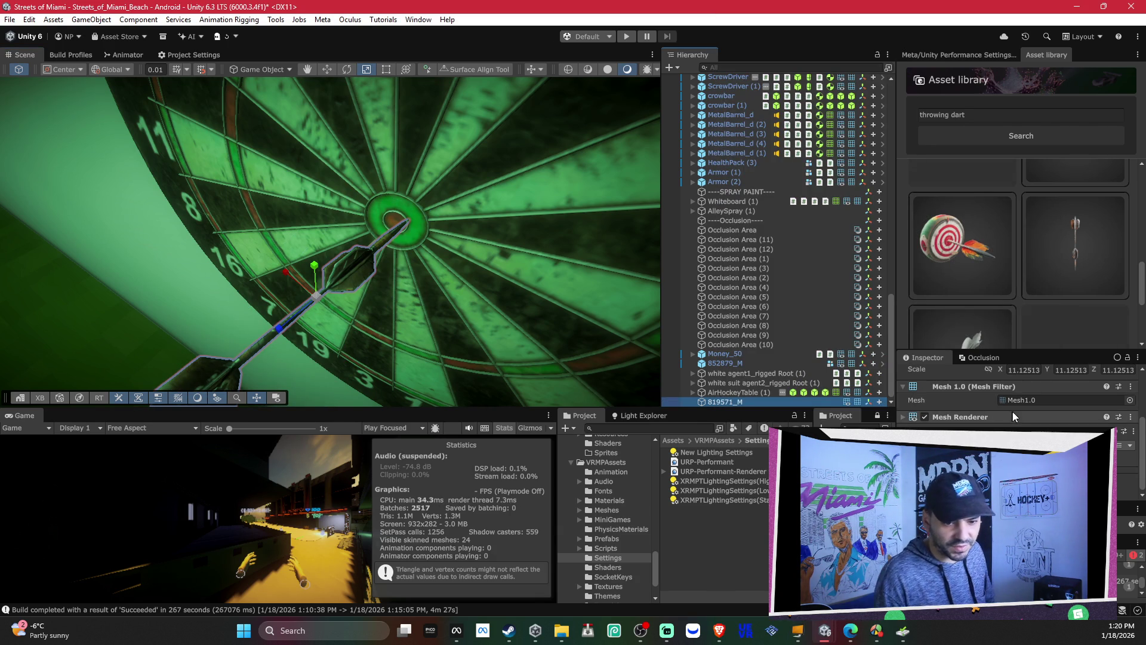
left_click_drag(1036, 352, 1035, 223)
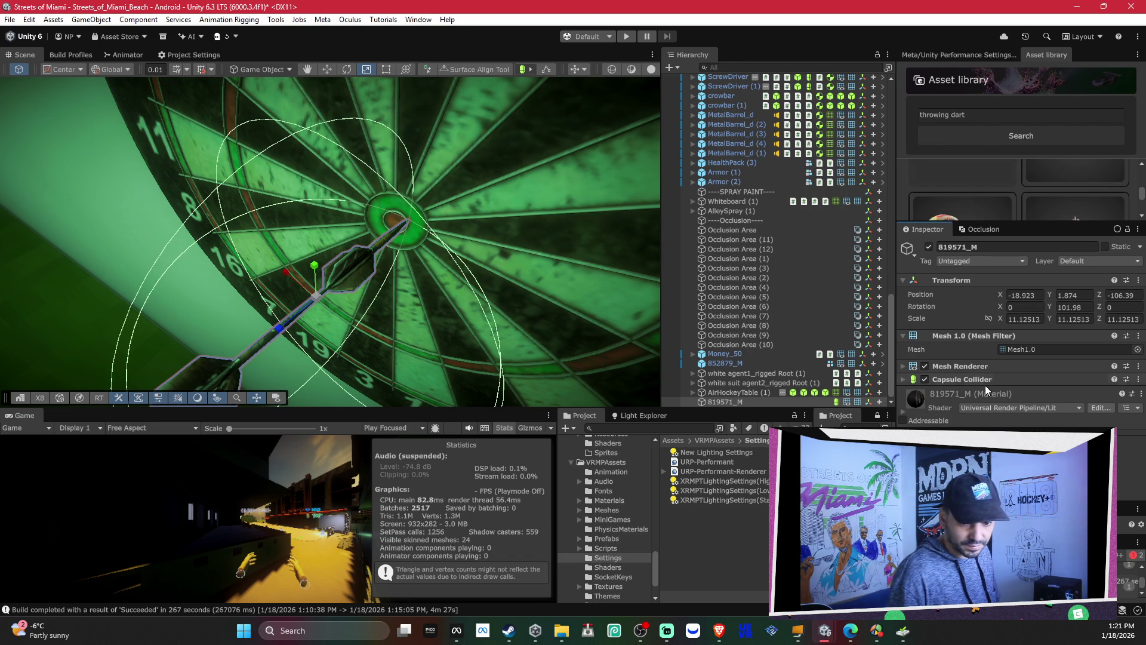
Step: Set the dart's Capsule Collider radius to 0.001000133 and height to 0.03
left_click(976, 379)
scroll(1015, 394, "down", 3)
left_click(926, 342)
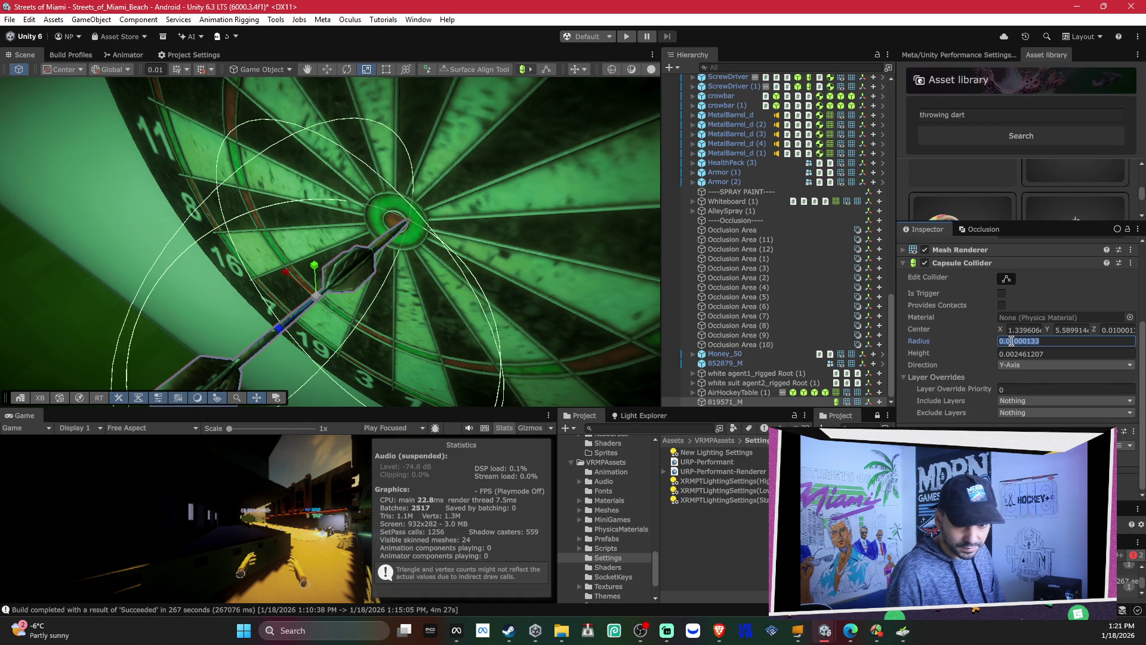
type("0")
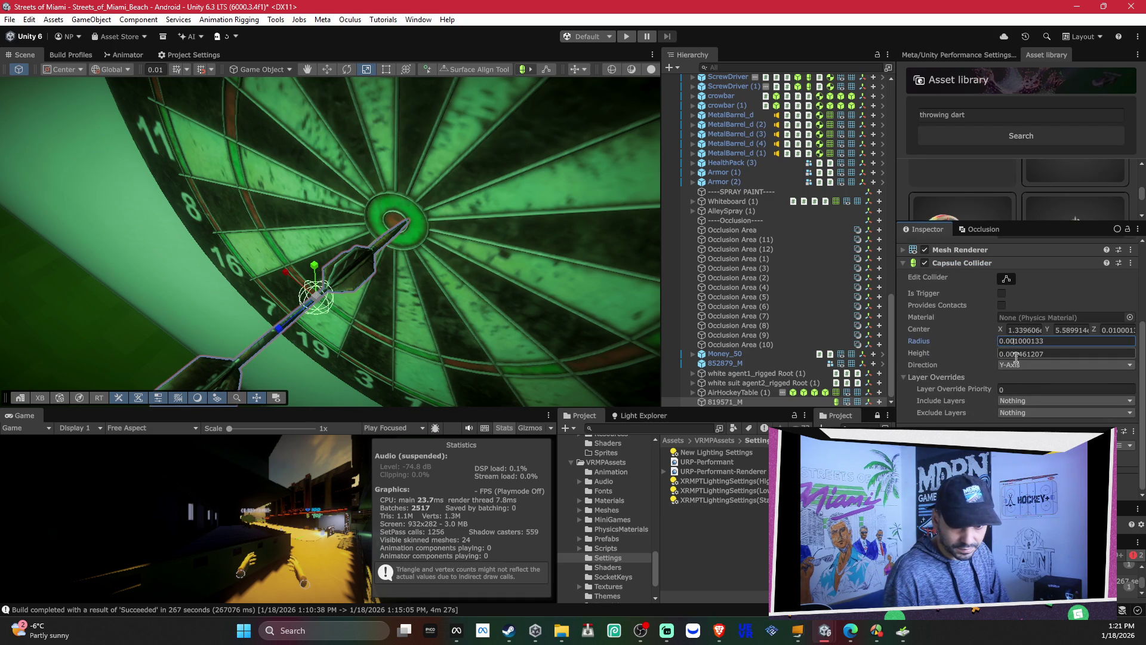
left_click(915, 351)
type("0.03")
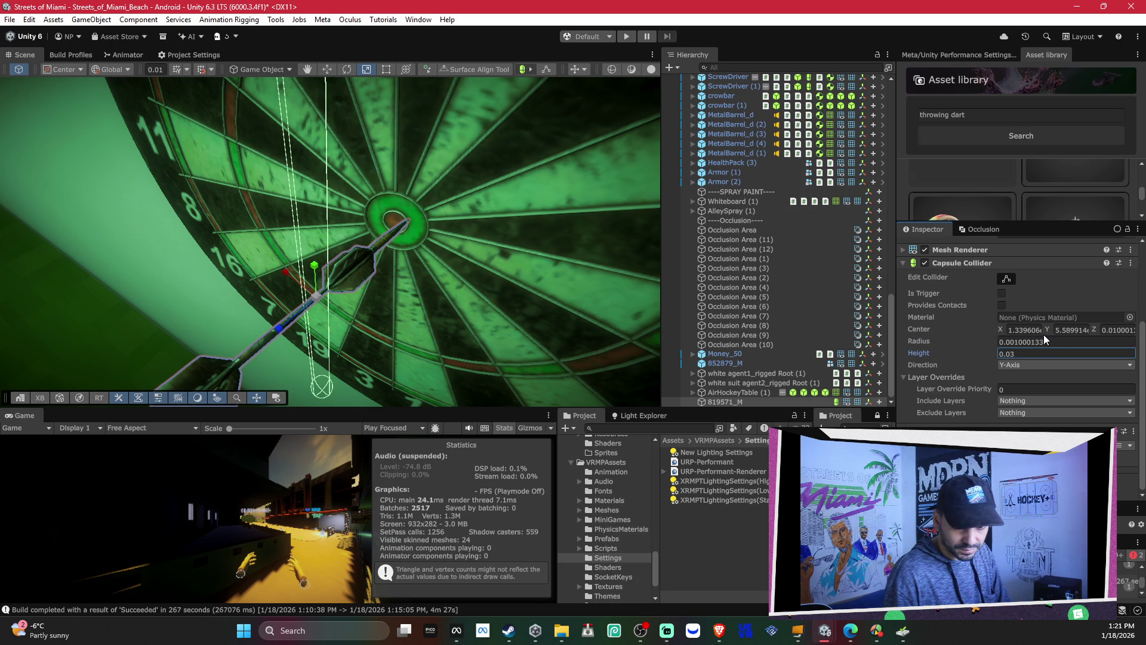
scroll(587, 269, "up", 3)
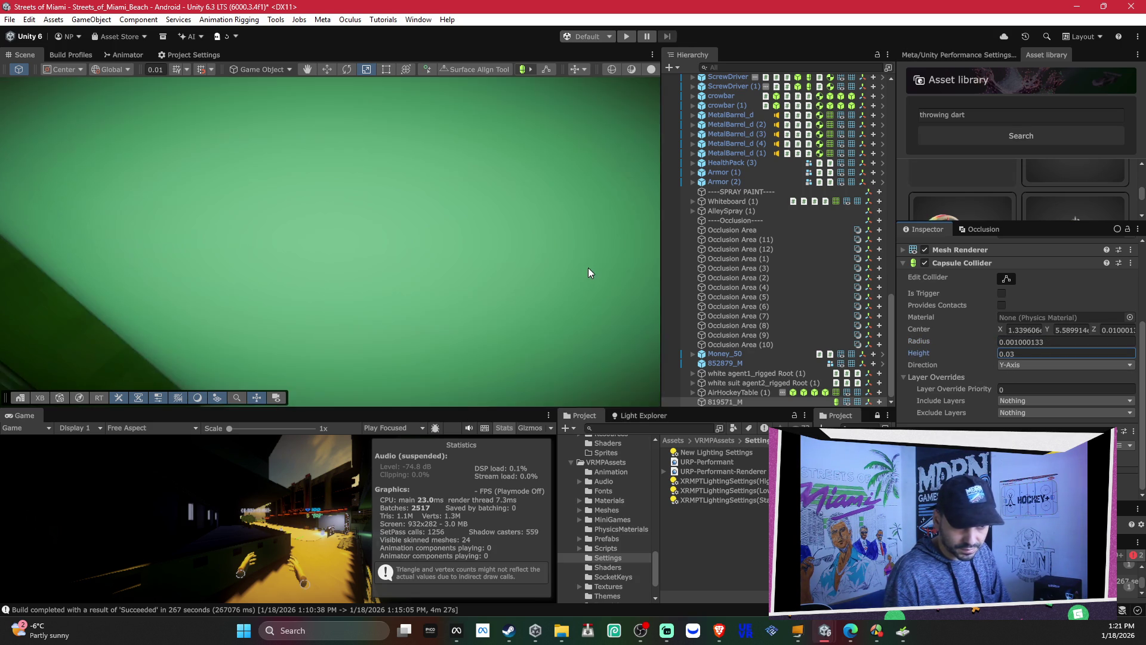
scroll(593, 259, "down", 6)
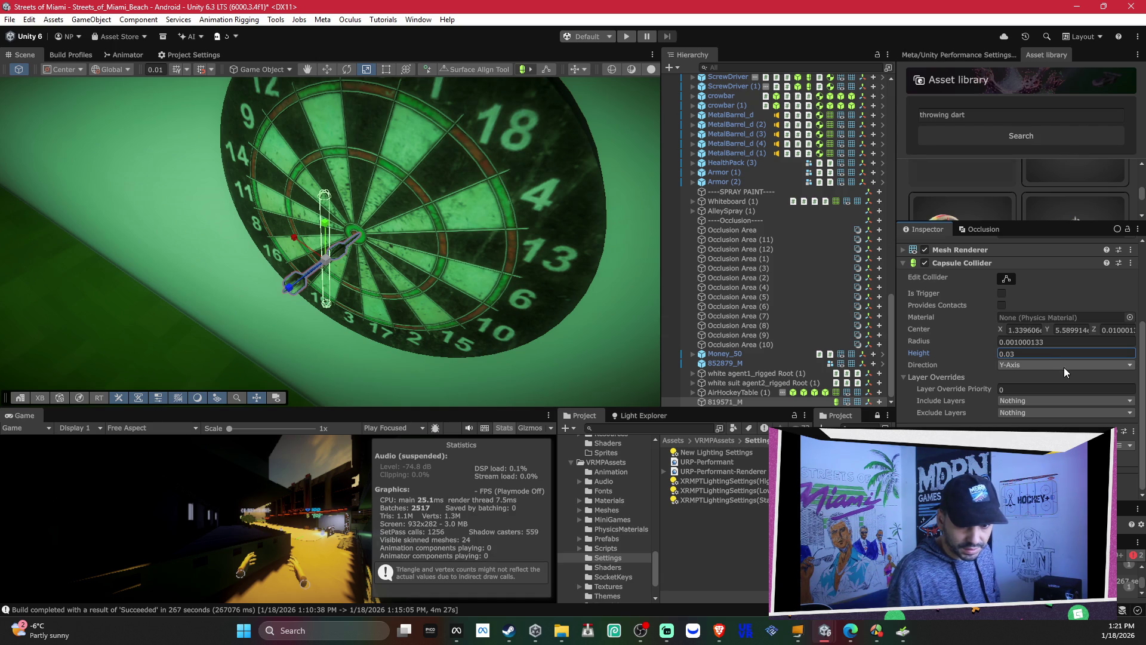
right_click(726, 398)
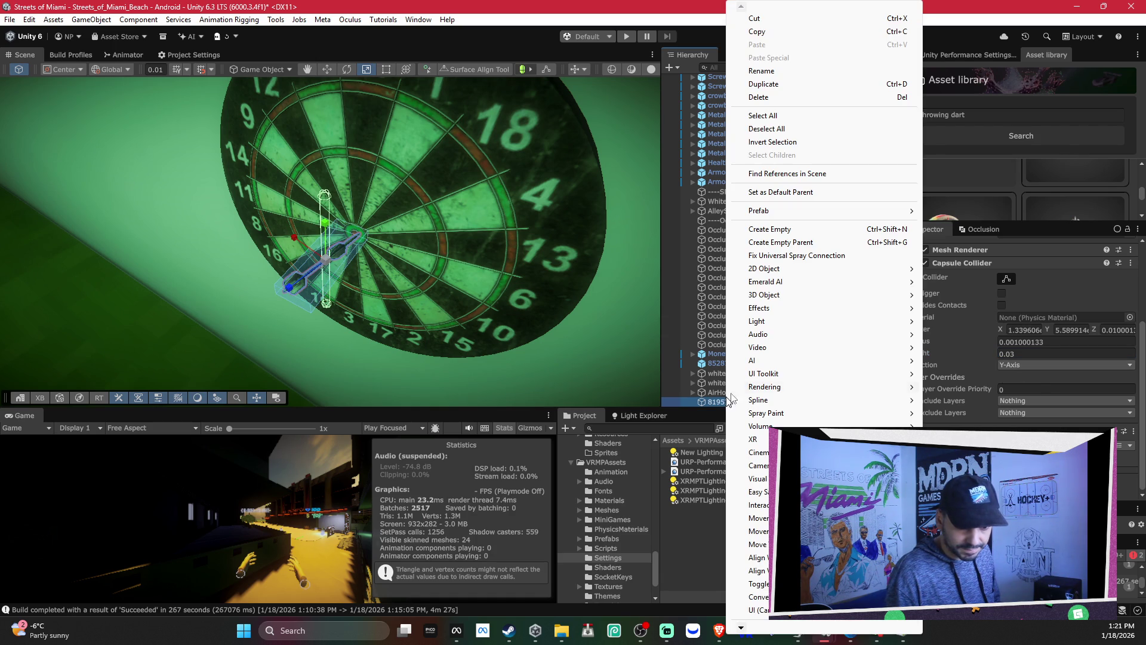
Step: Add an empty child object named 'collider' under the dart 819571_M
left_click(798, 231)
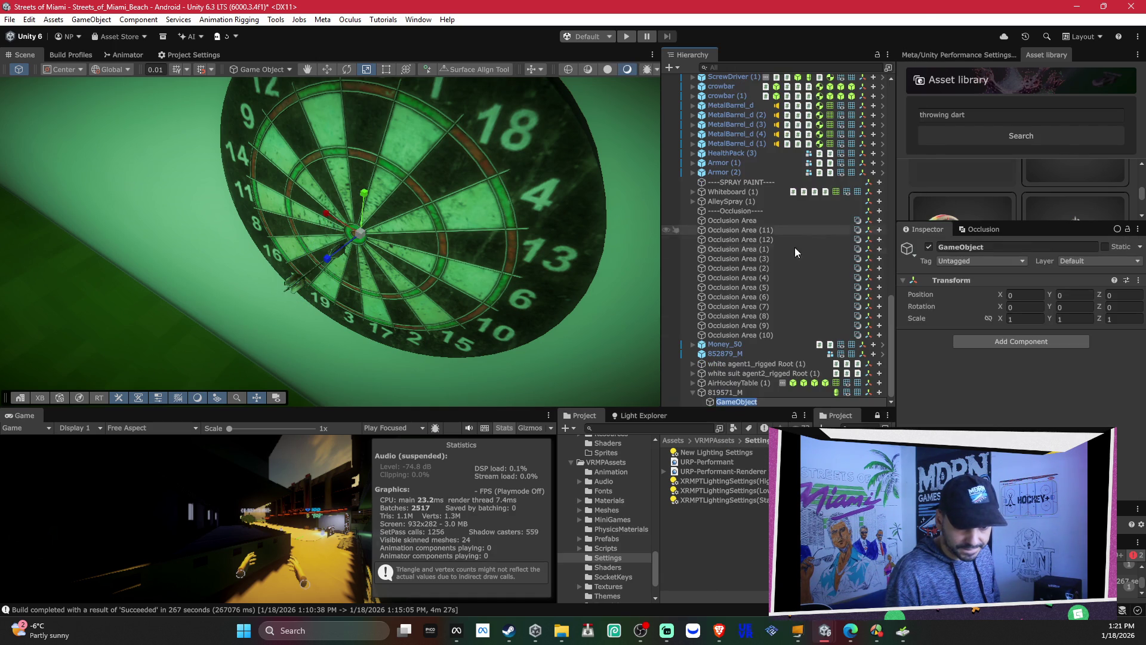
type("collider")
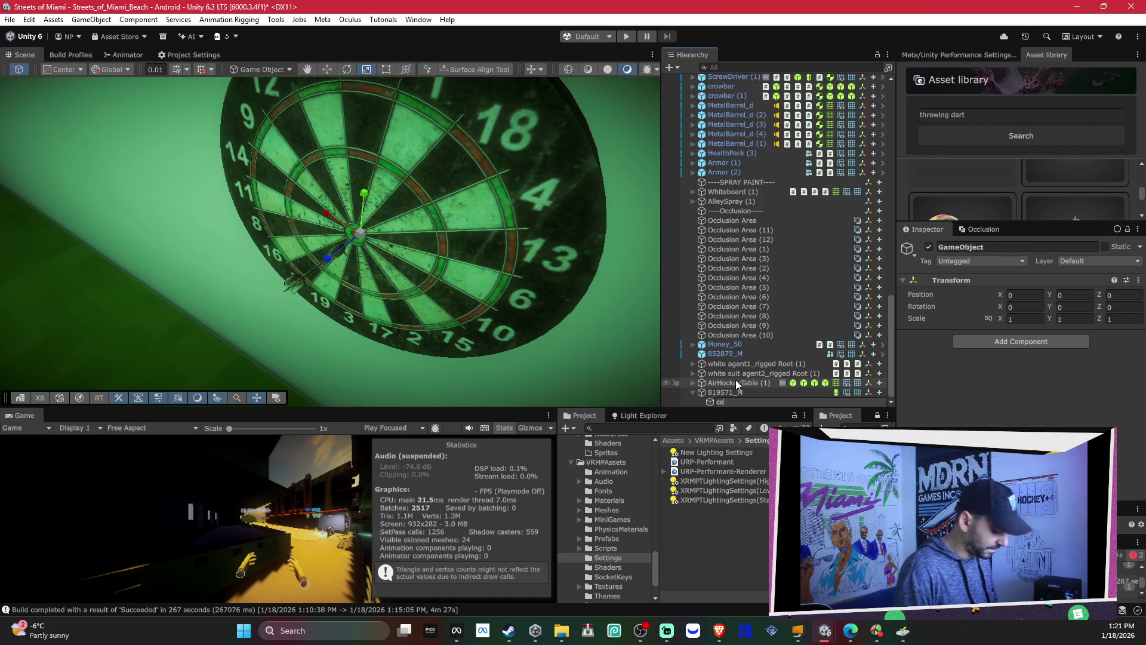
key("Return")
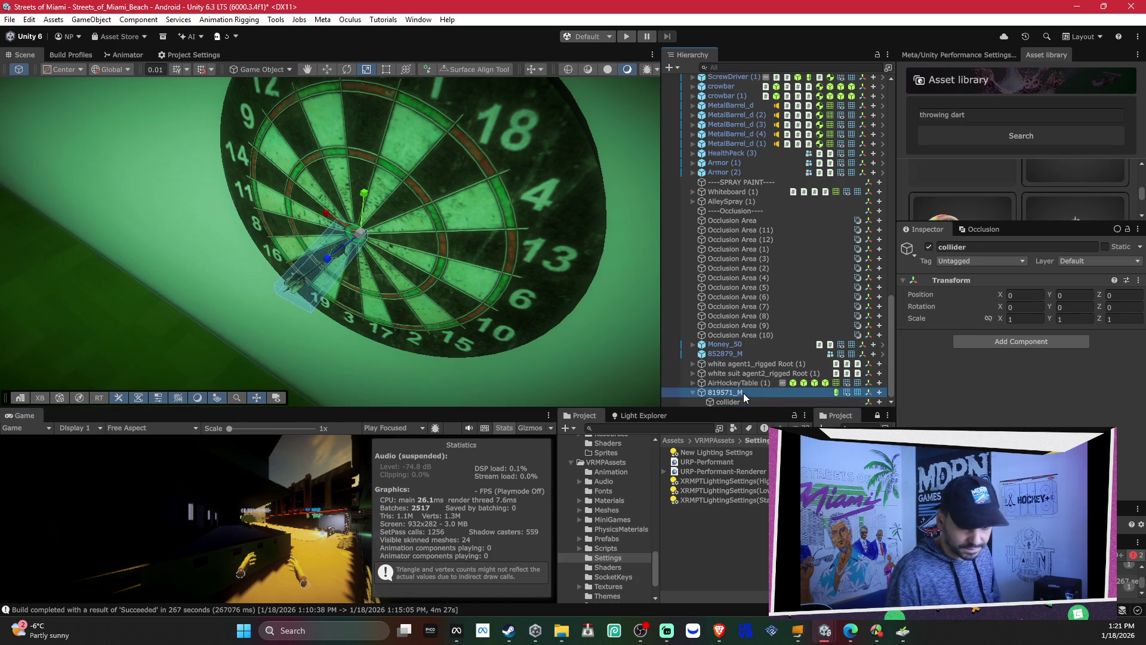
Step: Move the Capsule Collider off the dart and onto the collider child
left_click(743, 393)
right_click(961, 379)
left_click(1016, 418)
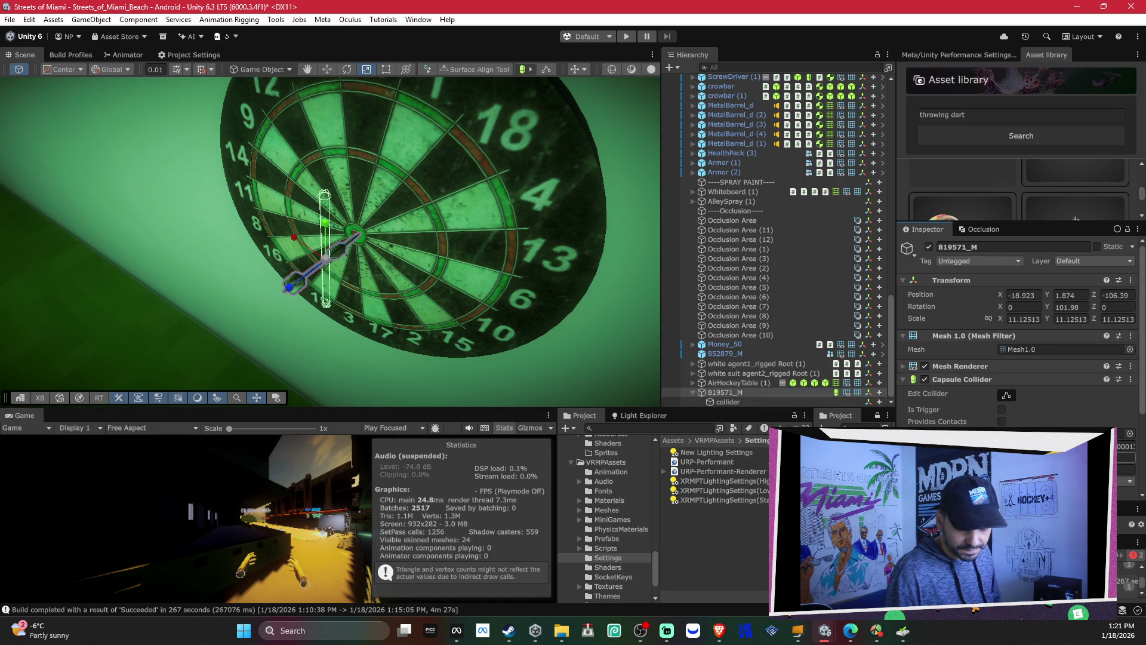
left_click(764, 402)
right_click(982, 362)
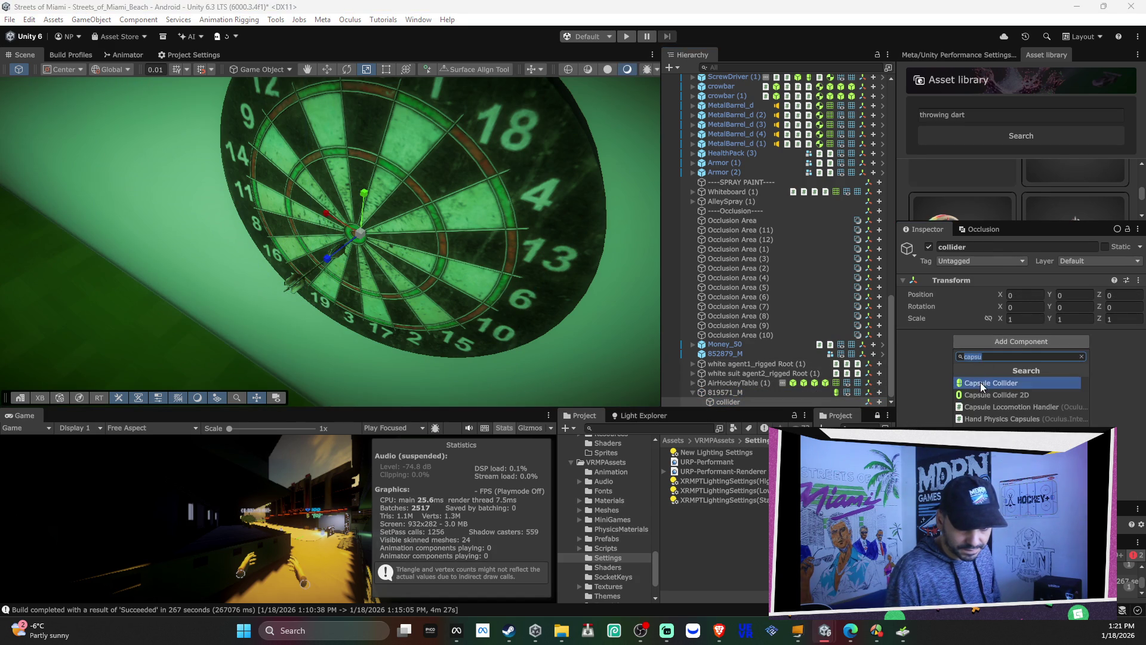
left_click(980, 380)
right_click(949, 335)
key("Escape")
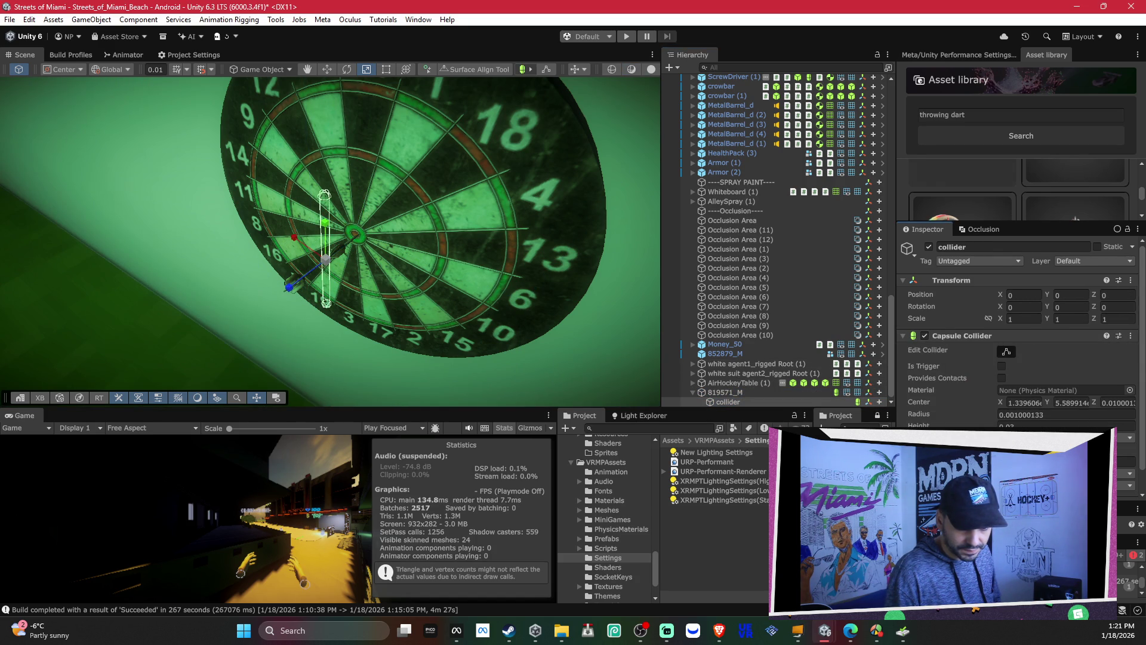
Step: Rotate the collider capsule along the dart shaft and scale it to about 0.42207 on Y
key("e")
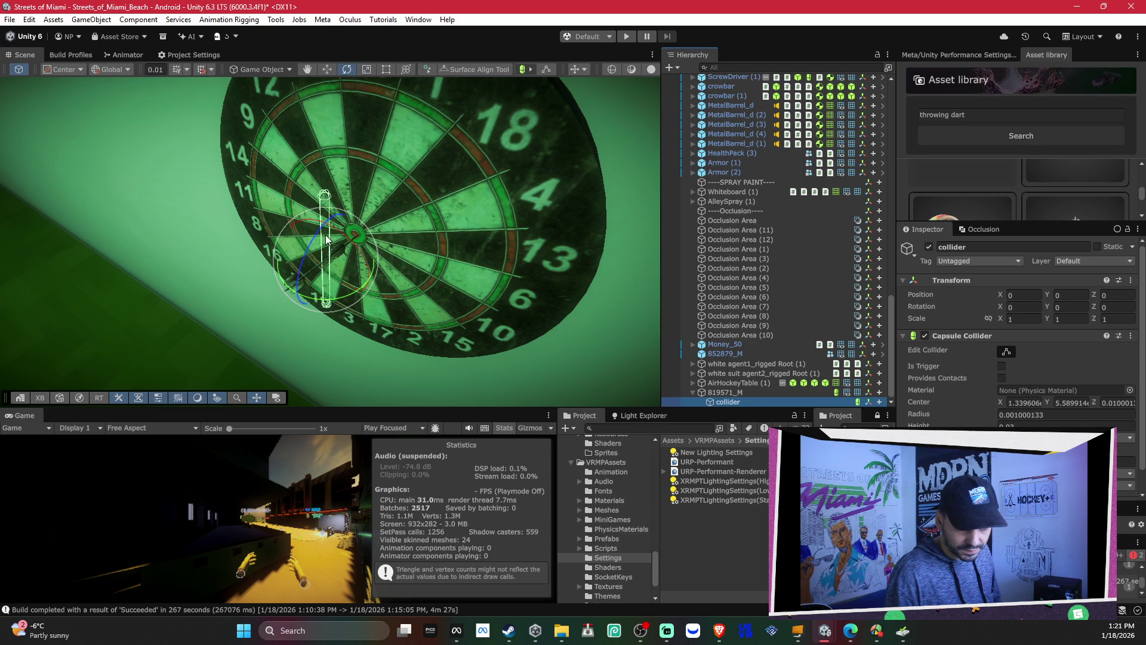
mouse_move(327, 251)
left_mouse_down()
mouse_move(334, 229)
mouse_move(443, 201)
mouse_move(202, 222)
mouse_move(295, 185)
mouse_move(334, 152)
left_mouse_up()
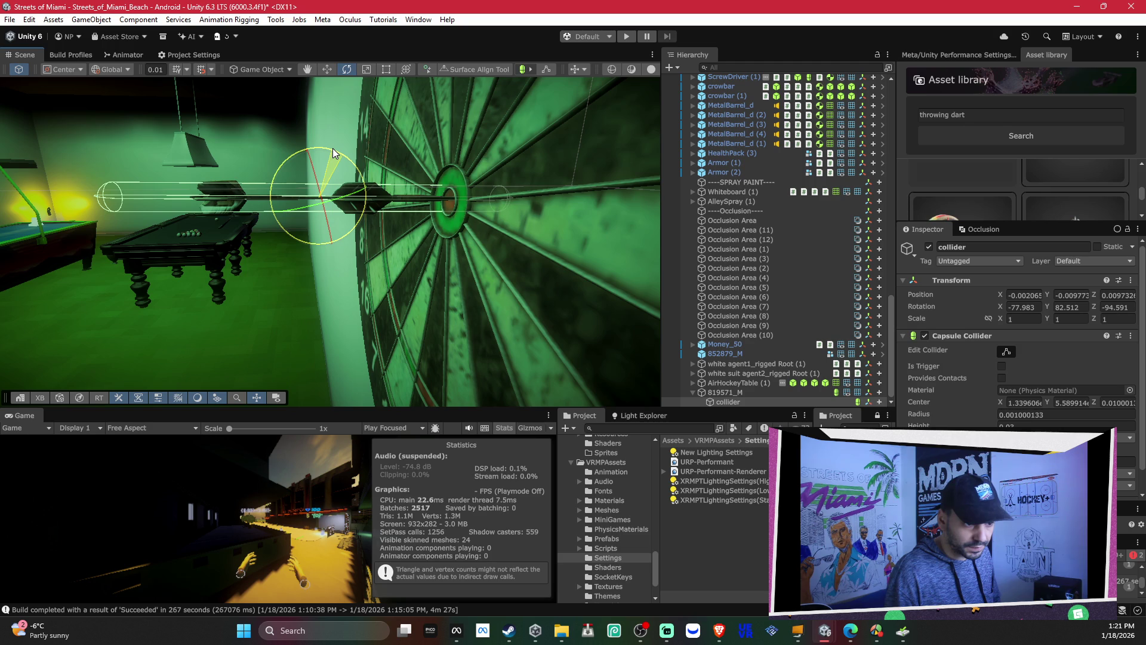
key("r")
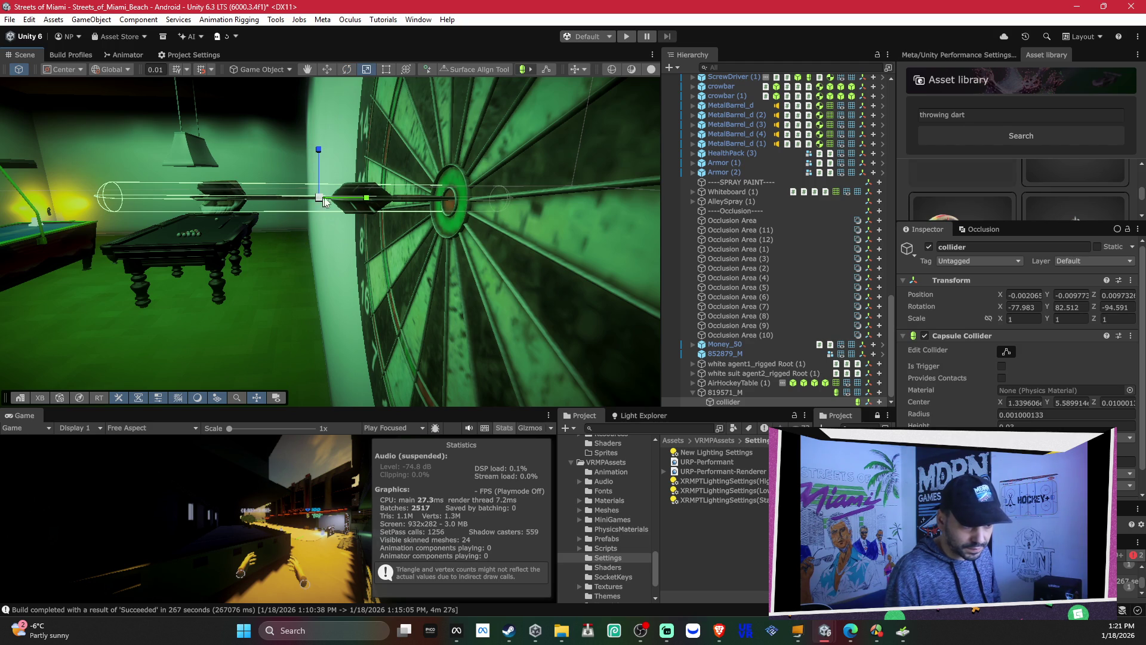
left_click(332, 195)
left_click(332, 195)
left_click_drag(345, 198, 245, 202)
key("w")
key("r")
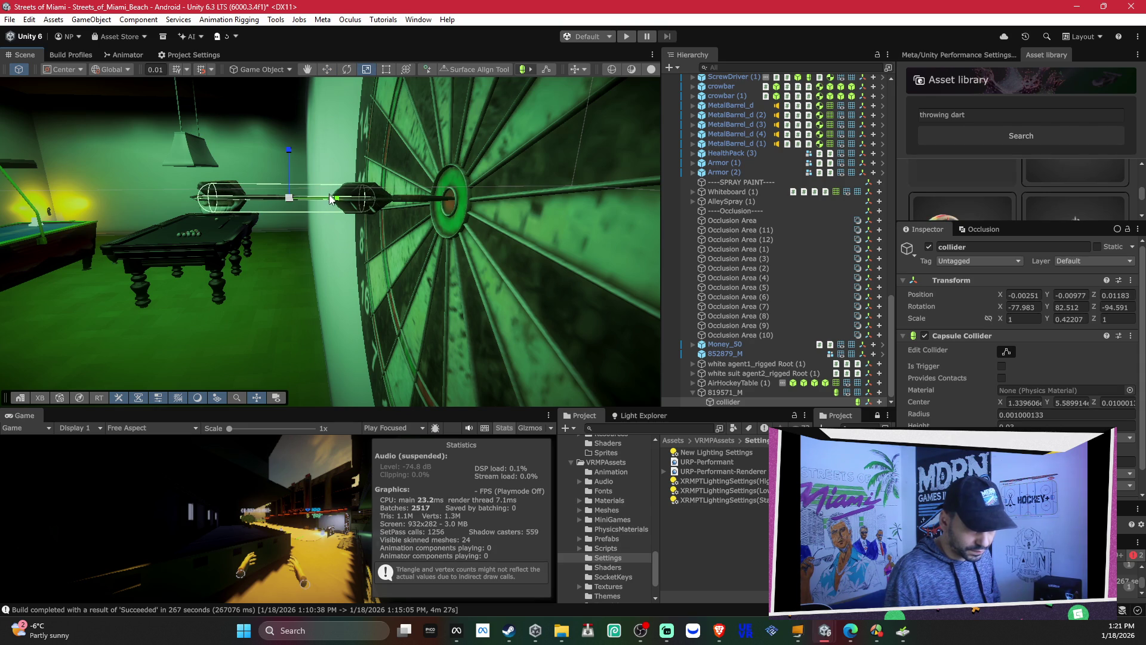
left_click_drag(287, 154, 285, 153)
left_click(1017, 417)
type("0")
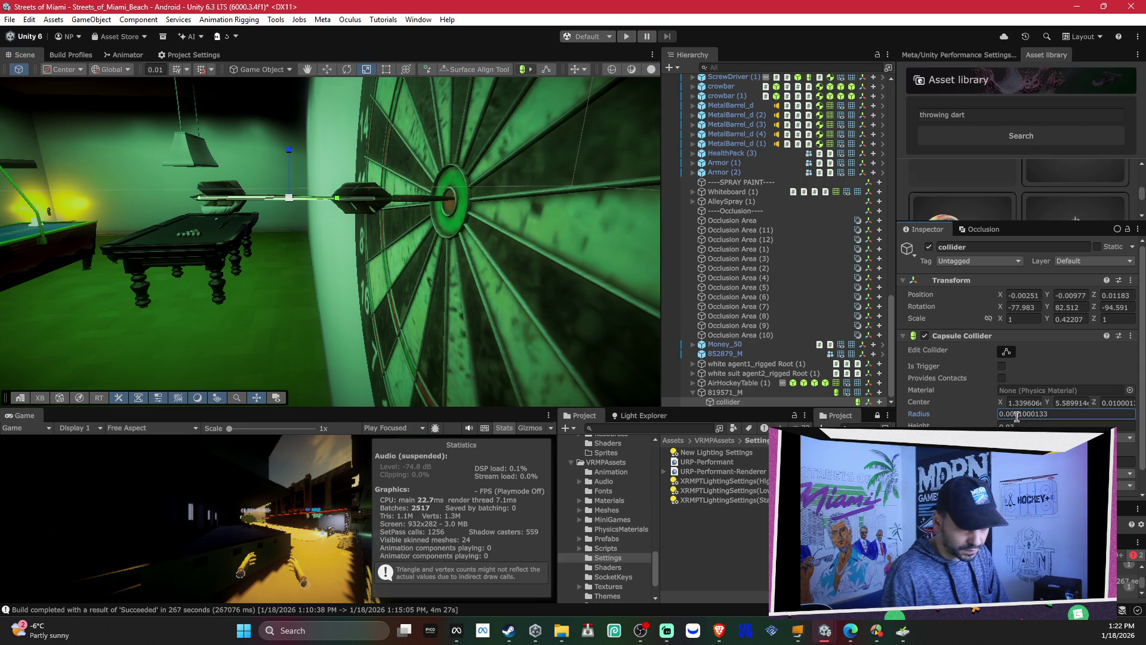
type("2")
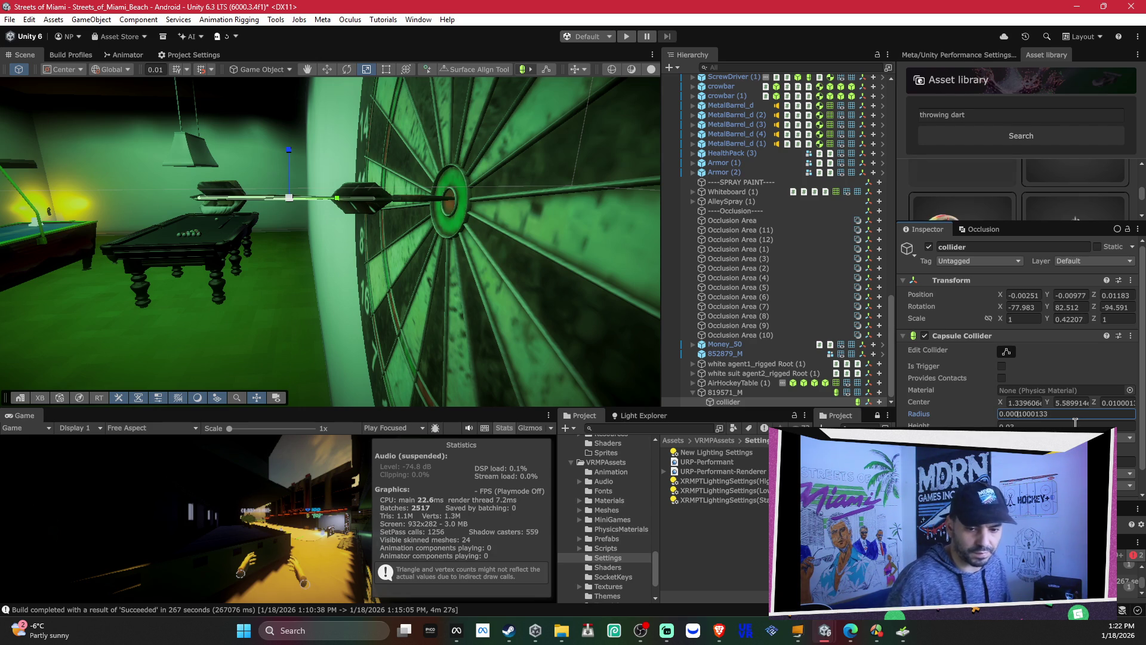
Step: Lower the collider's radius to 0.0004100013
key("BackSpace")
type("5")
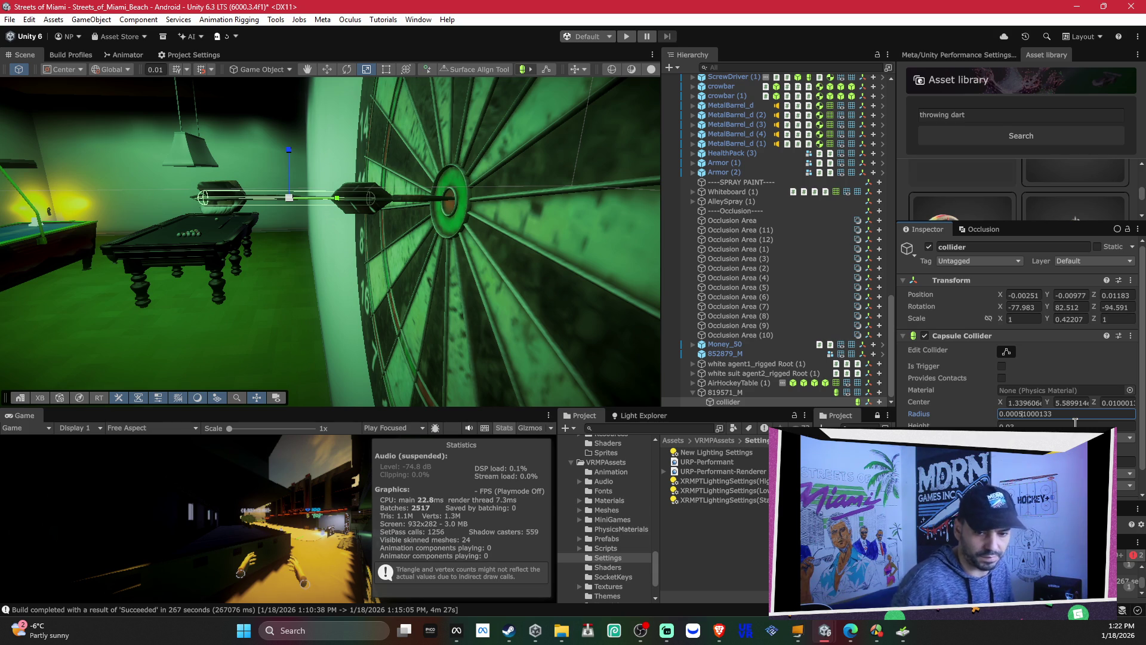
key("BackSpace")
type("4")
Step: Slide the collider capsule along the shaft until it is centred on the dart
mouse_move(486, 330)
left_mouse_down()
mouse_move(468, 341)
mouse_move(417, 328)
mouse_move(322, 288)
left_mouse_up()
key("e")
key("w")
left_click_drag(349, 244, 335, 245)
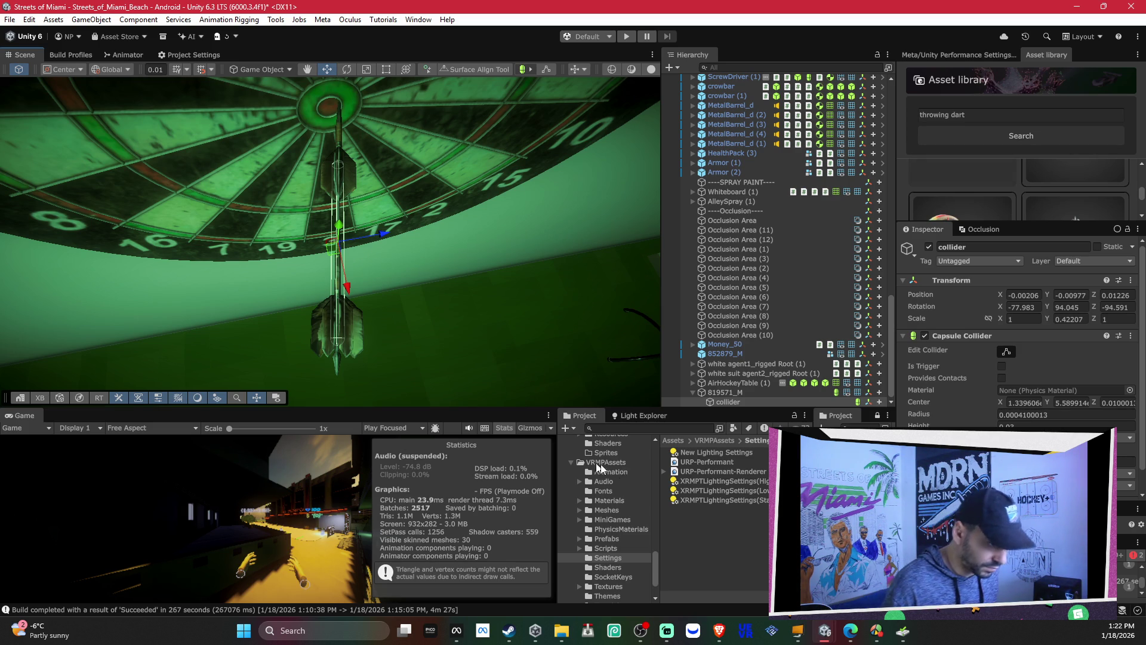
mouse_move(407, 280)
left_mouse_down()
mouse_move(397, 267)
mouse_move(424, 217)
mouse_move(412, 162)
mouse_move(434, 213)
mouse_move(416, 90)
mouse_move(392, 148)
mouse_move(365, 143)
mouse_move(368, 174)
left_mouse_up()
scroll(373, 179, "down", 5)
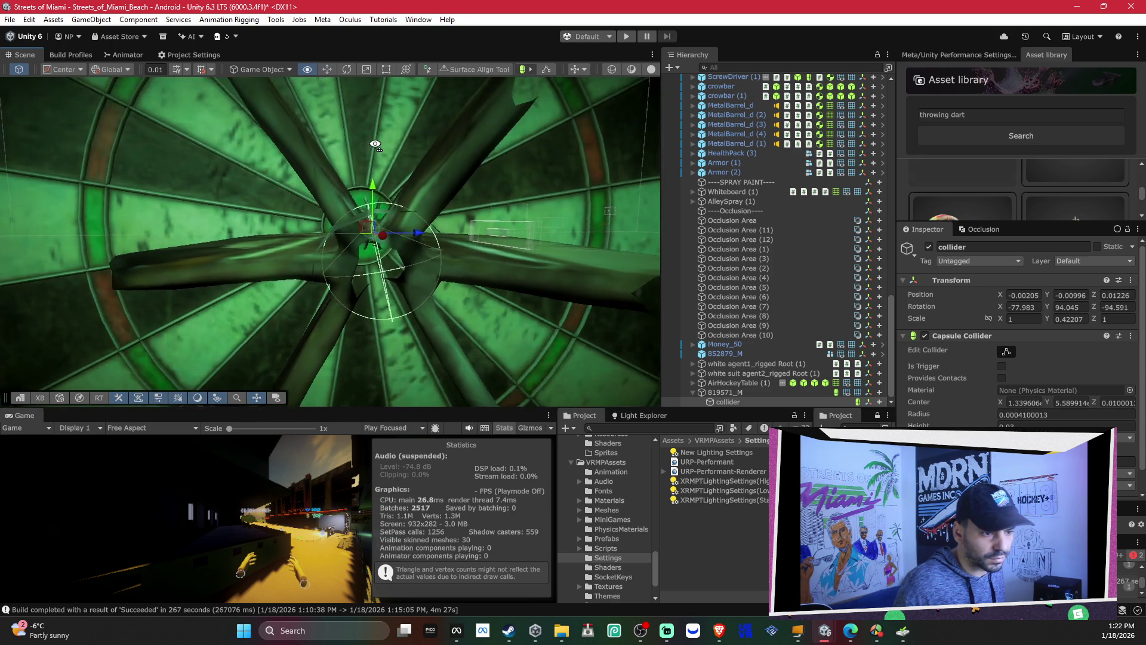
left_click_drag(372, 232, 366, 228)
scroll(972, 378, "down", 1)
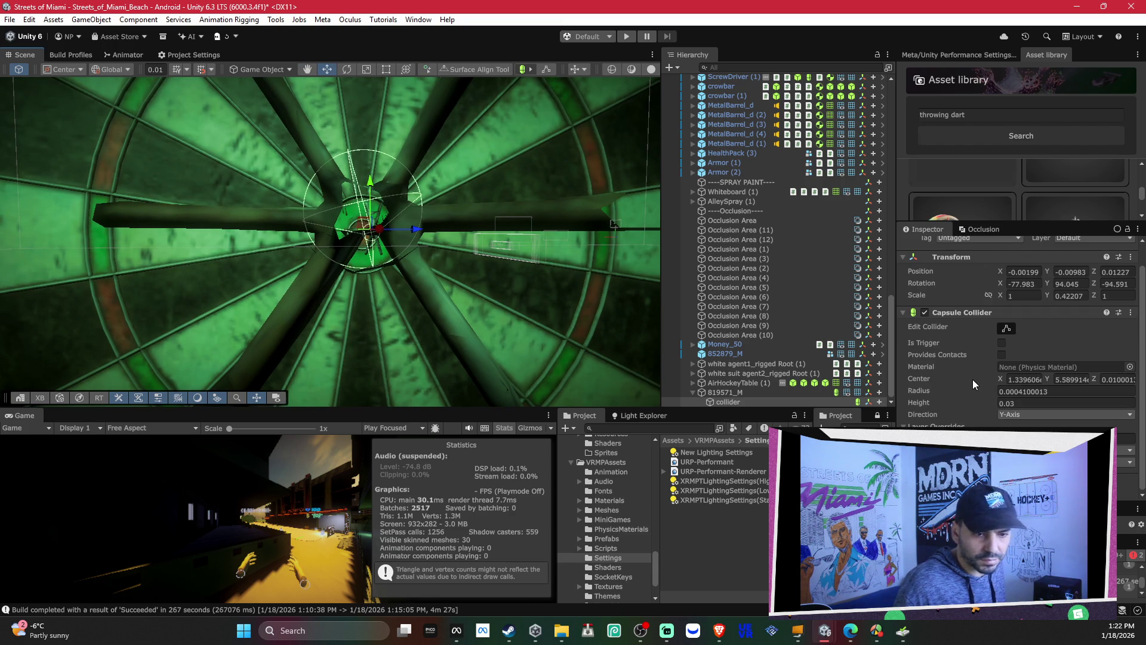
left_click(750, 394)
scroll(985, 359, "down", 2)
scroll(970, 346, "up", 5)
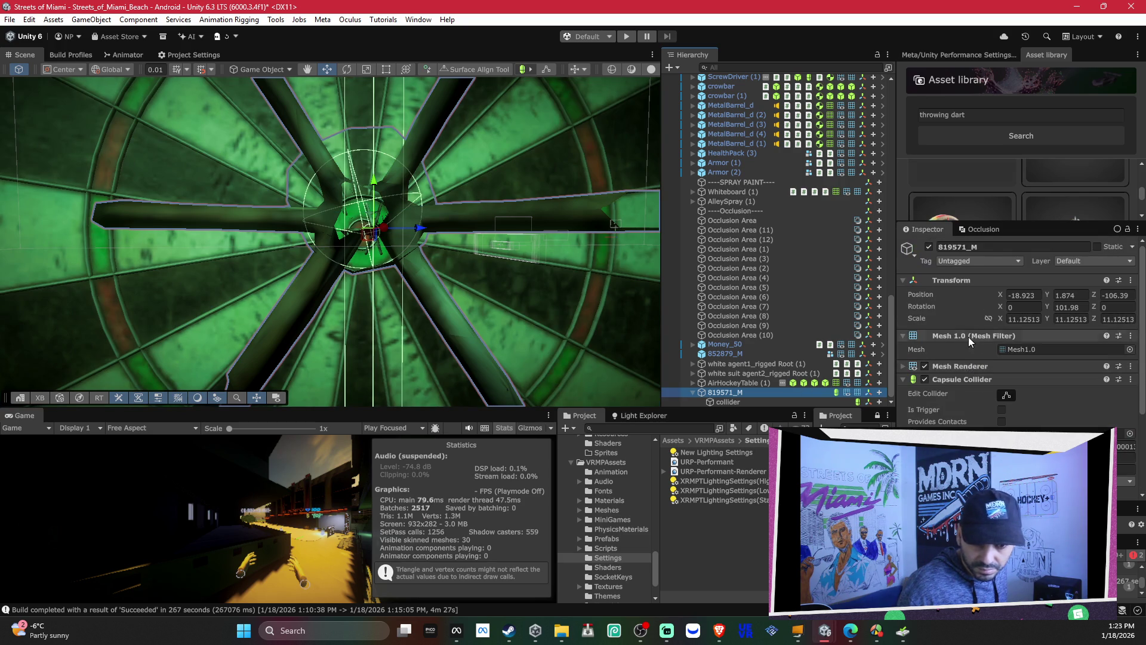
Step: Set the 819571_M material's Render Face to Both and orbit to check the dart's faces
left_click(947, 365)
left_click(1008, 395)
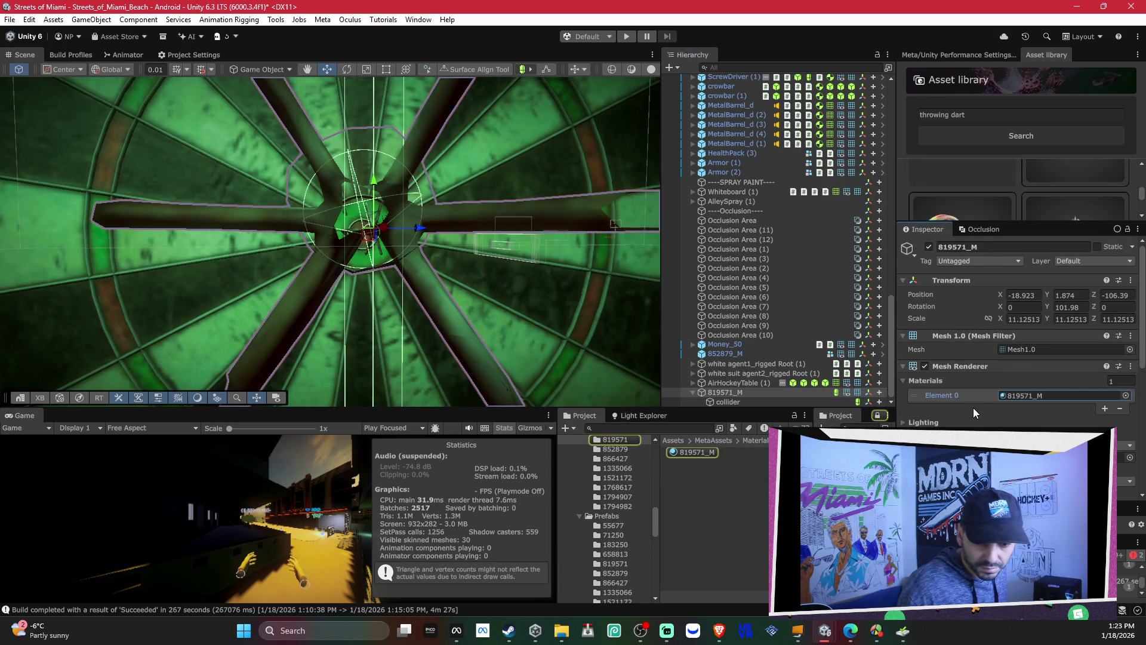
scroll(1008, 403, "down", 5)
scroll(1015, 329, "down", 5)
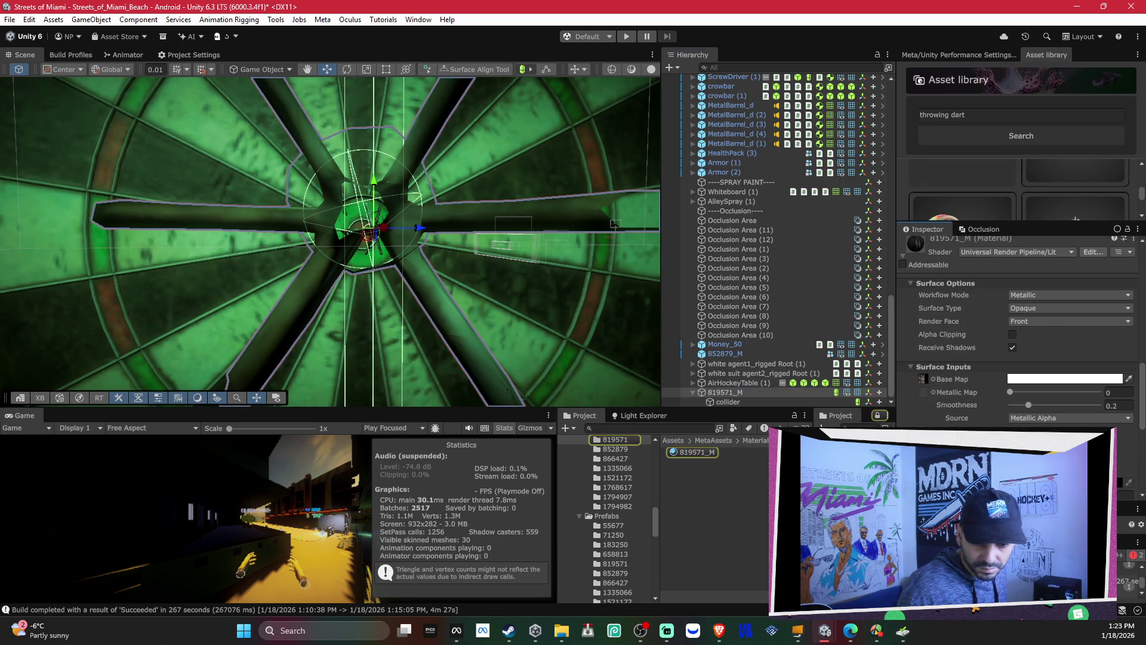
left_click(1044, 321)
left_click(1044, 356)
mouse_move(486, 286)
left_mouse_down()
mouse_move(450, 287)
mouse_move(434, 363)
mouse_move(440, 409)
mouse_move(531, 366)
mouse_move(421, 365)
mouse_move(657, 382)
left_mouse_up()
Step: Review the dart's collider component options, then look along the dart toward the table
scroll(1064, 392, "up", 5)
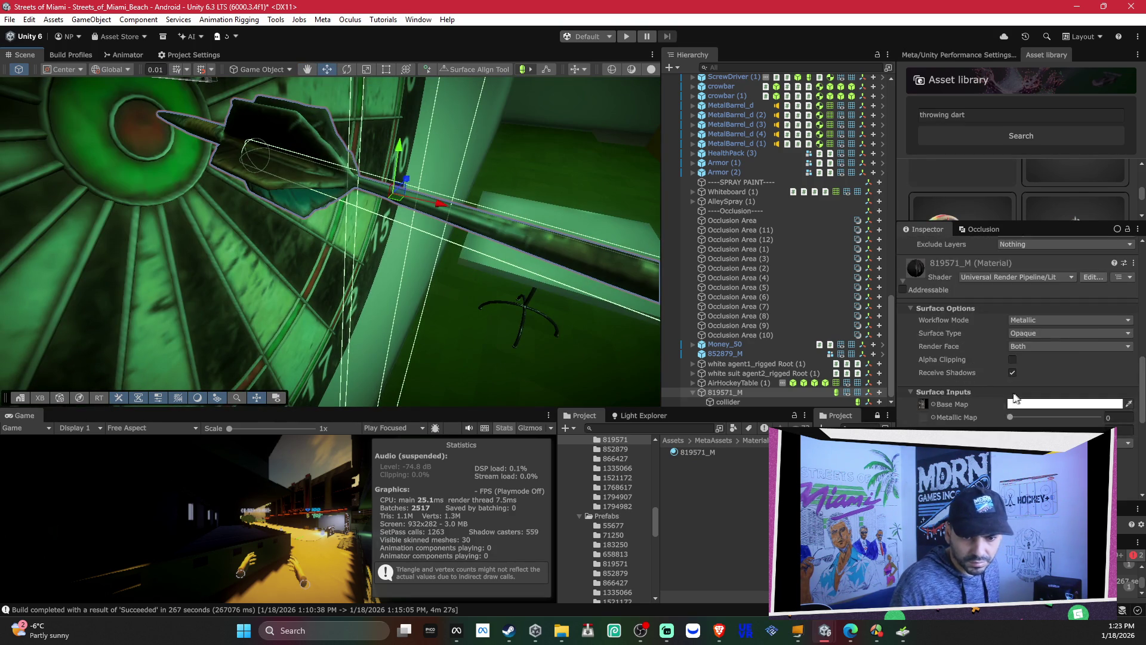
scroll(926, 374, "down", 2)
right_click(959, 319)
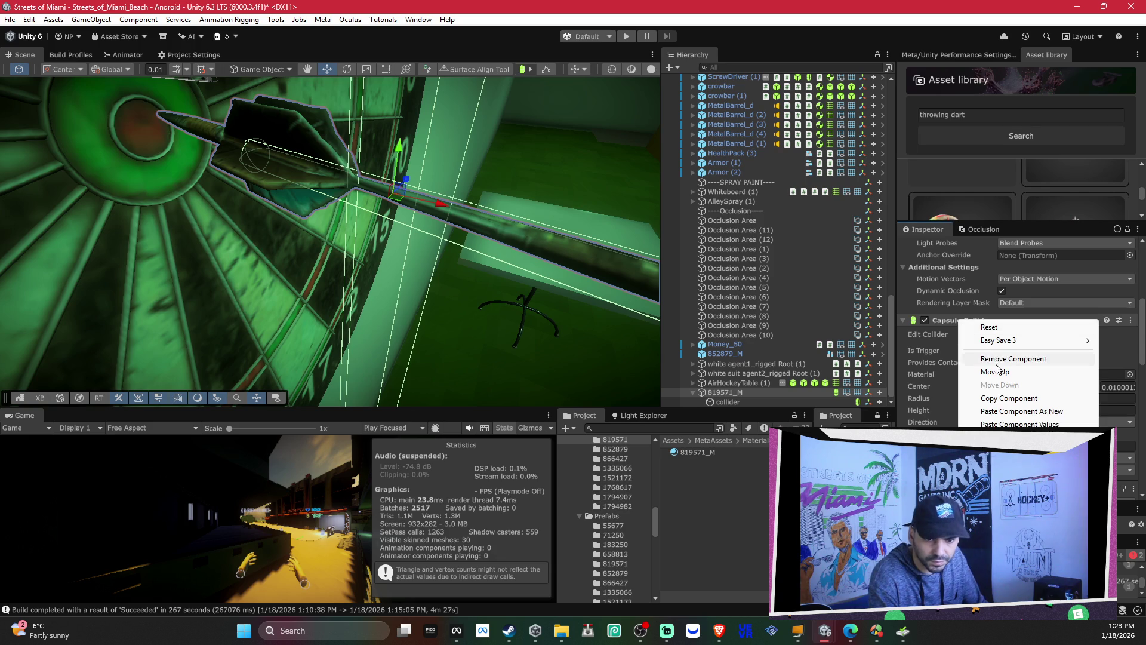
left_click(966, 373)
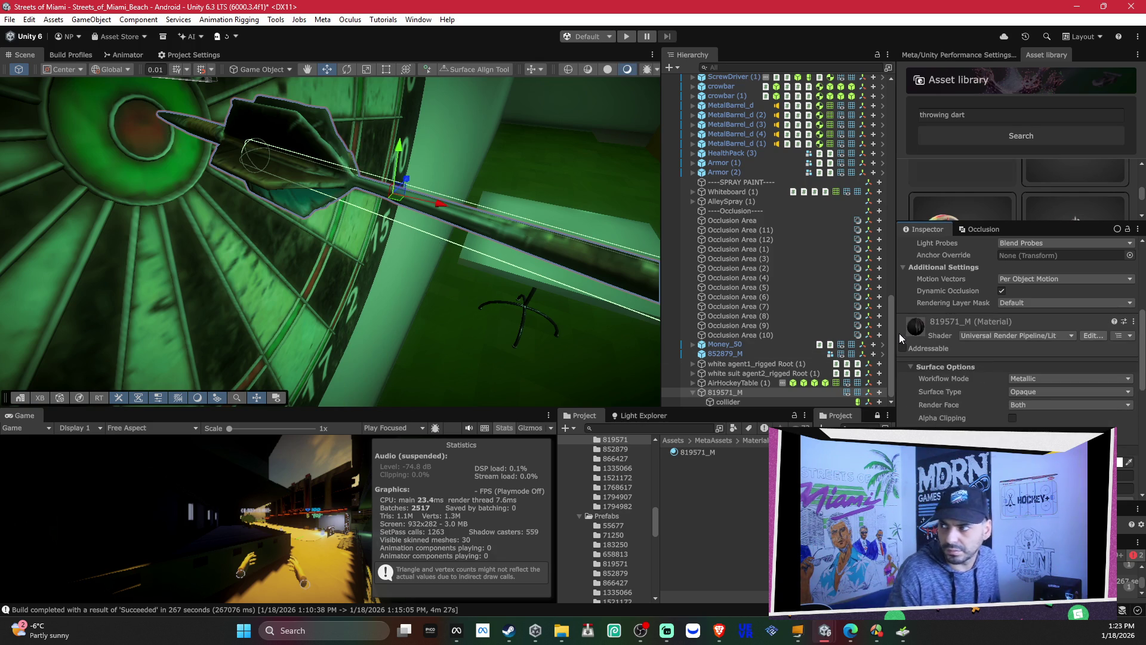
mouse_move(477, 262)
left_mouse_down()
mouse_move(510, 261)
mouse_move(350, 263)
left_mouse_up()
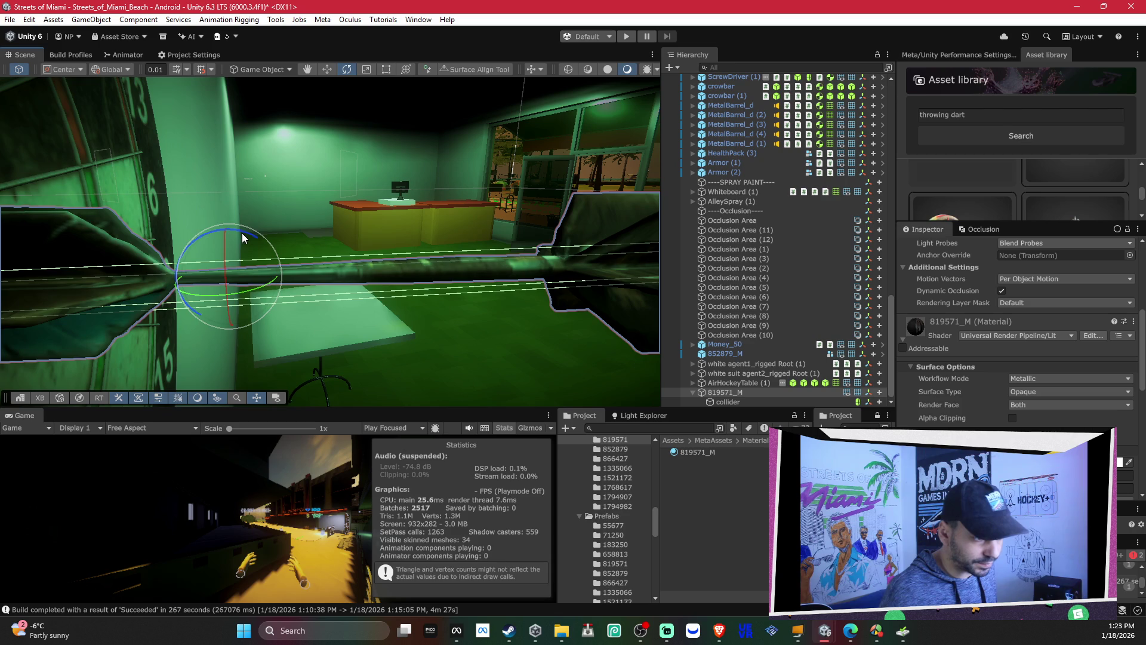
Step: Select the dart's collider child and undo its stray rotations
left_click(317, 240)
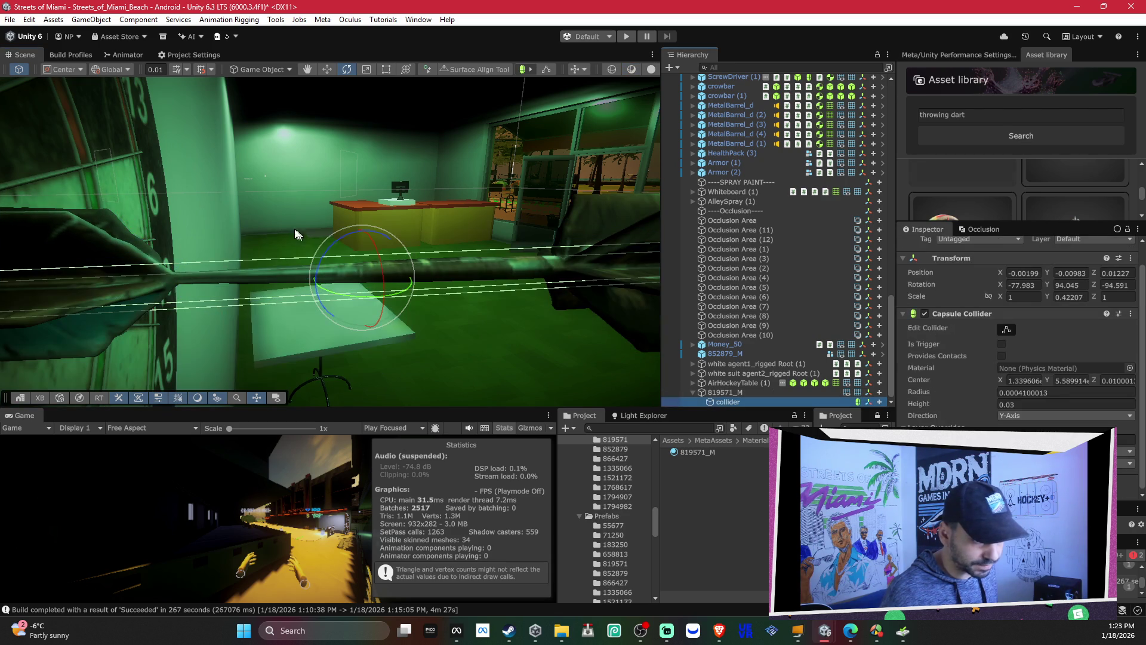
mouse_move(358, 257)
left_mouse_down()
mouse_move(418, 258)
mouse_move(606, 211)
mouse_move(392, 242)
mouse_move(370, 277)
mouse_move(387, 247)
mouse_move(433, 251)
mouse_move(414, 260)
mouse_move(332, 246)
mouse_move(330, 319)
mouse_move(358, 236)
mouse_move(391, 207)
left_mouse_up()
key("w")
key("e")
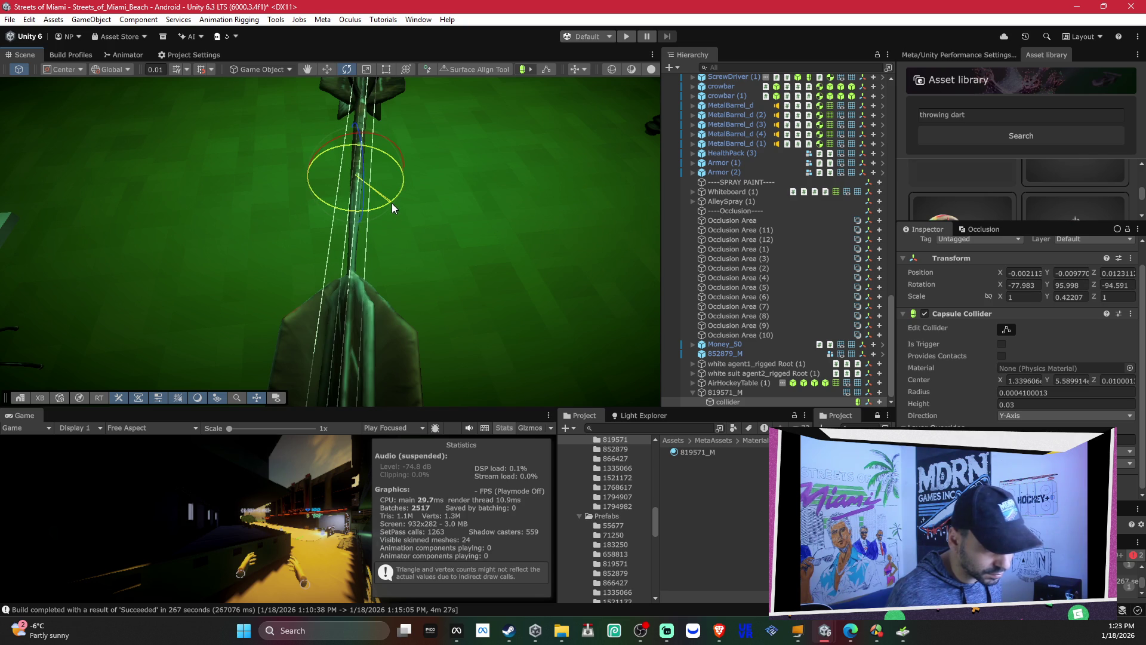
key("ctrl+z")
key("w")
mouse_move(332, 177)
left_mouse_down()
mouse_move(370, 155)
mouse_move(272, 78)
mouse_move(330, 138)
mouse_move(137, 116)
mouse_move(252, 142)
mouse_move(621, 178)
left_mouse_up()
key("e")
key("ctrl+z")
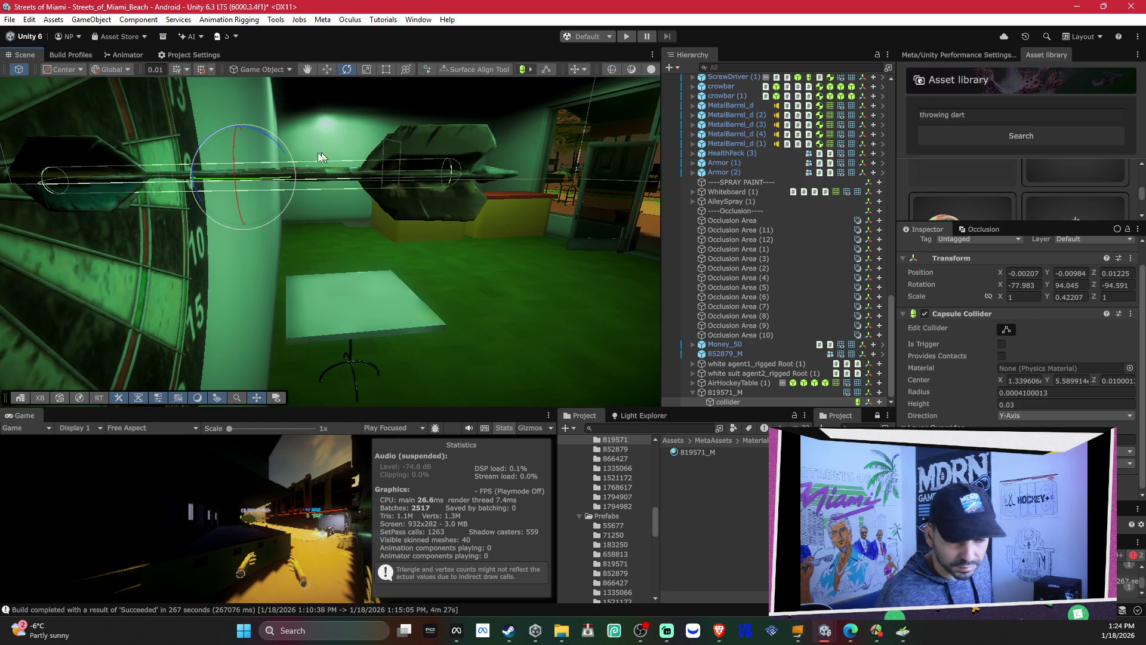
Step: Change the snap increment to 0.001 and rotate the collider to align with the dart
left_click_drag(272, 138, 276, 166)
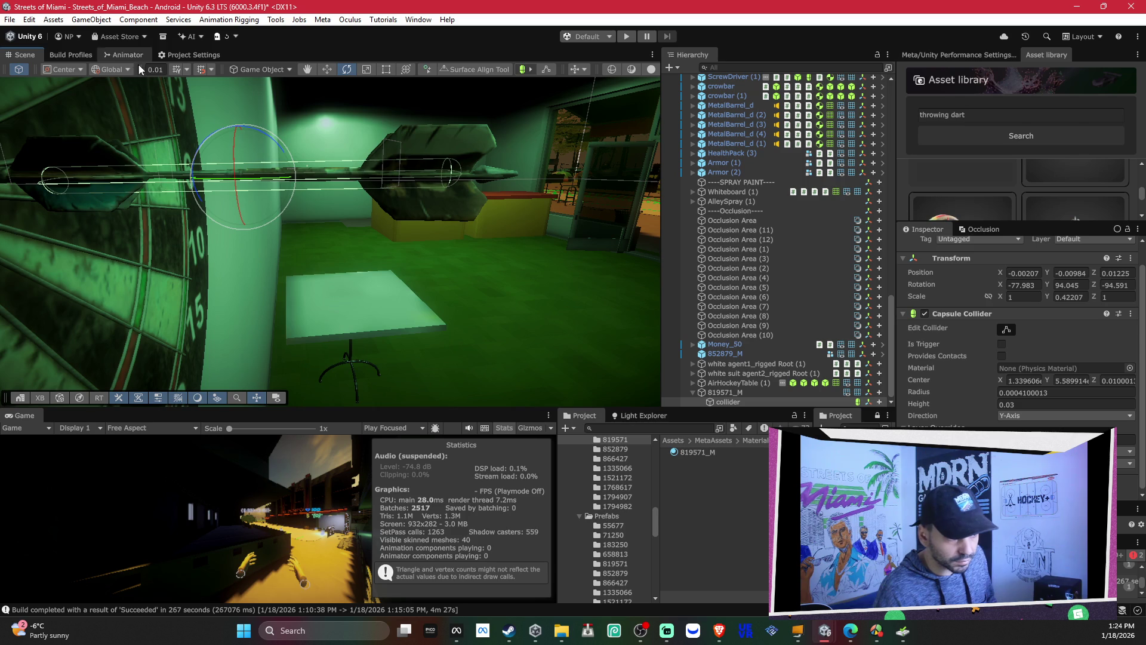
type("00")
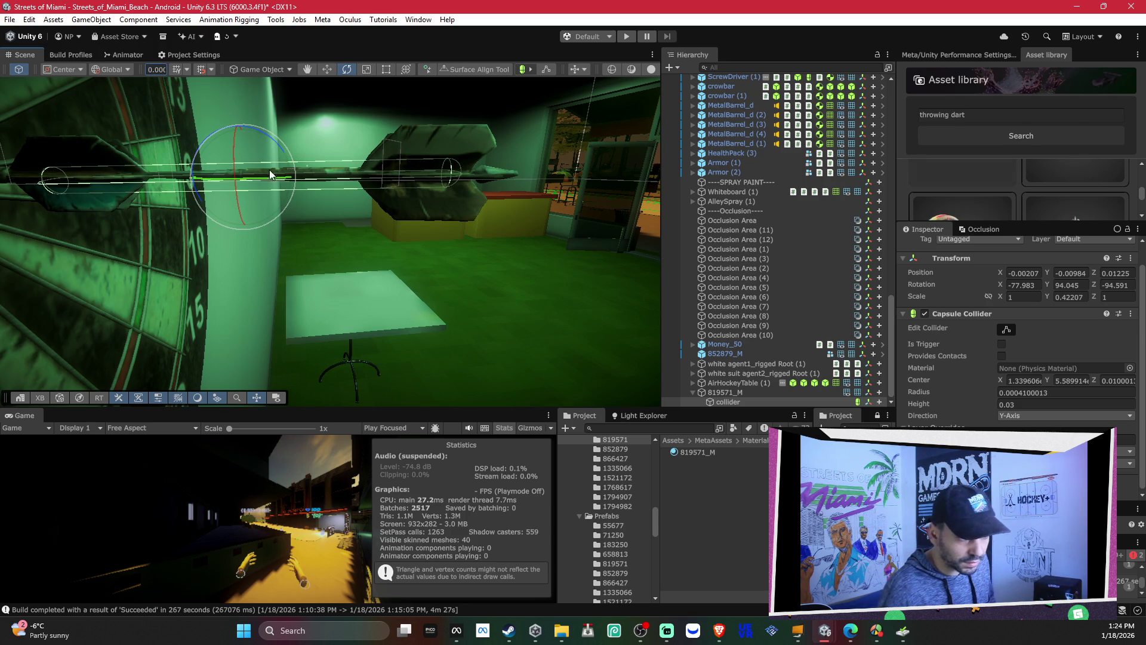
left_click_drag(277, 144, 280, 142)
left_click_drag(279, 142, 281, 135)
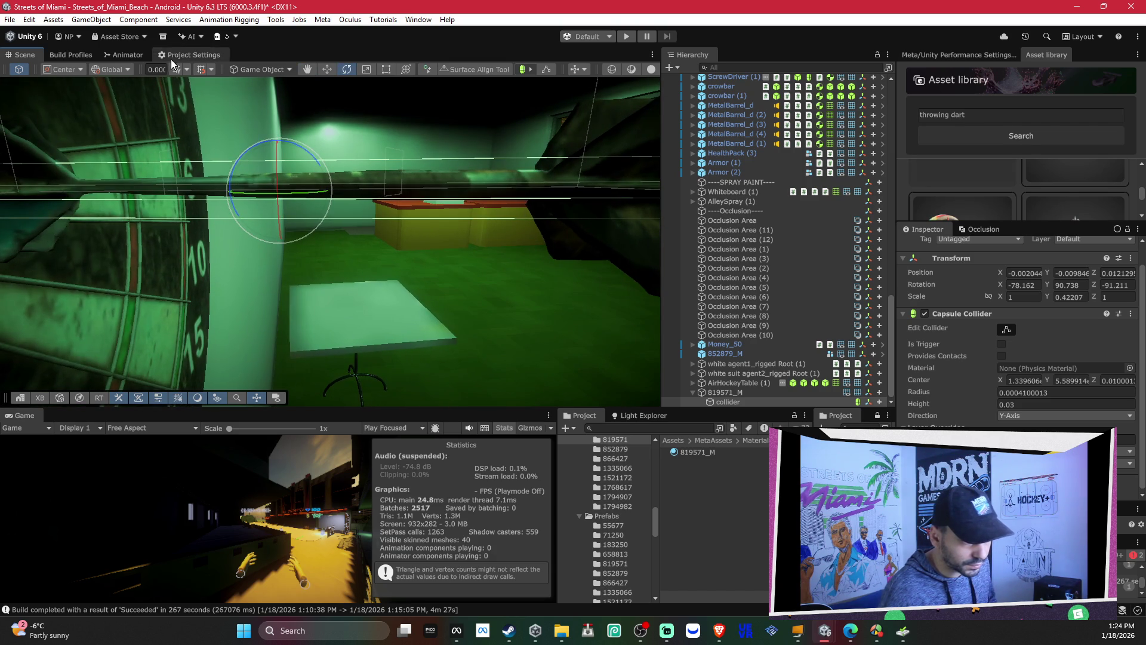
Step: Show the grid on the Z plane, enable grid snapping, and rotate the collider in snapped steps
left_click(187, 67)
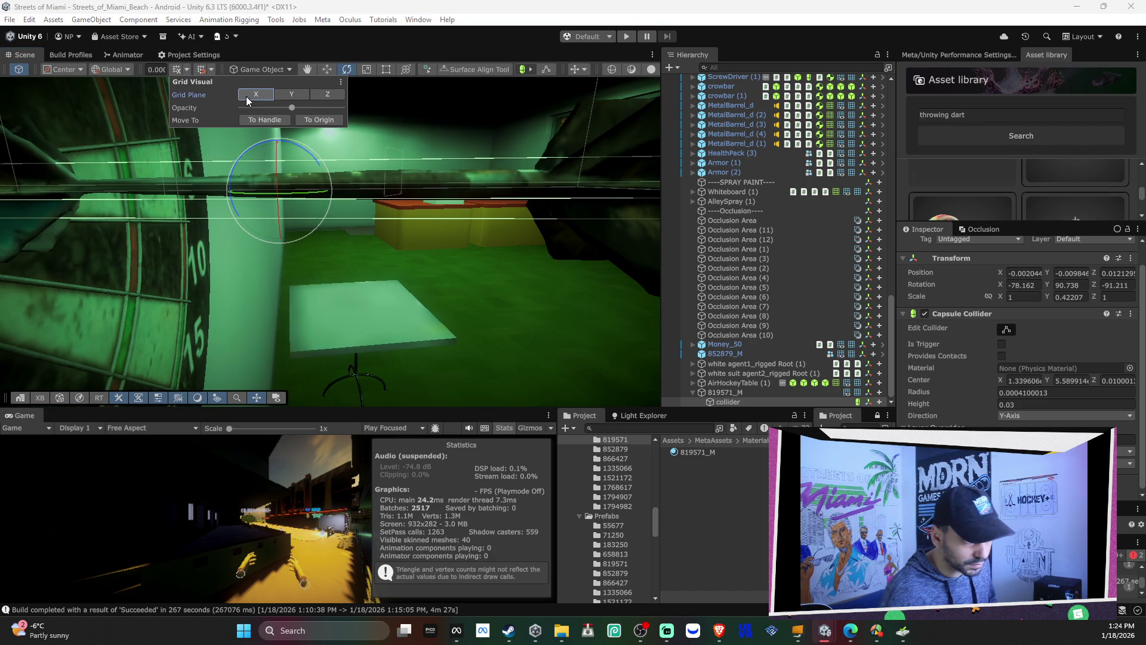
left_click(154, 68)
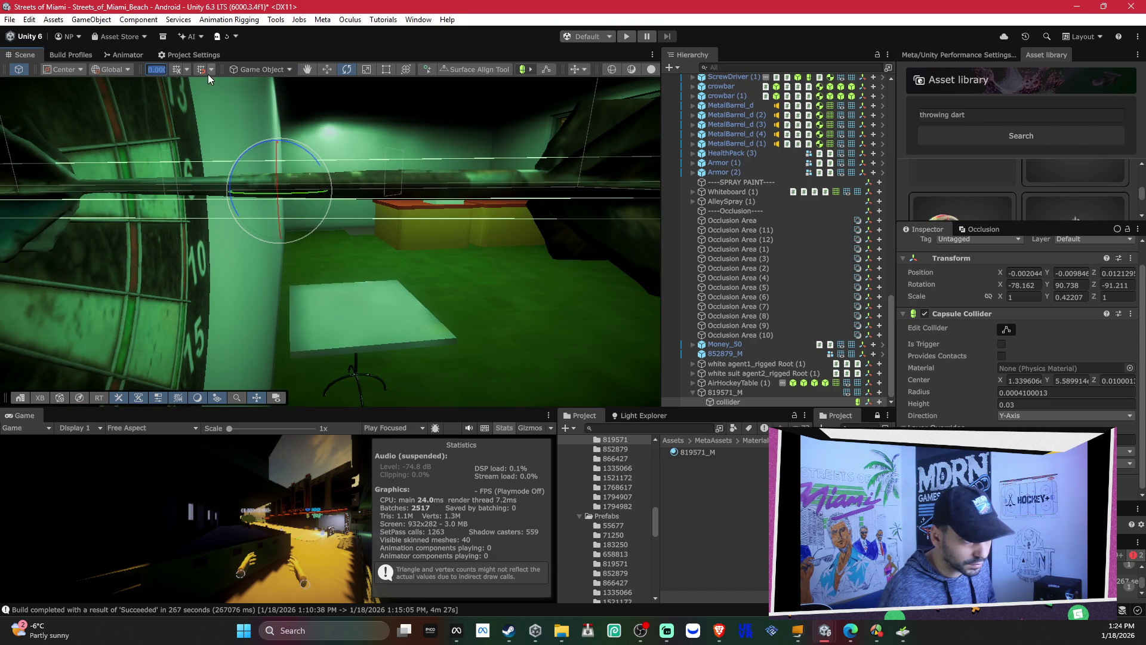
left_click(188, 71)
left_click(340, 96)
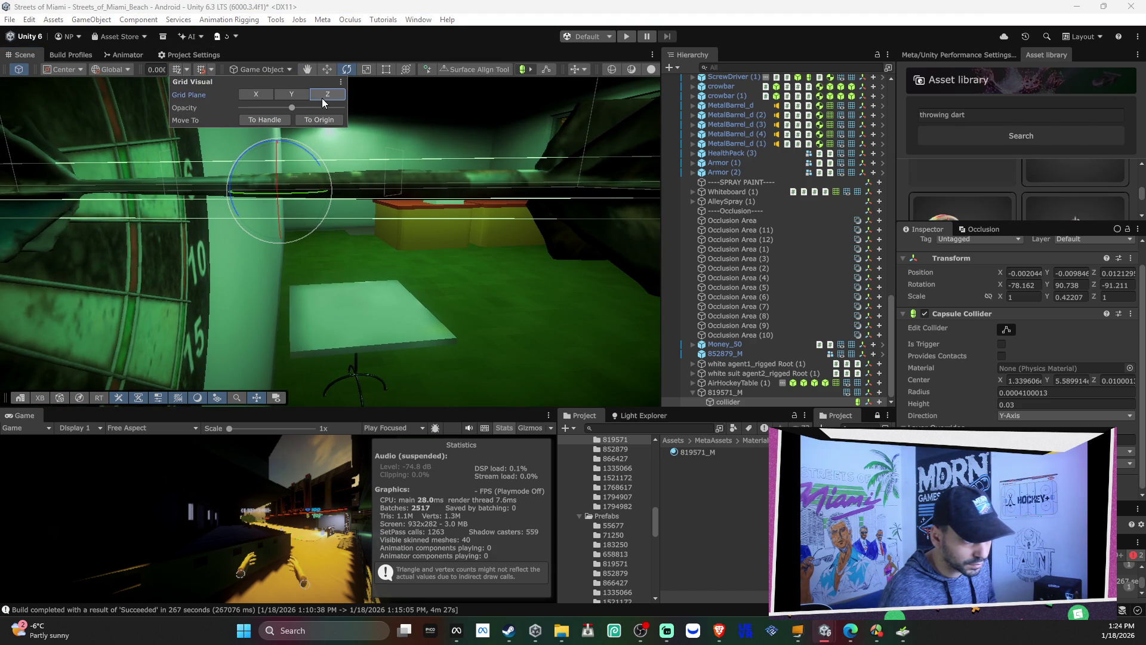
left_click(188, 71)
left_click(202, 70)
left_click_drag(303, 154, 434, 182)
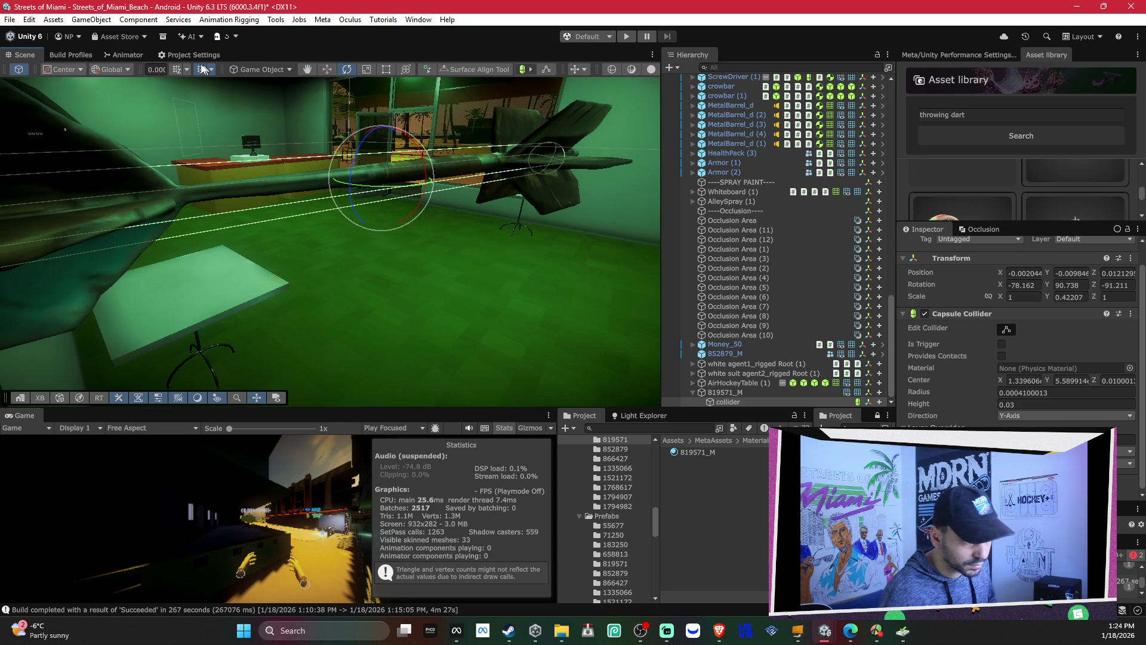
mouse_move(362, 149)
left_mouse_down()
mouse_move(487, 160)
mouse_move(510, 113)
left_mouse_up()
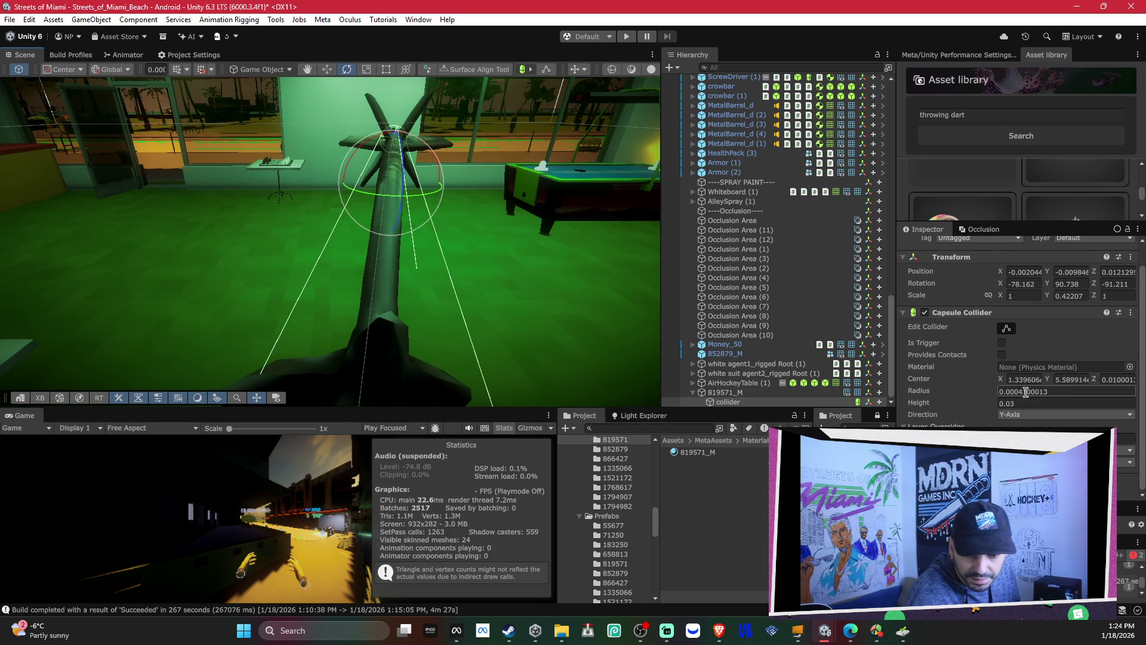
Step: Lower the collider's radius to 0.00031 and check it from several sides of the dart
key("BackSpace")
type("3")
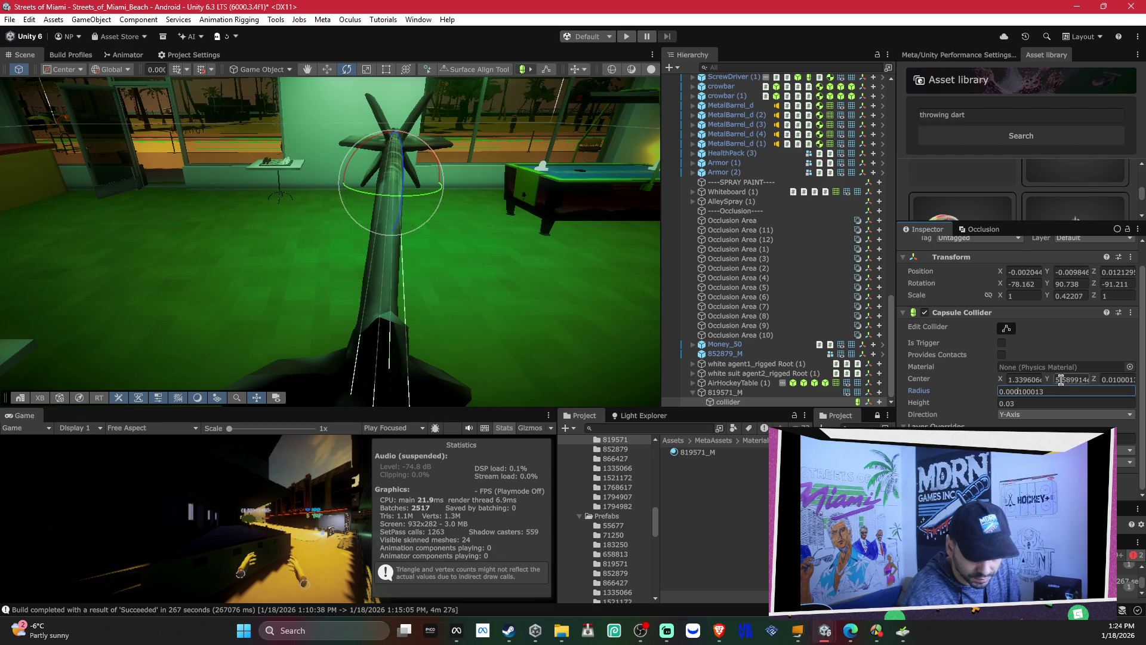
mouse_move(437, 205)
left_mouse_down()
mouse_move(564, 175)
mouse_move(205, 164)
mouse_move(233, 153)
left_mouse_up()
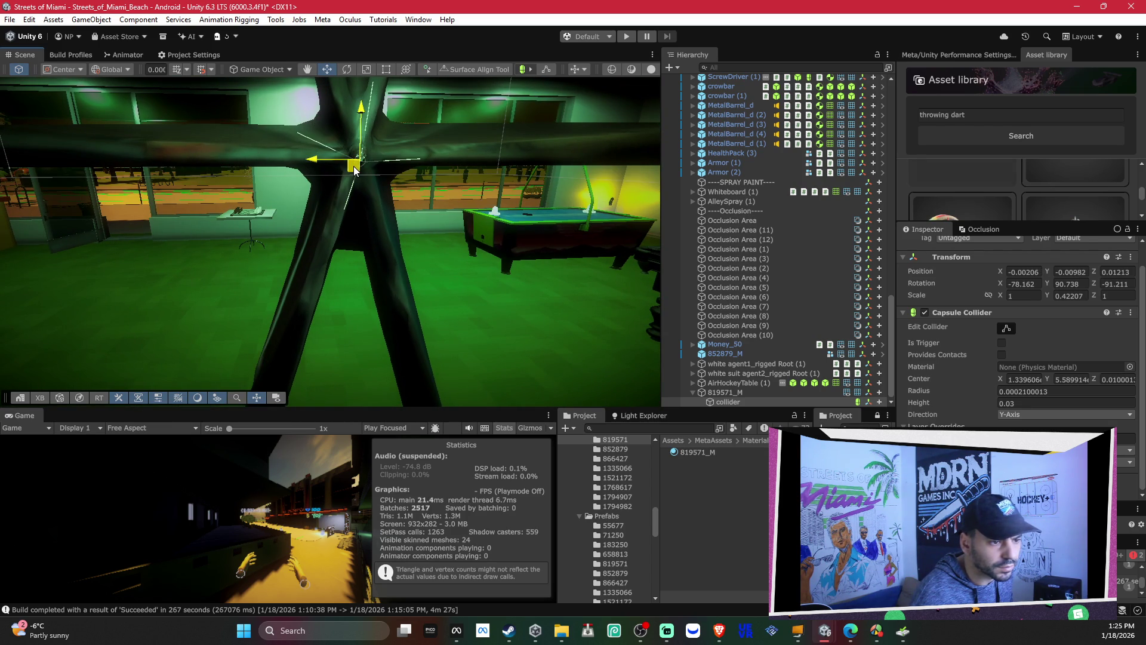
left_click_drag(354, 170, 367, 166)
mouse_move(775, 151)
left_mouse_down()
mouse_move(944, 150)
mouse_move(1019, 166)
mouse_move(1002, 151)
mouse_move(970, 156)
mouse_move(984, 148)
left_mouse_up()
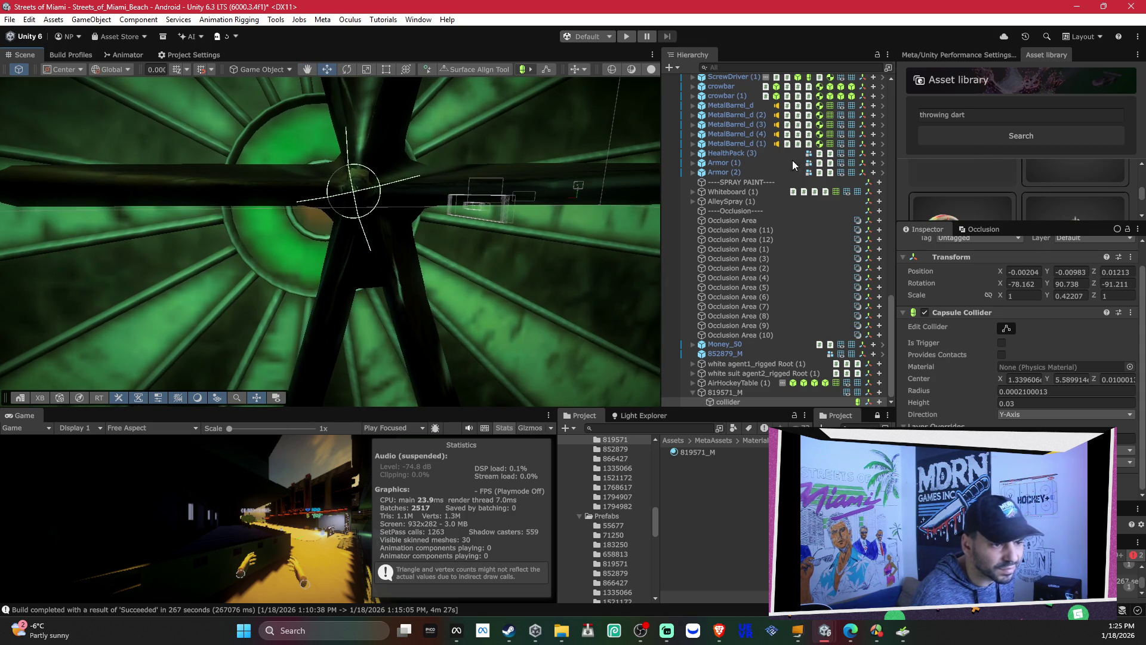
mouse_move(446, 218)
left_mouse_down()
mouse_move(461, 194)
mouse_move(394, 209)
left_mouse_up()
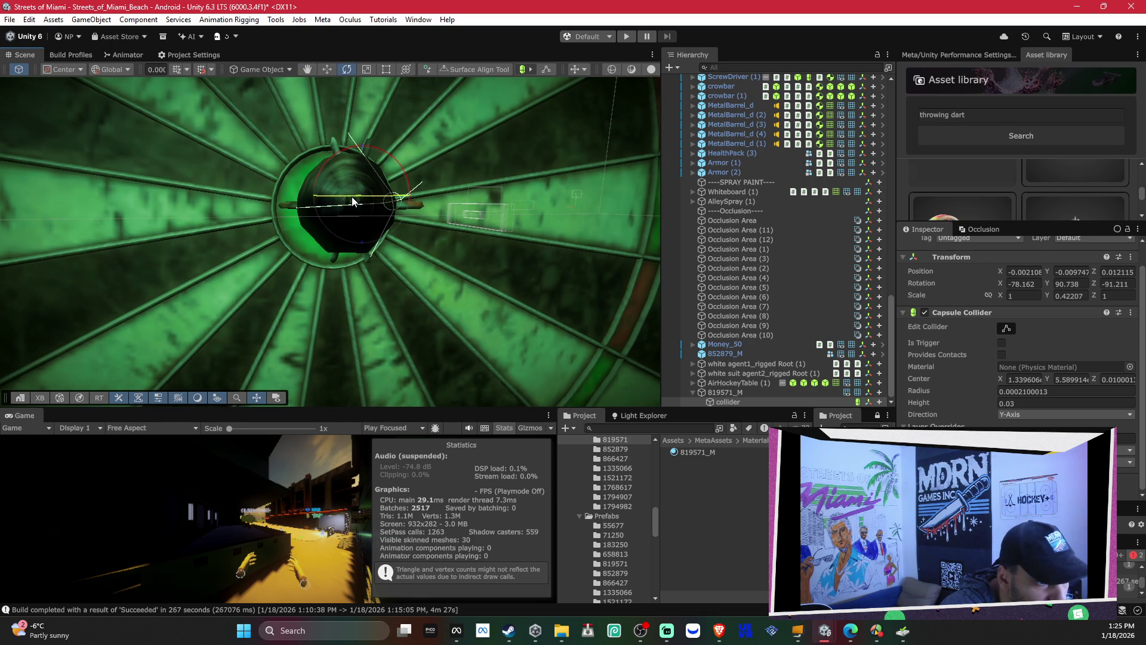
scroll(367, 181, "up", 2)
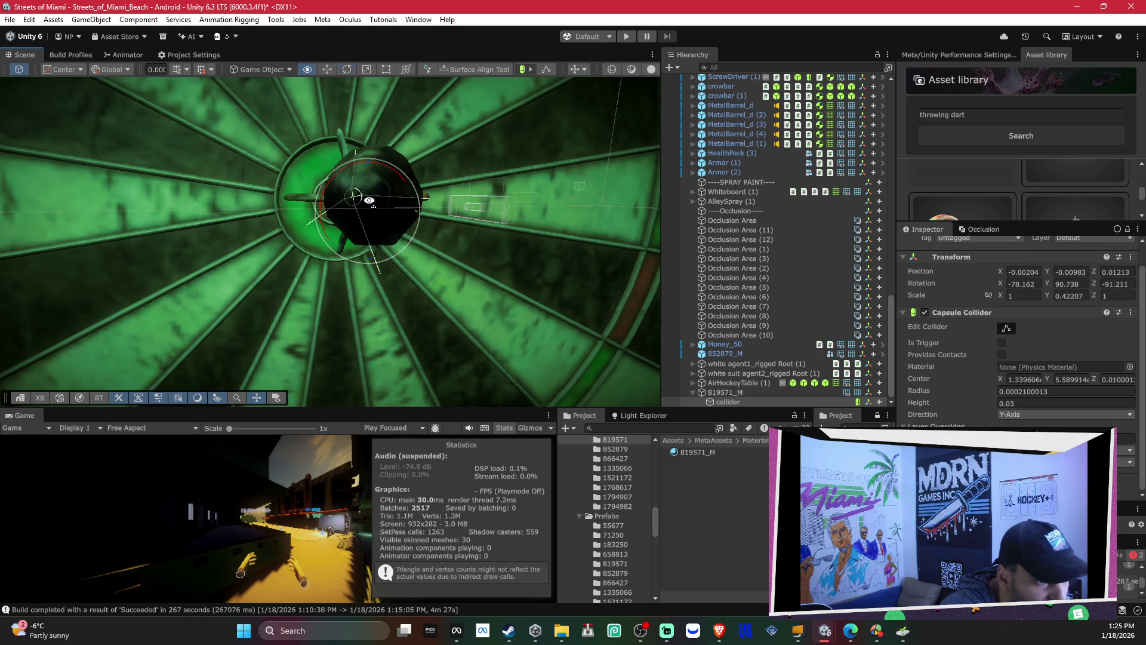
mouse_move(363, 200)
left_mouse_down()
mouse_move(356, 216)
mouse_move(399, 233)
left_mouse_up()
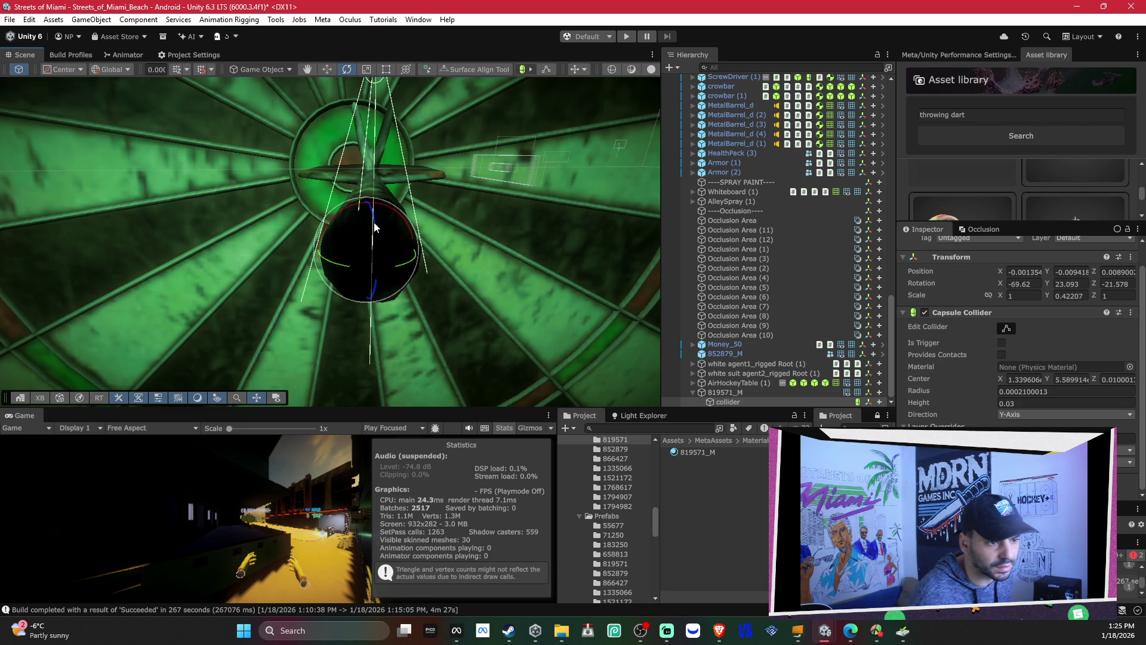
Step: Set the collider's X rotation to -78.2 and switch the handles to Pivot and Local
left_click_drag(373, 216, 375, 222)
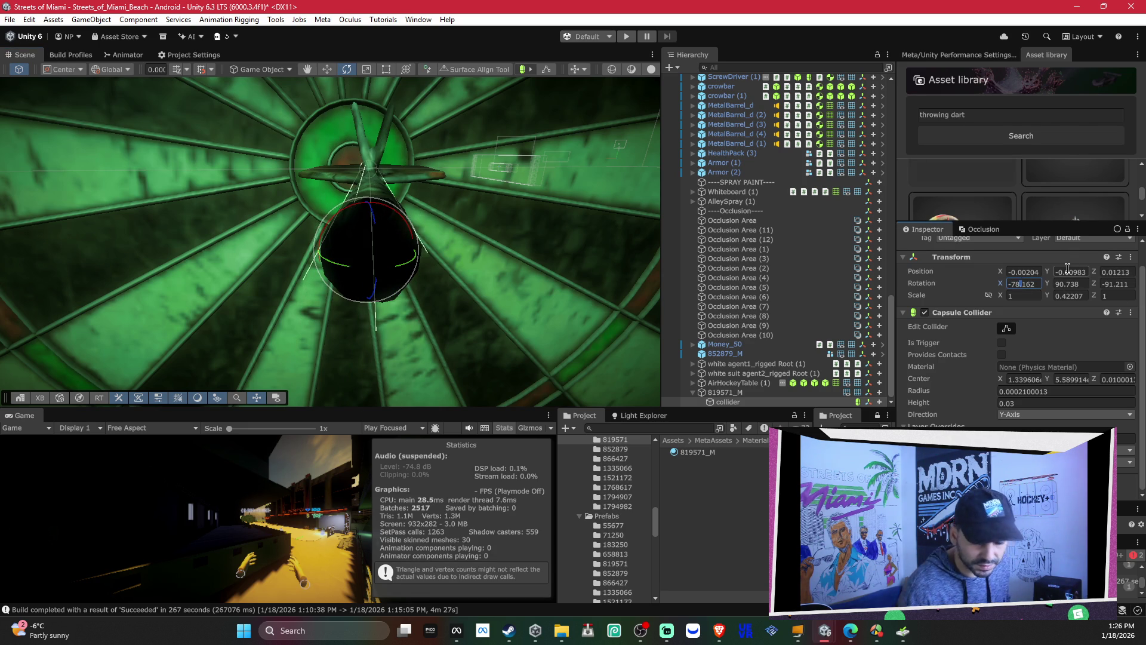
type("9")
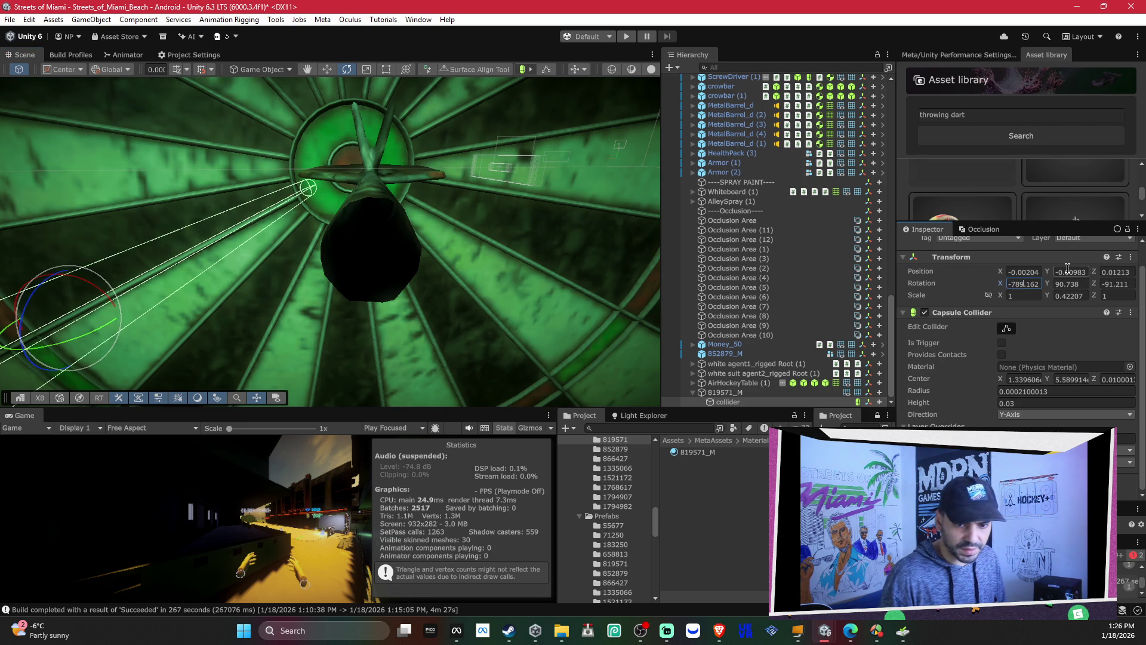
key("BackSpace")
key("BackSpace")
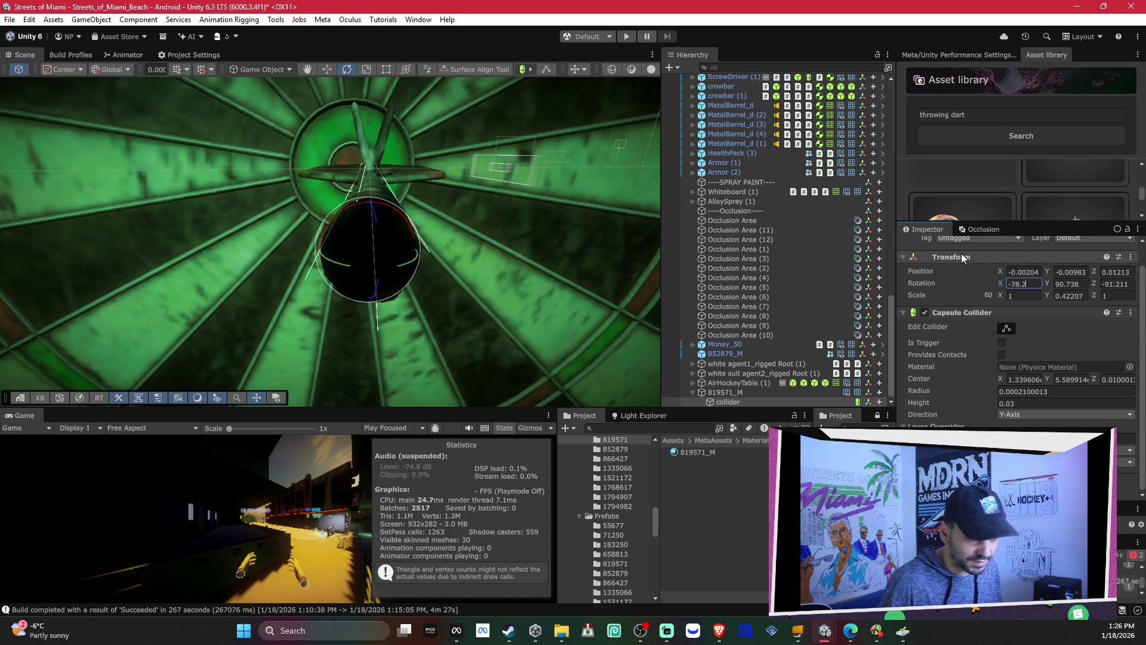
left_click_drag(463, 145, 472, 122)
left_click_drag(460, 187, 448, 183)
key("z")
key("x")
left_click_drag(786, 357, 356, 208)
Step: Set the handle position back to Center while swinging the view toward the dartboard
left_click_drag(621, 354, 446, 309)
scroll(445, 308, "down", 5)
scroll(369, 279, "up", 5)
scroll(366, 256, "up", 3)
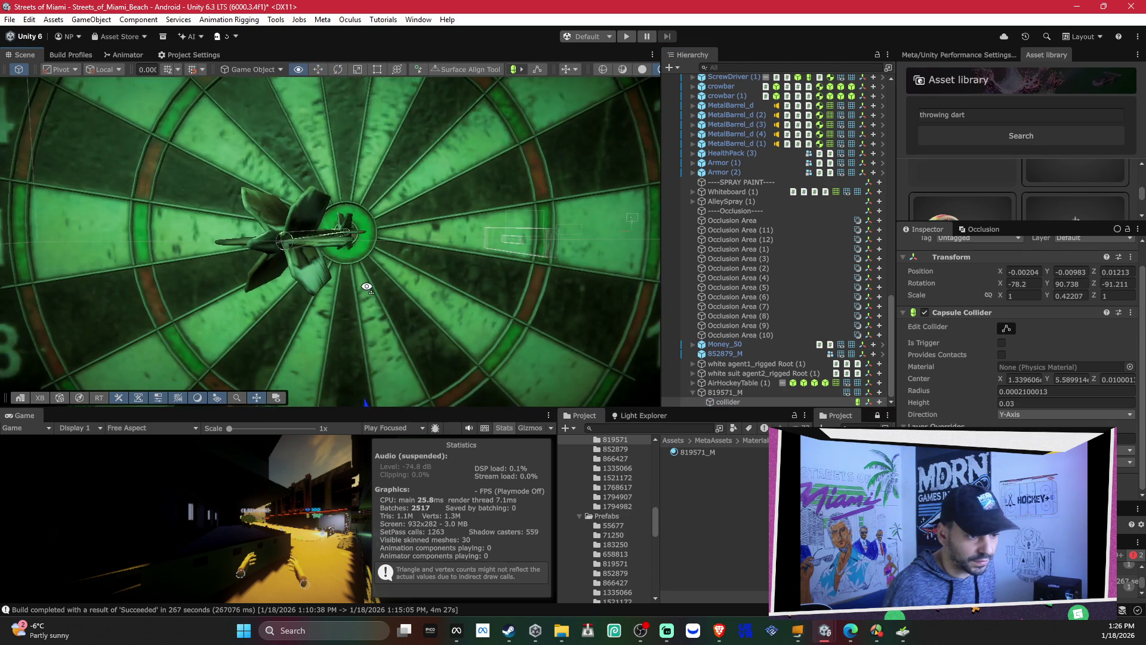
left_click(74, 84)
mouse_move(335, 215)
left_mouse_down()
mouse_move(357, 203)
mouse_move(351, 211)
left_mouse_up()
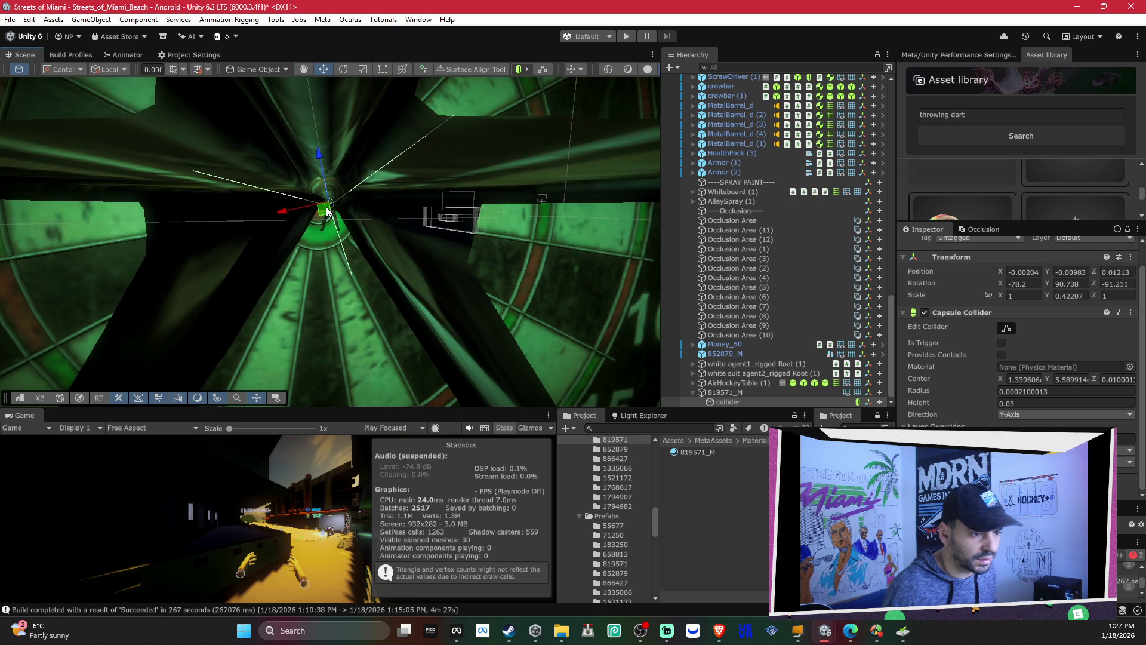
mouse_move(327, 210)
left_mouse_down()
mouse_move(333, 193)
mouse_move(333, 208)
mouse_move(468, 263)
mouse_move(502, 220)
mouse_move(601, 253)
mouse_move(574, 257)
mouse_move(621, 244)
mouse_move(487, 223)
left_mouse_up()
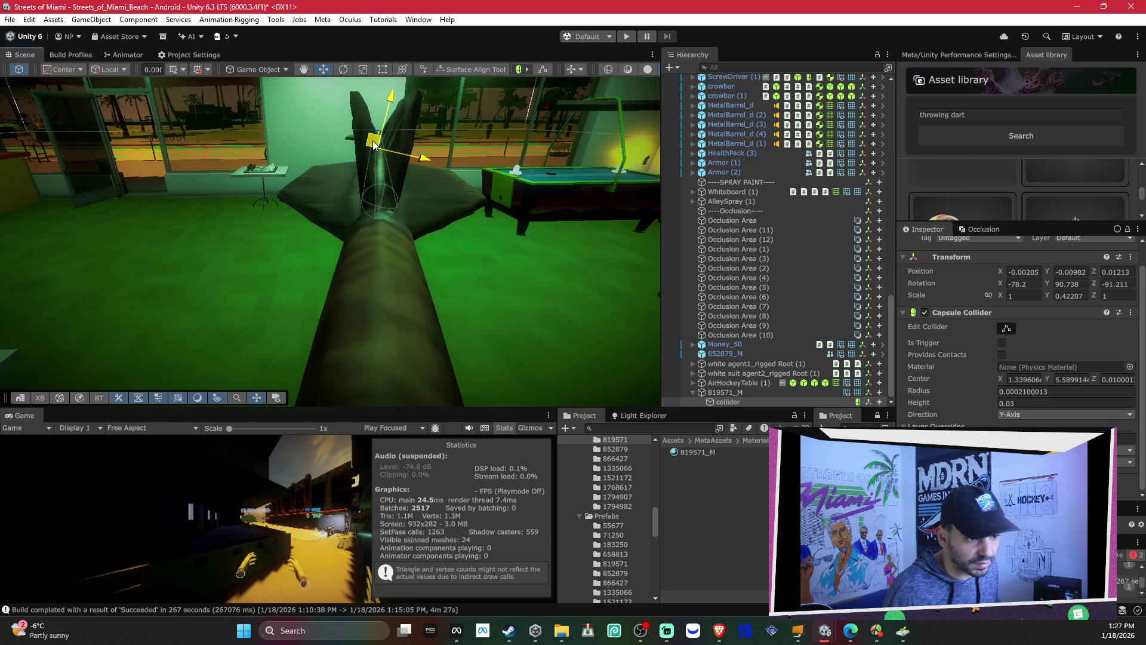
Step: Frame the dart mesh 819571_M in the bullseye and inspect it from behind and the side
mouse_move(383, 156)
left_mouse_down()
mouse_move(400, 113)
mouse_move(393, 153)
left_mouse_up()
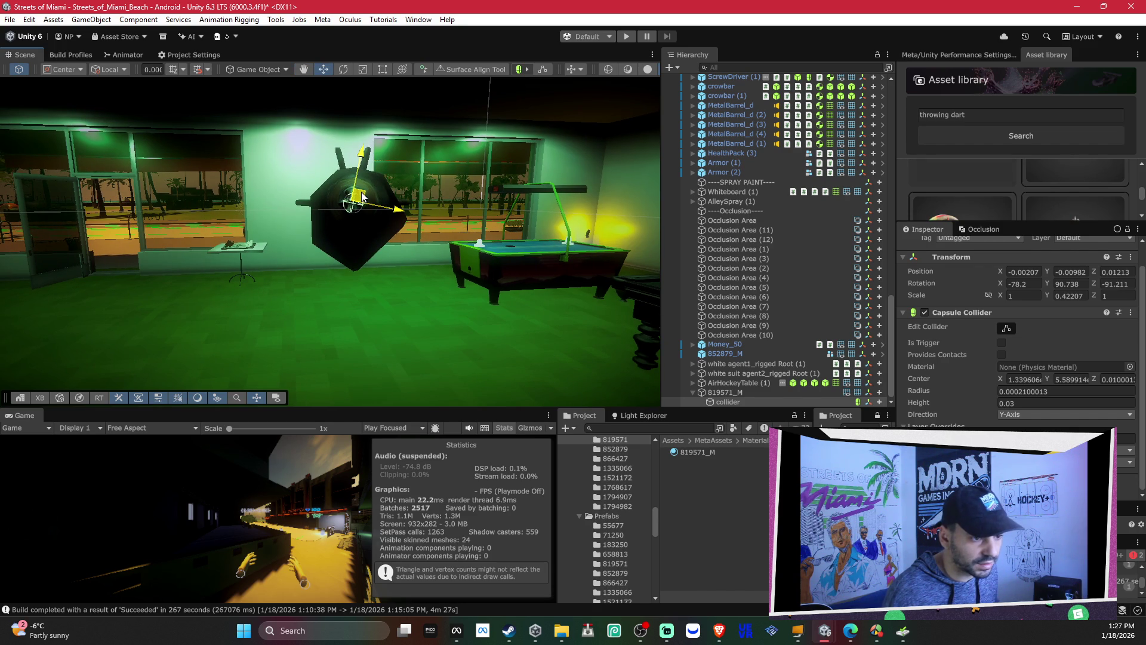
mouse_move(363, 196)
left_mouse_down()
mouse_move(356, 186)
mouse_move(862, 233)
mouse_move(573, 209)
mouse_move(505, 192)
mouse_move(395, 219)
left_mouse_up()
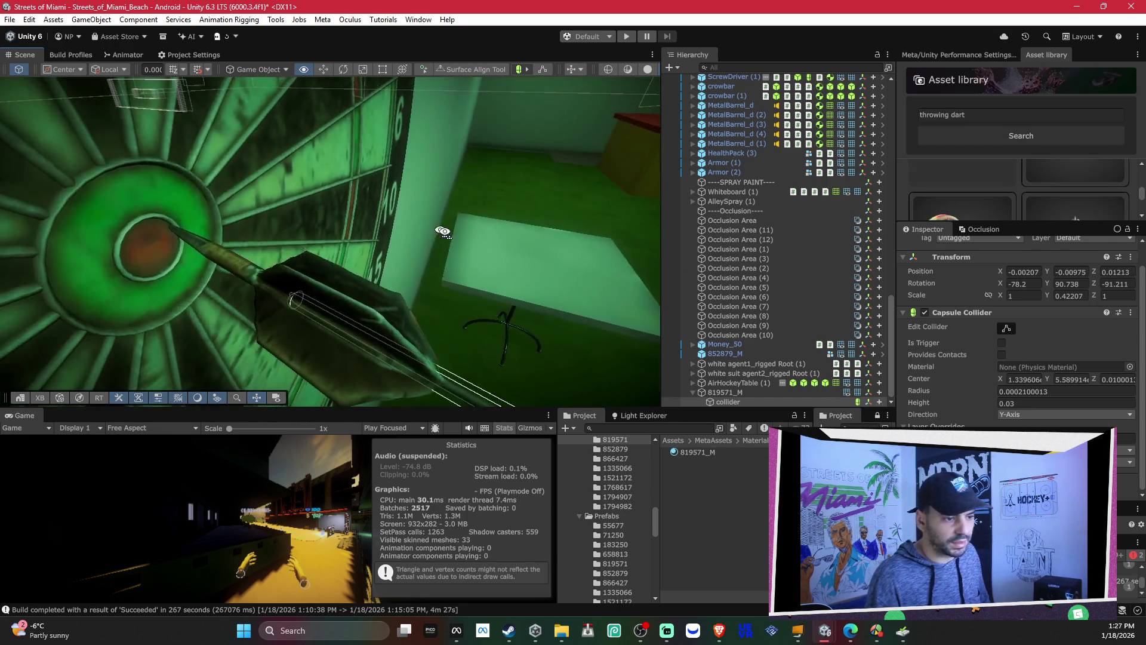
key("f")
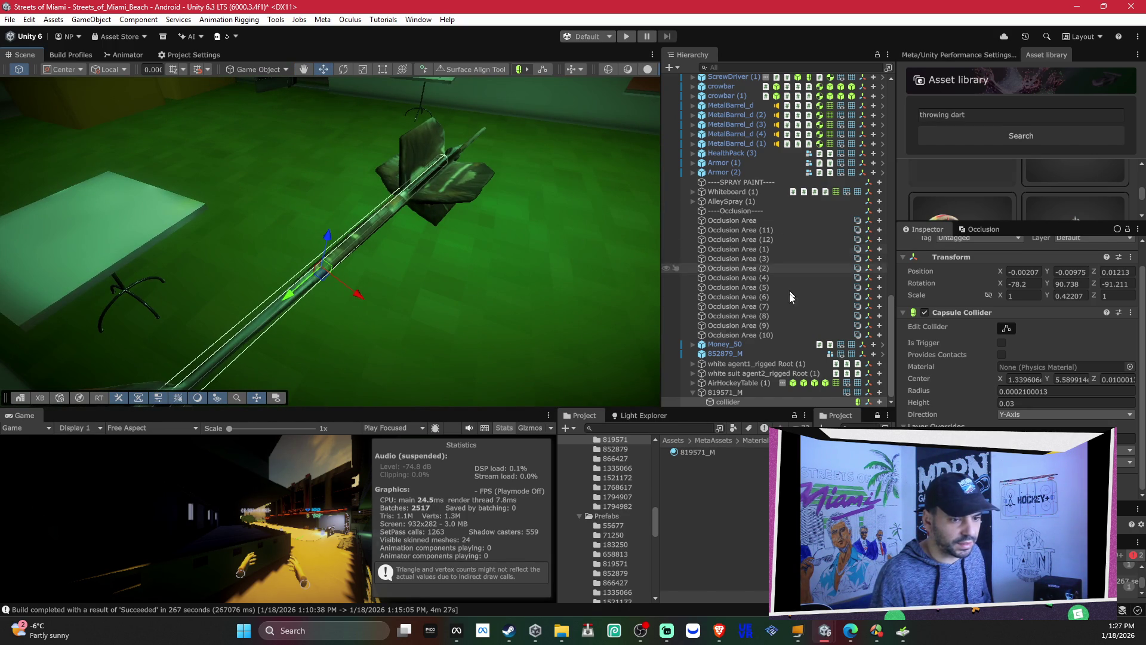
double_click(749, 390)
mouse_move(446, 256)
left_mouse_down()
mouse_move(342, 260)
mouse_move(508, 248)
mouse_move(341, 227)
mouse_move(436, 274)
left_mouse_up()
scroll(982, 403, "down", 10)
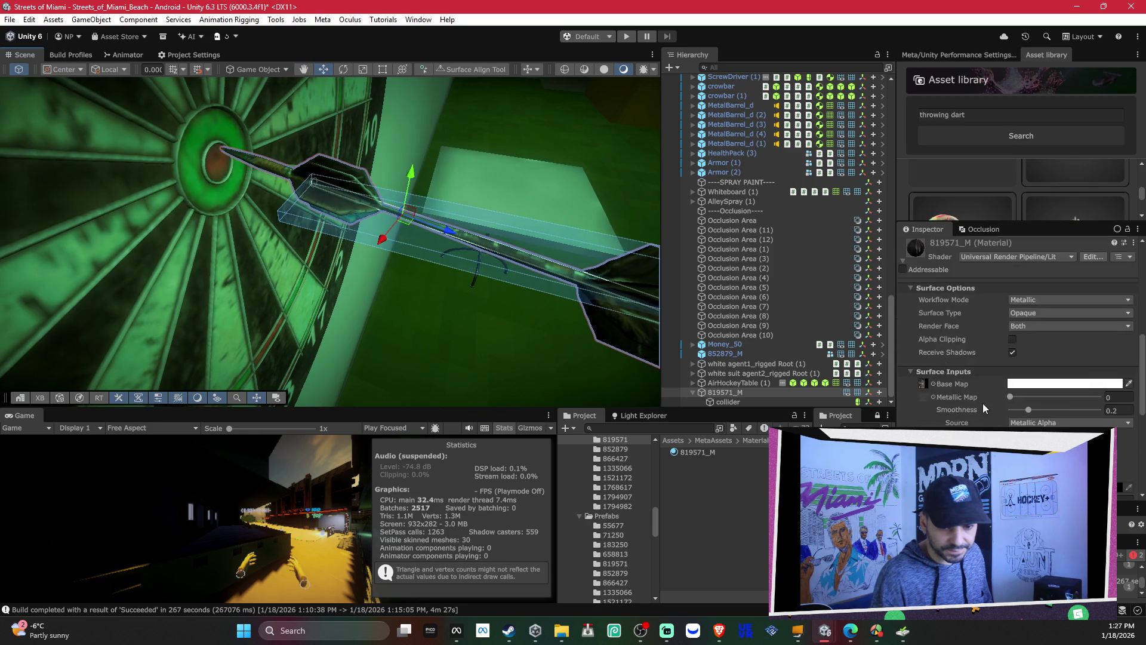
left_click(721, 402)
right_click(984, 316)
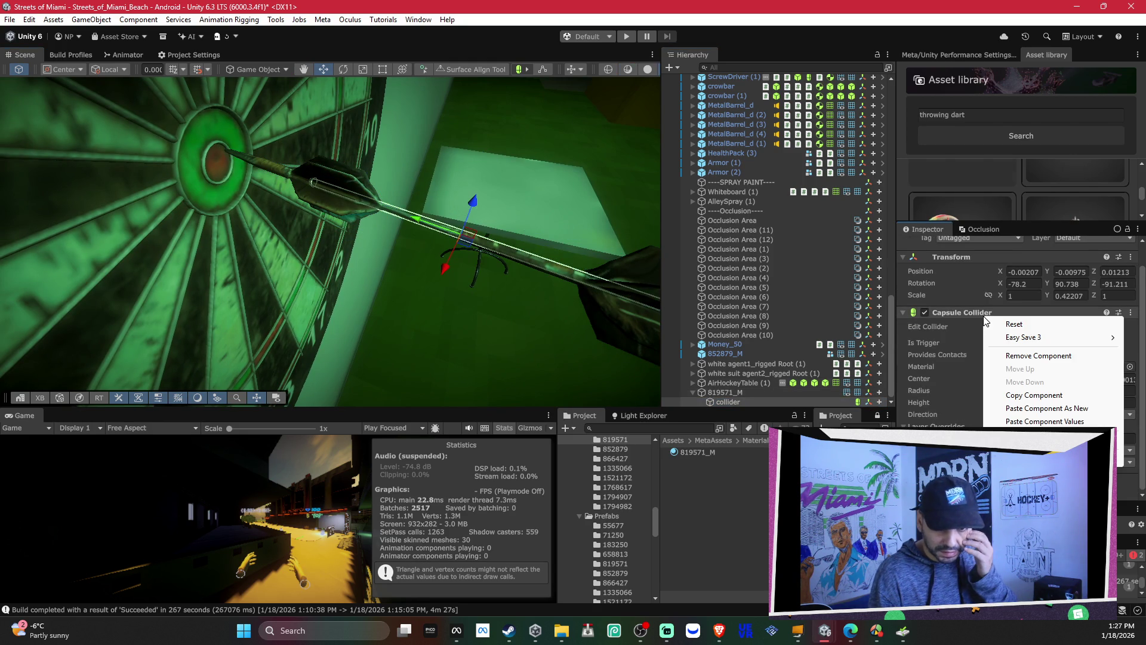
left_click(1034, 395)
left_click(742, 392)
scroll(1015, 329, "down", 10)
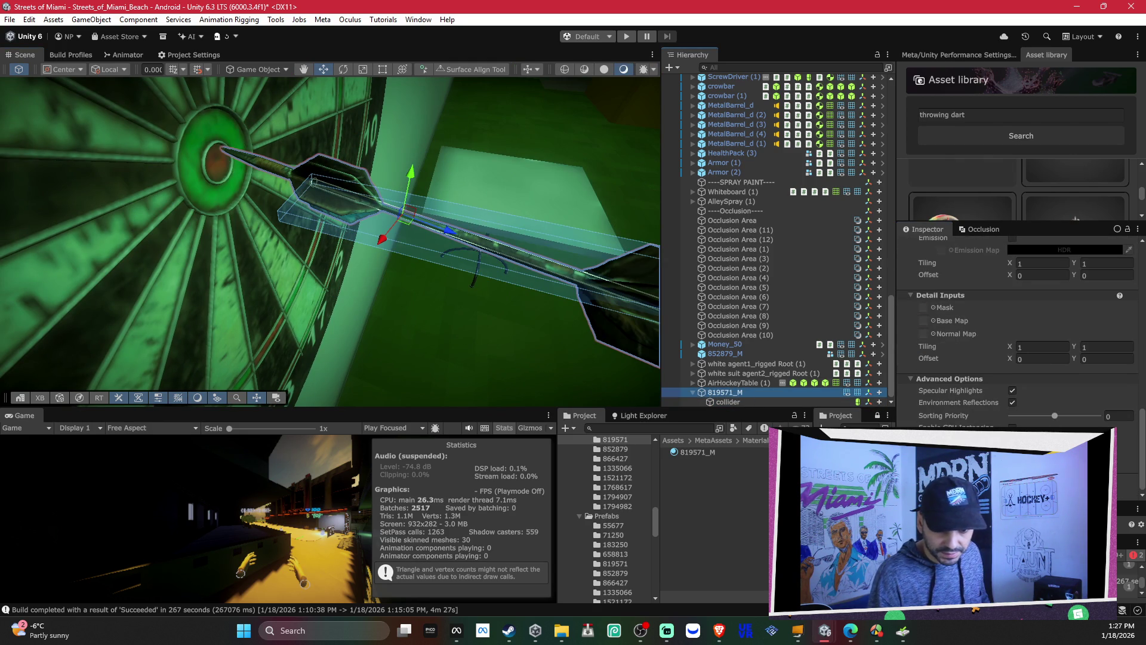
key("ctrl+v")
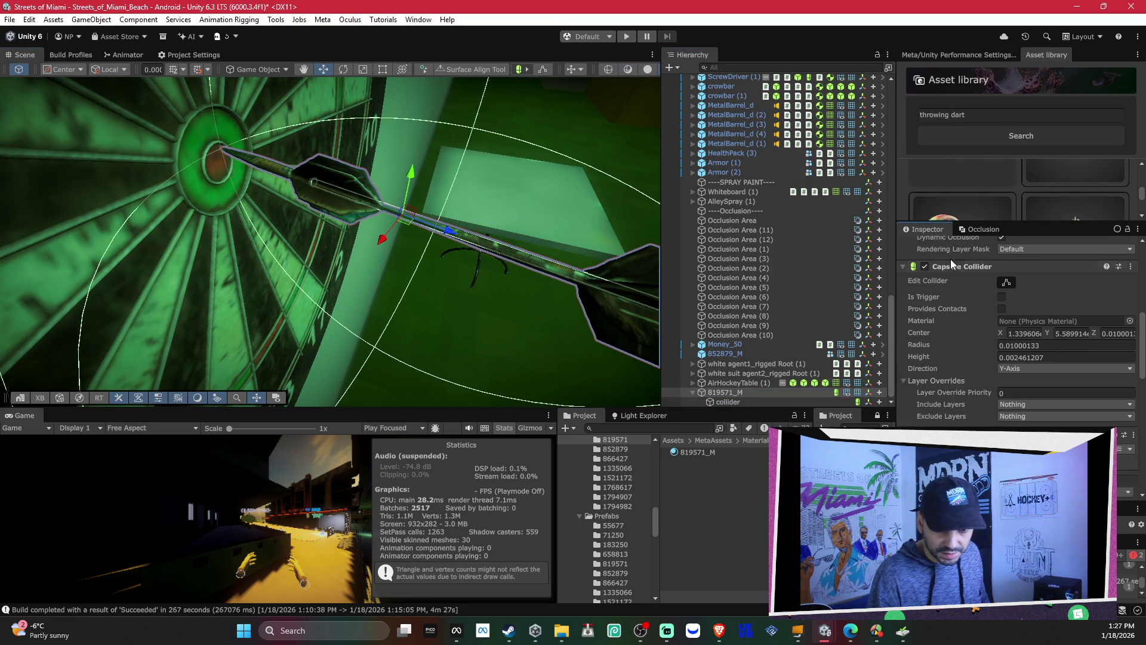
right_click(956, 266)
left_click(1001, 374)
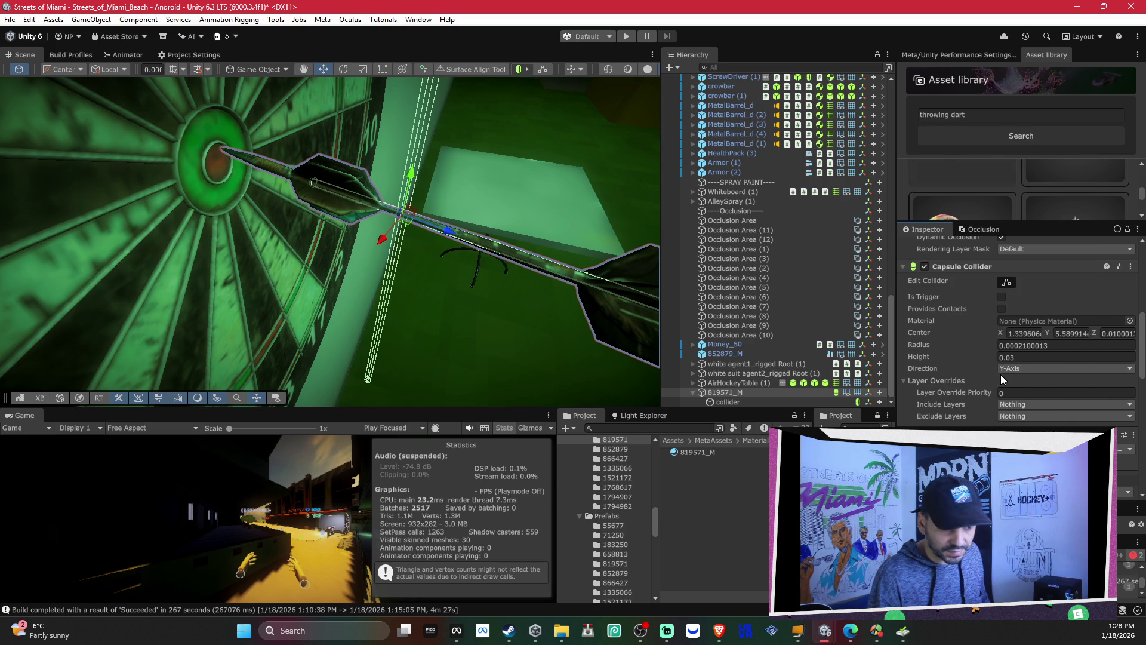
key("ctrl+z")
key("ctrl+z")
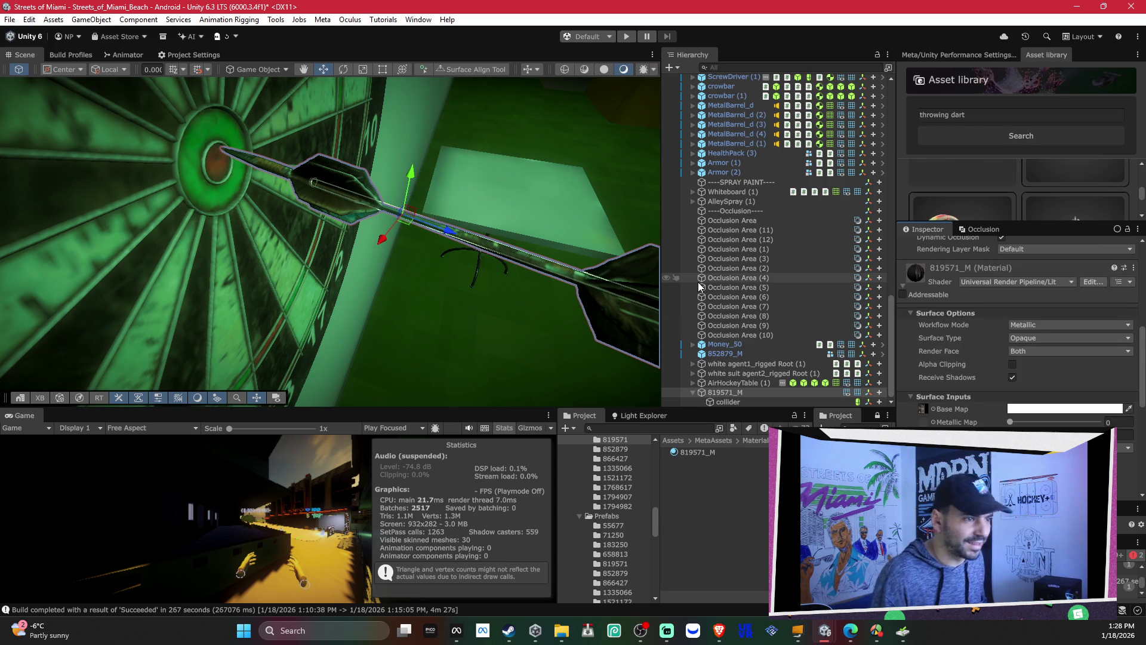
mouse_move(400, 260)
left_mouse_down()
mouse_move(503, 268)
mouse_move(466, 249)
mouse_move(532, 267)
mouse_move(589, 251)
left_mouse_up()
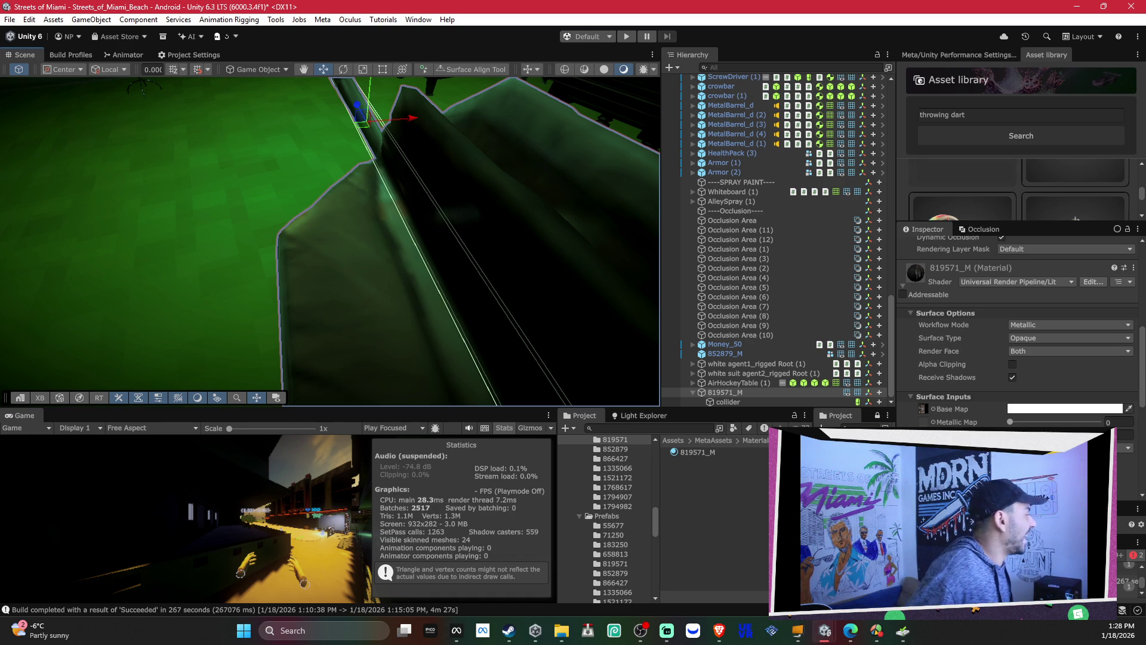
mouse_move(413, 247)
left_mouse_down()
mouse_move(409, 195)
mouse_move(351, 214)
mouse_move(532, 225)
mouse_move(703, 199)
mouse_move(682, 179)
mouse_move(305, 350)
mouse_move(102, 233)
mouse_move(385, 352)
mouse_move(471, 194)
mouse_move(468, 172)
mouse_move(446, 169)
left_mouse_up()
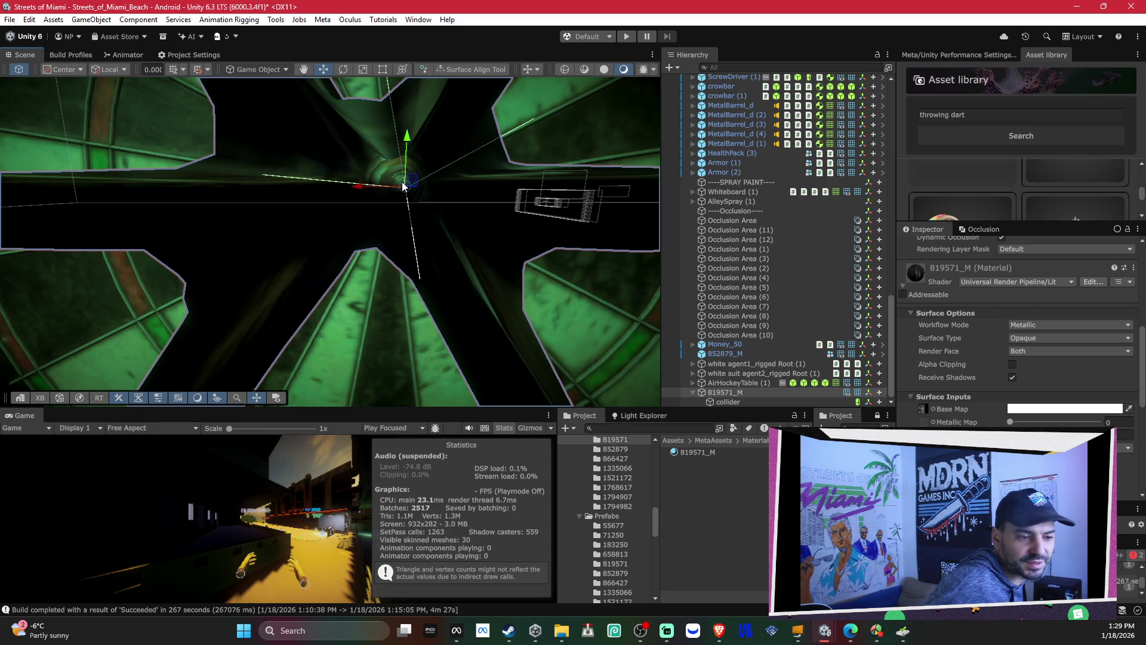
mouse_move(417, 245)
left_mouse_down()
mouse_move(444, 269)
mouse_move(558, 238)
mouse_move(422, 253)
mouse_move(595, 238)
left_mouse_up()
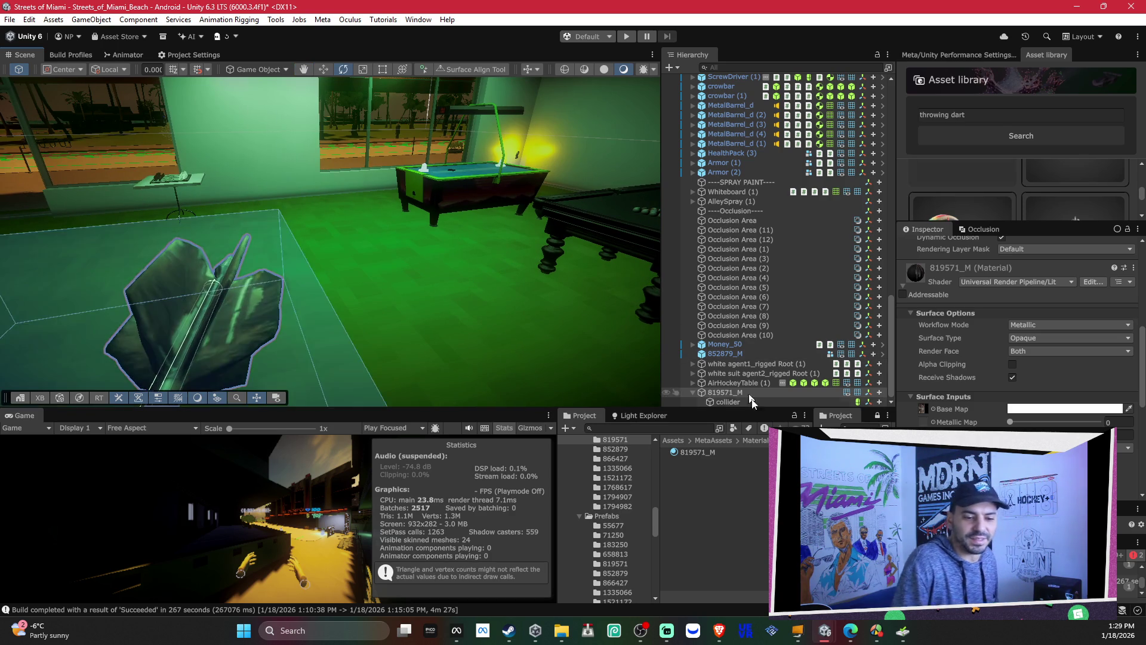
scroll(984, 308, "up", 8)
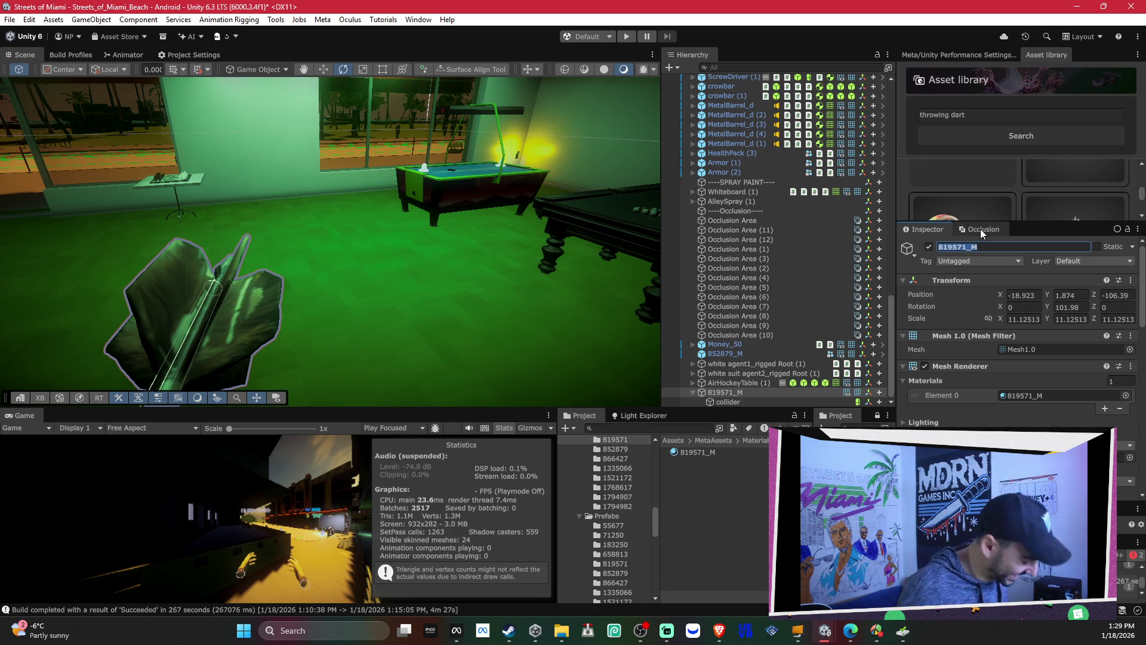
Step: Rename 819571_M to Dart and nudge its collider child slightly along X
type("Dart")
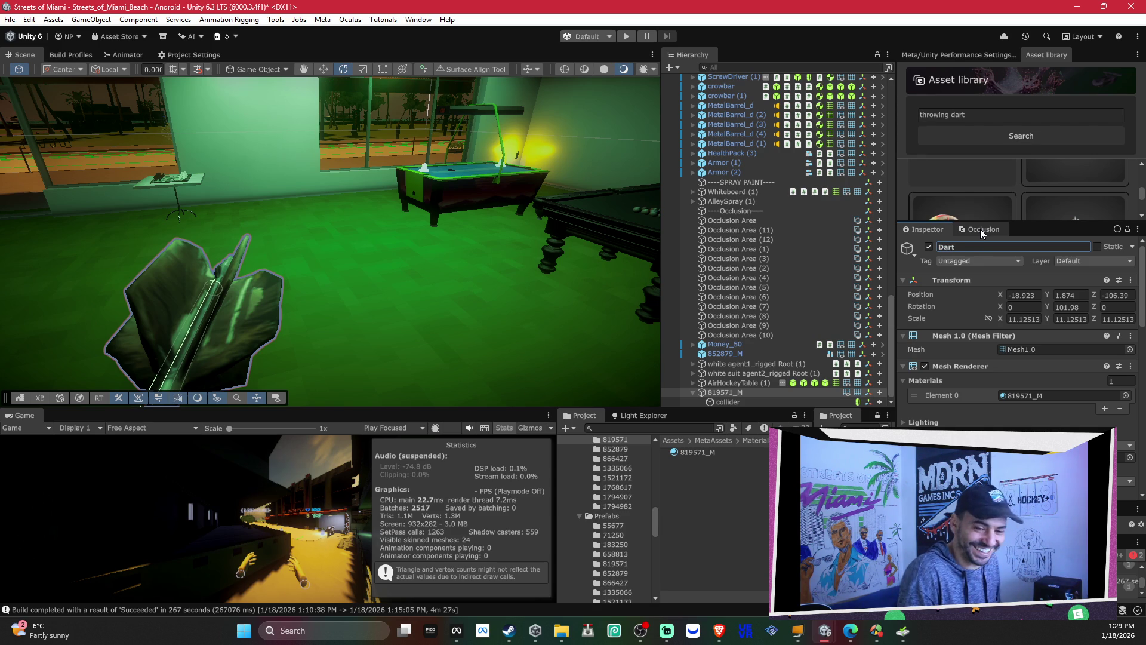
mouse_move(315, 258)
left_mouse_down()
mouse_move(353, 274)
mouse_move(313, 262)
mouse_move(359, 263)
mouse_move(373, 248)
mouse_move(368, 295)
left_mouse_up()
left_click(726, 401)
mouse_move(361, 267)
left_mouse_down()
mouse_move(353, 194)
mouse_move(267, 178)
mouse_move(274, 155)
mouse_move(374, 188)
mouse_move(417, 180)
mouse_move(411, 185)
mouse_move(438, 192)
mouse_move(434, 303)
mouse_move(449, 237)
left_mouse_up()
key("f")
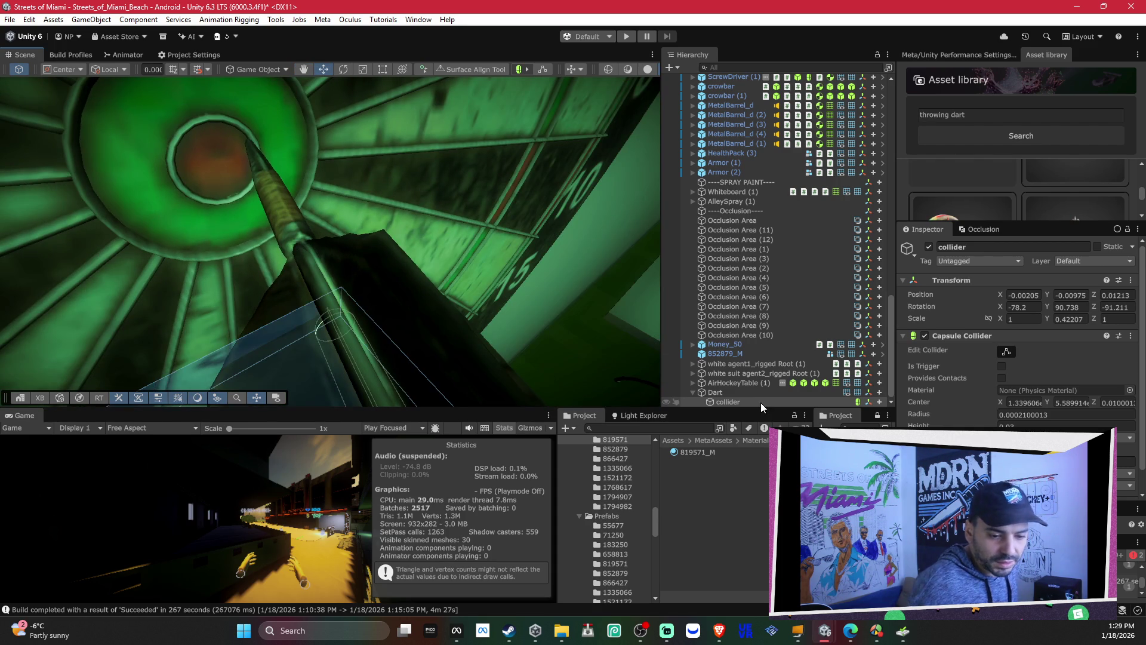
Step: Frame the Dart beside the bullseye and select the dartboard object
double_click(762, 393)
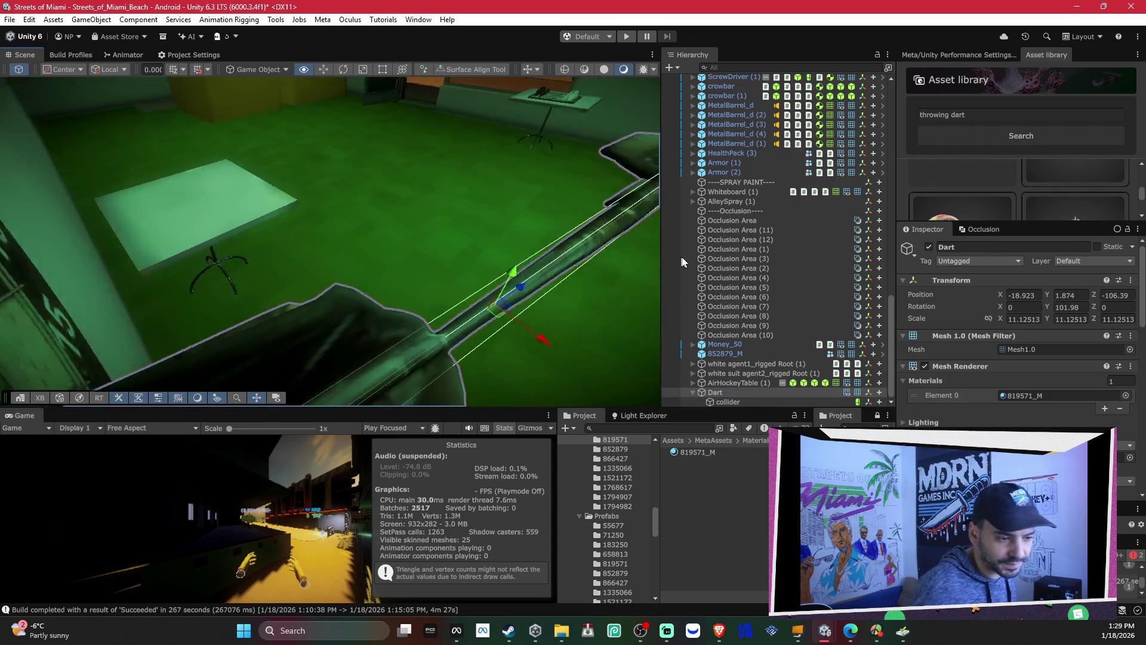
mouse_move(418, 257)
left_mouse_down()
mouse_move(461, 262)
mouse_move(461, 276)
mouse_move(601, 295)
mouse_move(498, 278)
left_mouse_up()
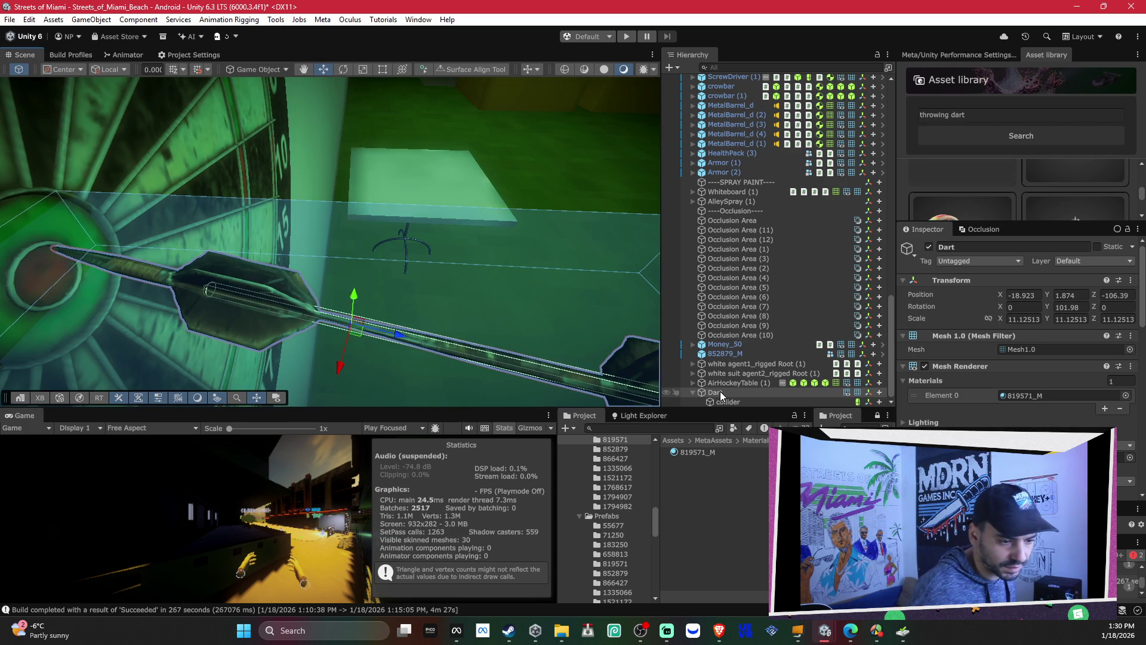
mouse_move(290, 228)
left_mouse_down()
mouse_move(263, 227)
mouse_move(281, 230)
mouse_move(235, 185)
left_mouse_up()
left_click(235, 185)
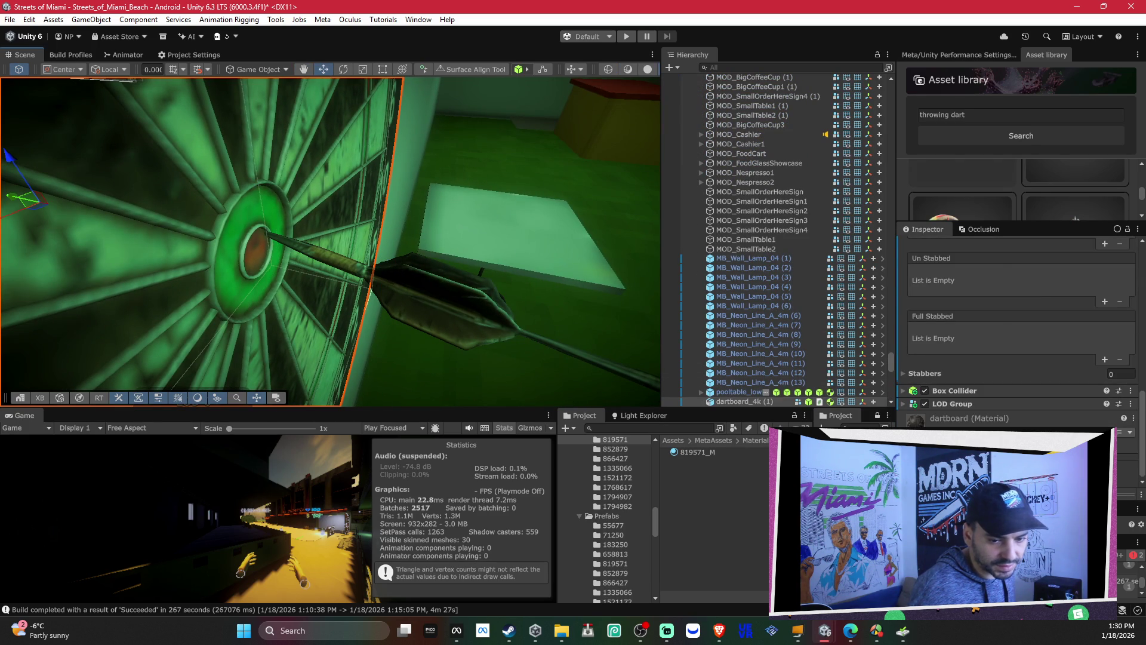
Step: Assign stab_dummy_head_easy as the dartboard_4k (1) HVR Stabbable settings, replacing stab_target
scroll(1021, 329, "up", 3)
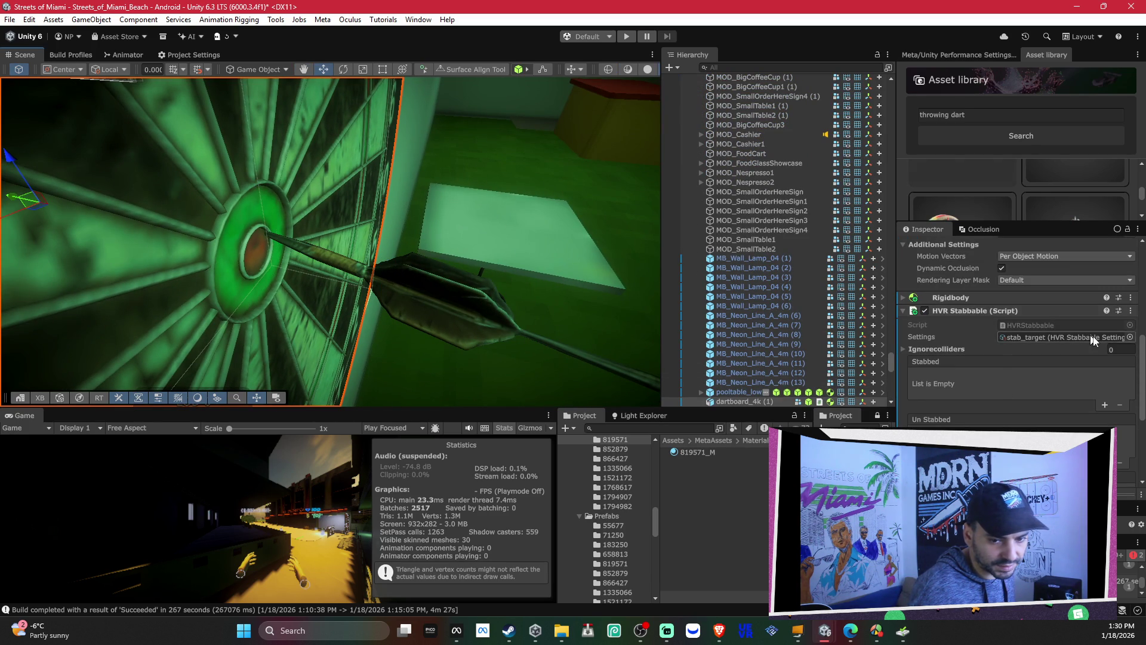
left_click(1131, 338)
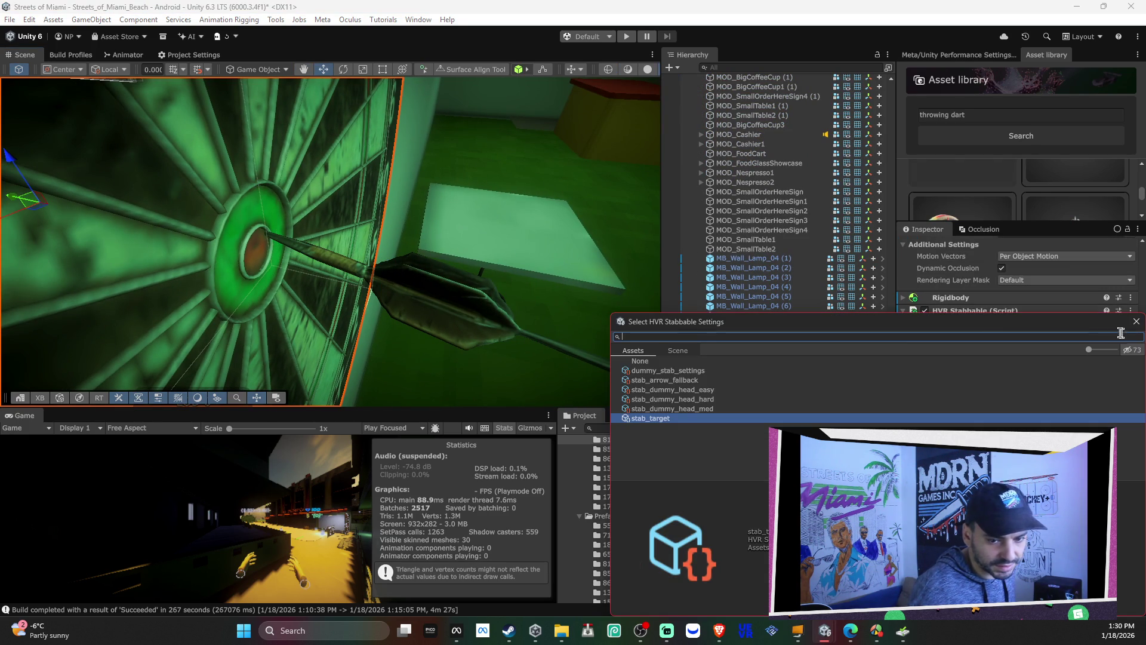
left_click(726, 399)
left_click(728, 382)
double_click(730, 389)
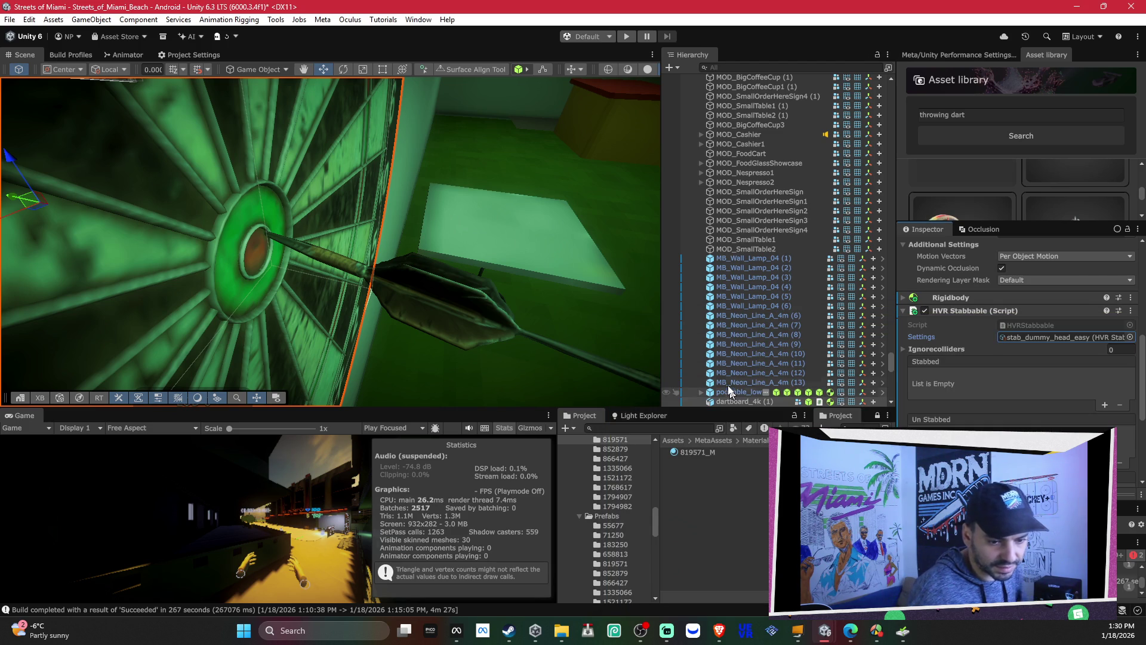
left_click(439, 293)
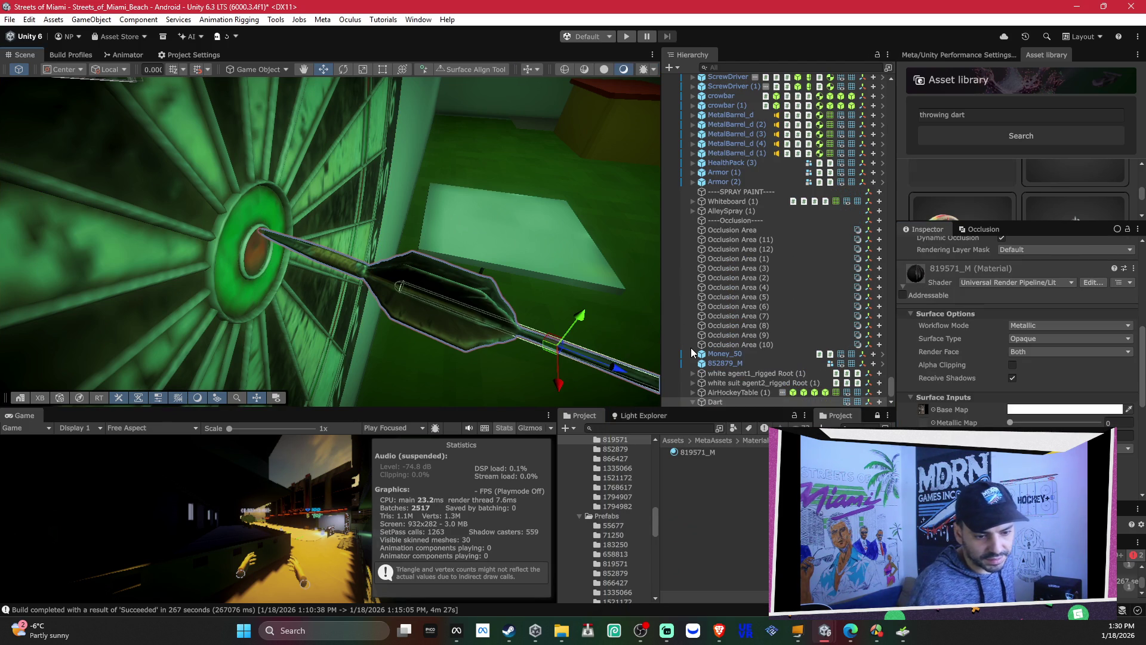
Step: Duplicate the Dart's Tip child and name the copy Base
scroll(926, 389, "down", 5)
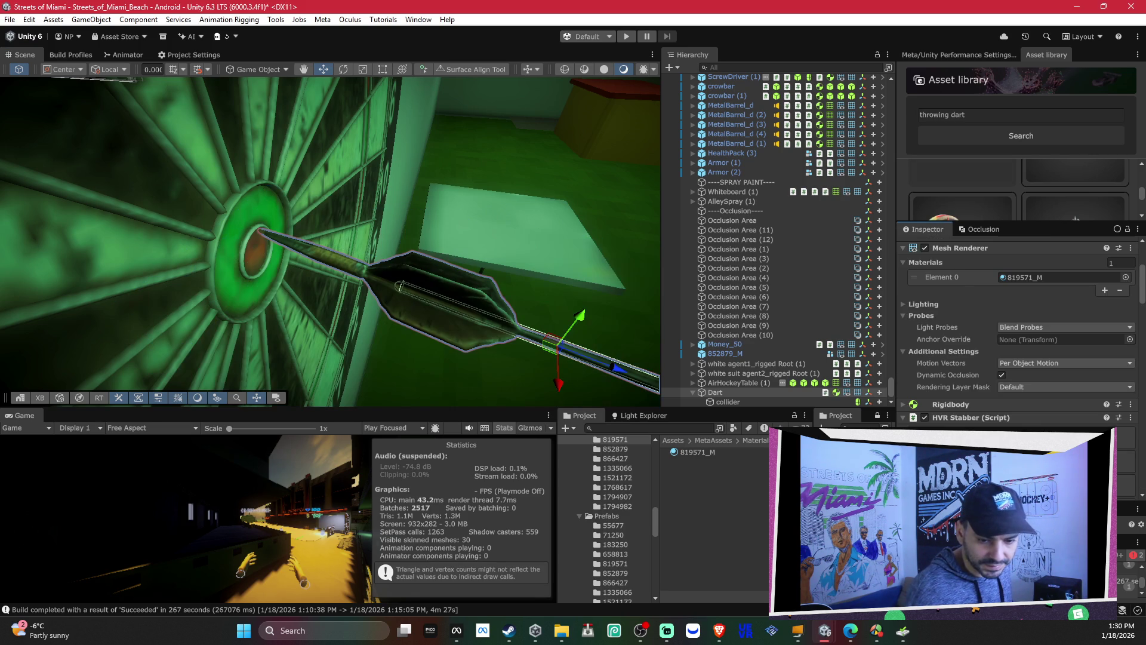
scroll(1031, 382, "down", 3)
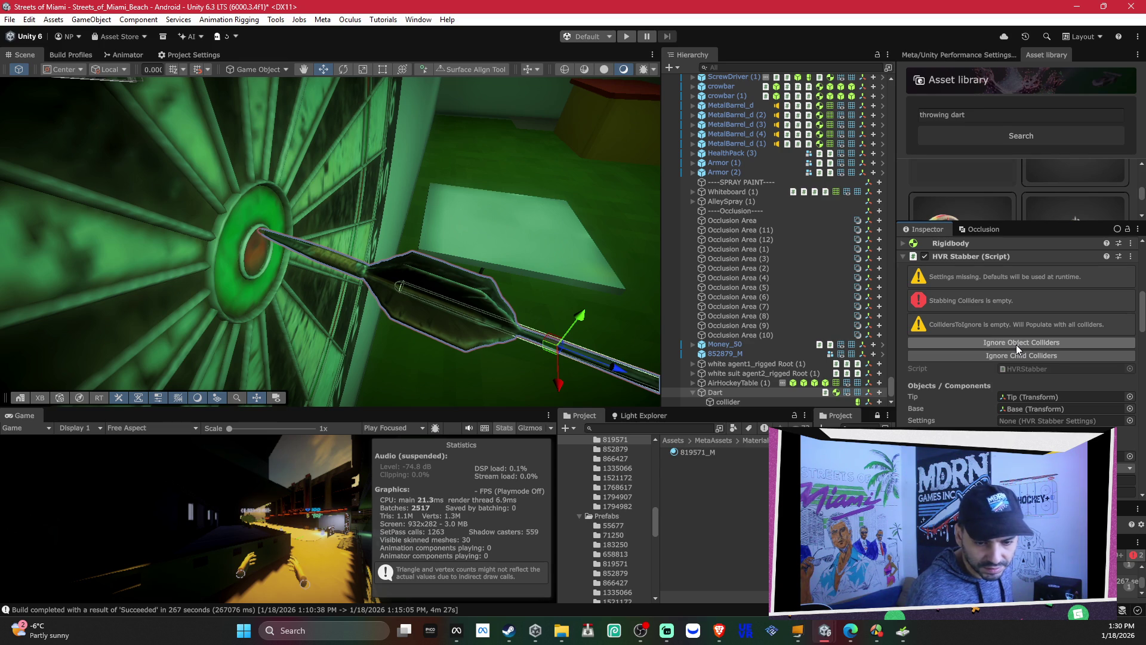
scroll(1026, 343, "down", 2)
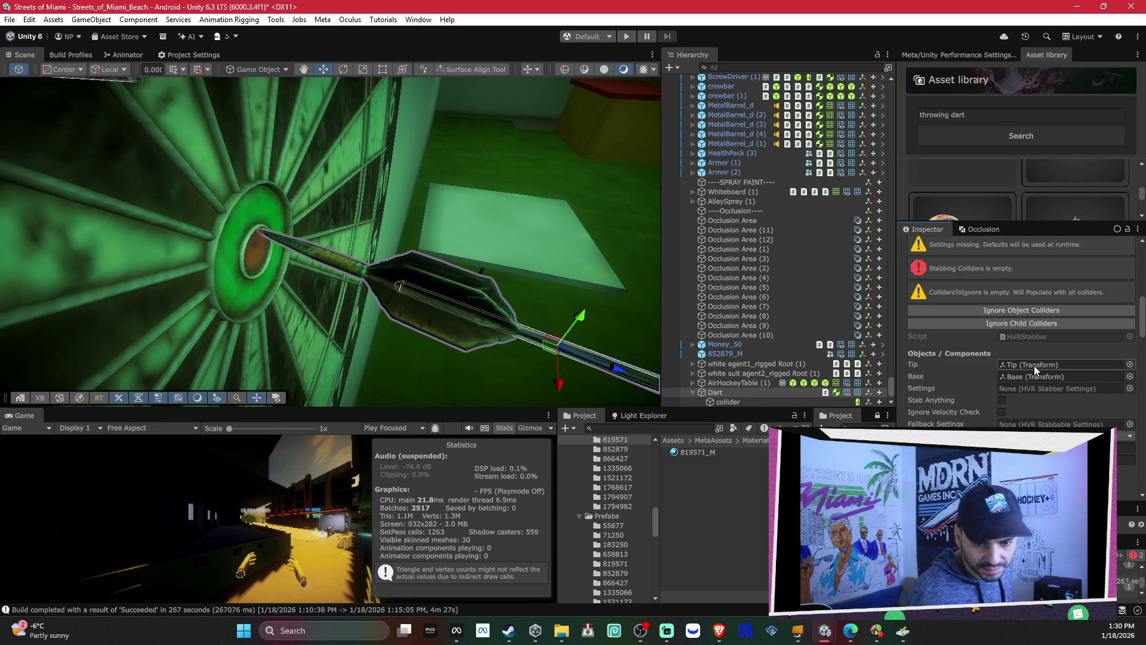
left_click(1034, 366)
left_click(741, 402)
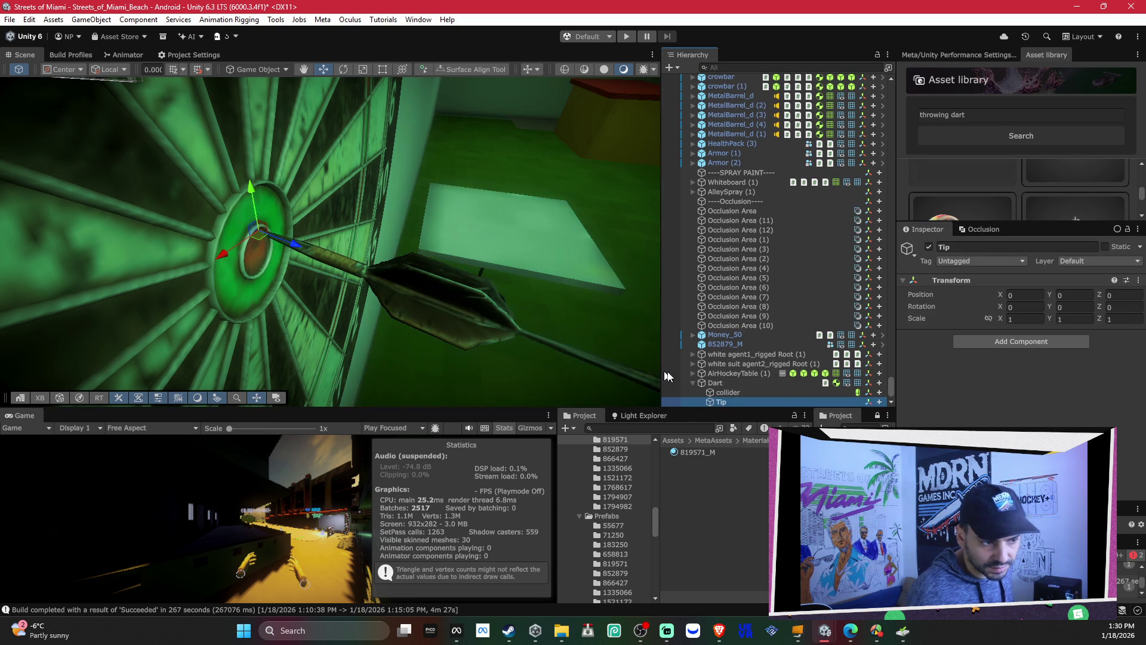
key("ctrl+d")
key("F2")
type("Base")
key("Return")
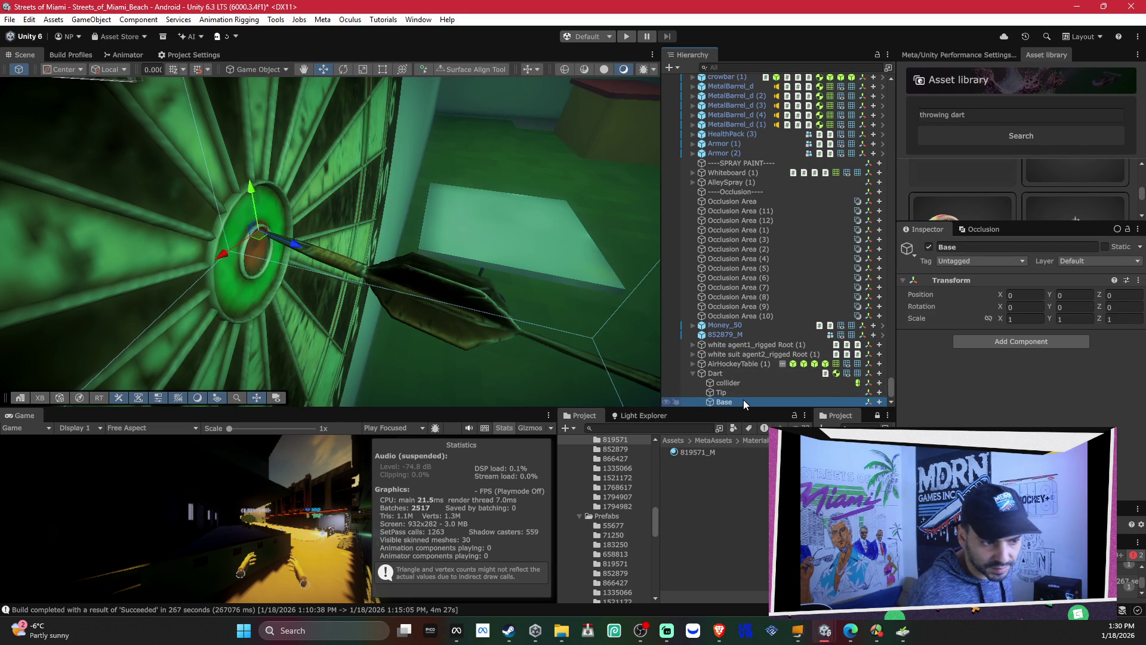
Step: Stretch the collider along the dart shaft with the Scale tool and slide it into place
mouse_move(417, 245)
left_mouse_down()
mouse_move(144, 307)
mouse_move(295, 292)
left_mouse_up()
left_click(738, 382)
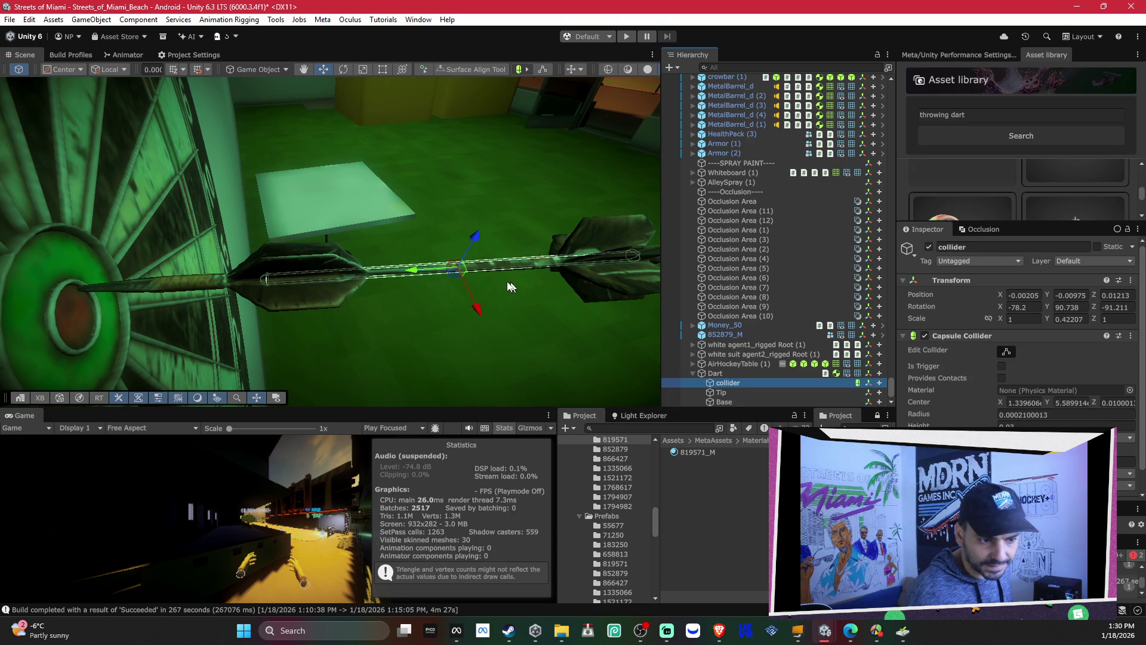
key("r")
mouse_move(403, 273)
left_mouse_down()
mouse_move(385, 277)
mouse_move(397, 302)
mouse_move(533, 308)
mouse_move(553, 322)
mouse_move(398, 214)
mouse_move(406, 221)
mouse_move(460, 187)
mouse_move(429, 207)
mouse_move(527, 221)
left_mouse_up()
key("w")
mouse_move(394, 182)
left_mouse_down()
mouse_move(422, 159)
mouse_move(799, 177)
mouse_move(820, 163)
mouse_move(738, 120)
mouse_move(745, 71)
mouse_move(517, 81)
left_mouse_up()
left_click_drag(610, 79, 723, 27)
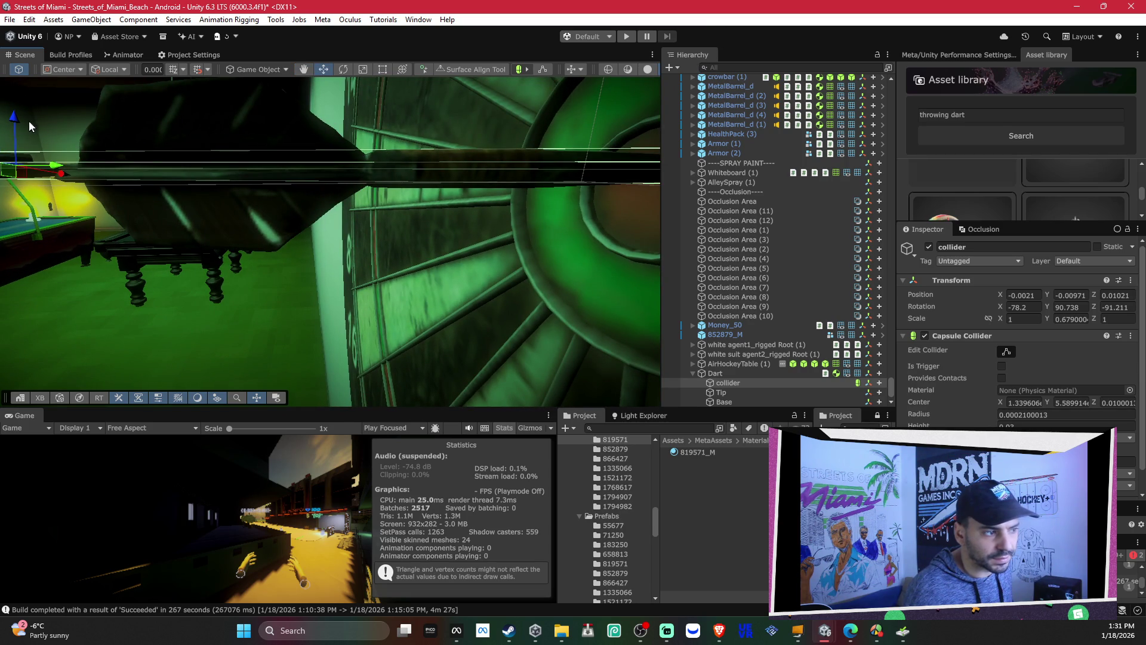
left_click_drag(15, 119, 16, 120)
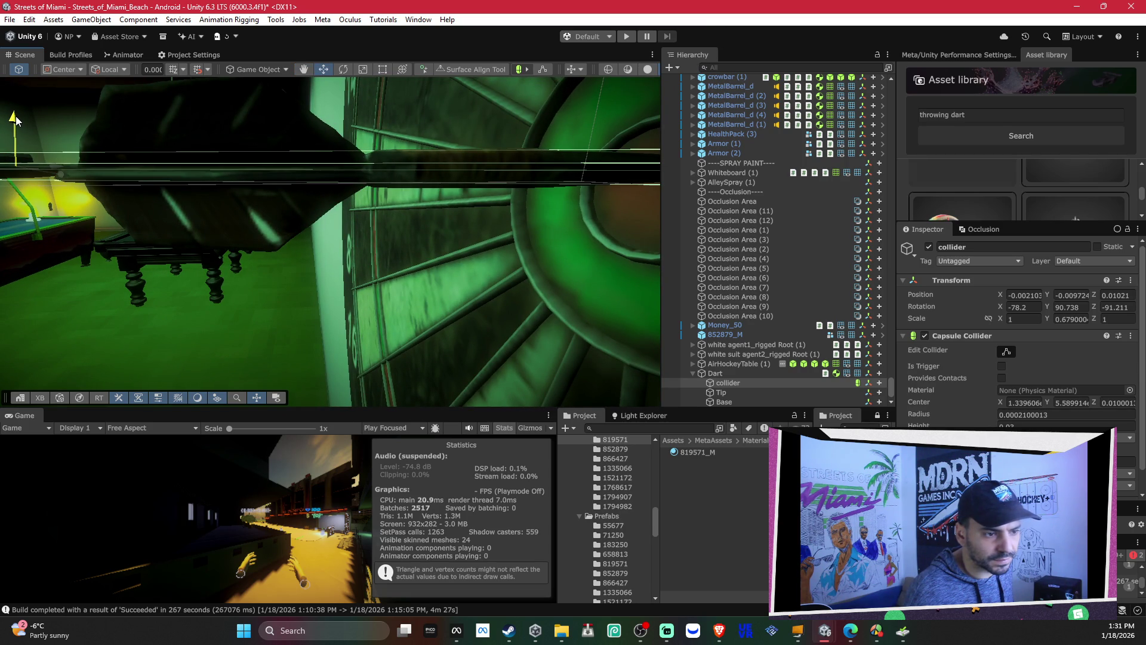
mouse_move(15, 119)
left_mouse_down()
mouse_move(132, 148)
mouse_move(385, 149)
mouse_move(728, 349)
left_mouse_up()
left_click(734, 401)
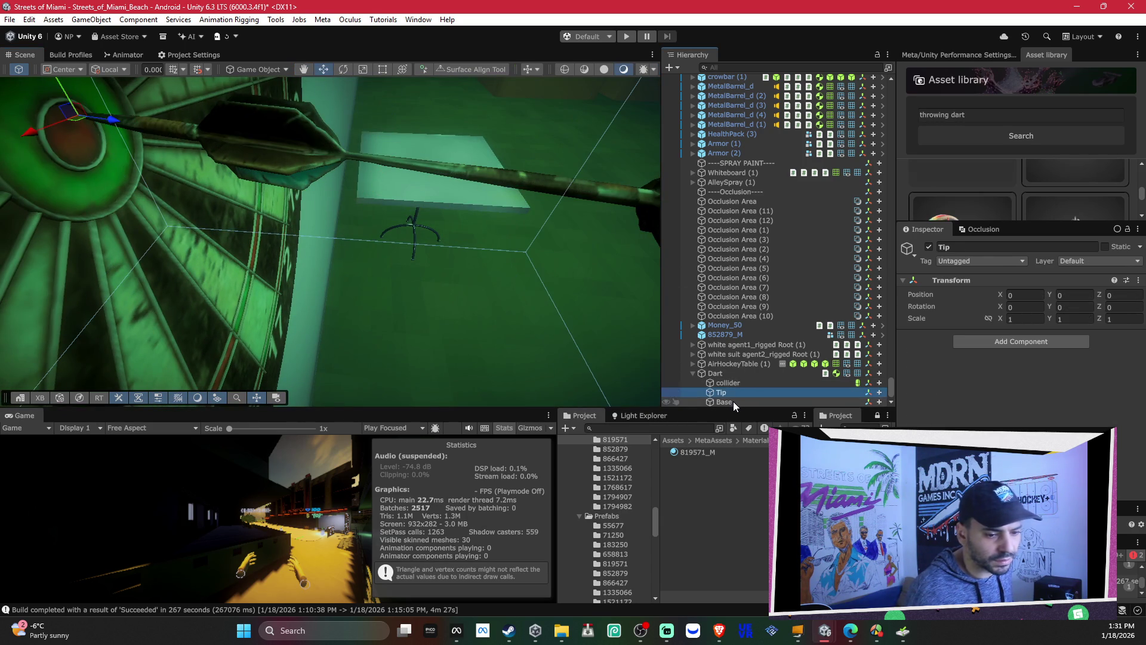
Step: Give the Dart's HVR Stabber stabber_medium_sharp settings and stab_dummy_head_easy as fallback
left_click_drag(256, 145, 263, 145)
left_click(715, 373)
scroll(1043, 269, "down", 2)
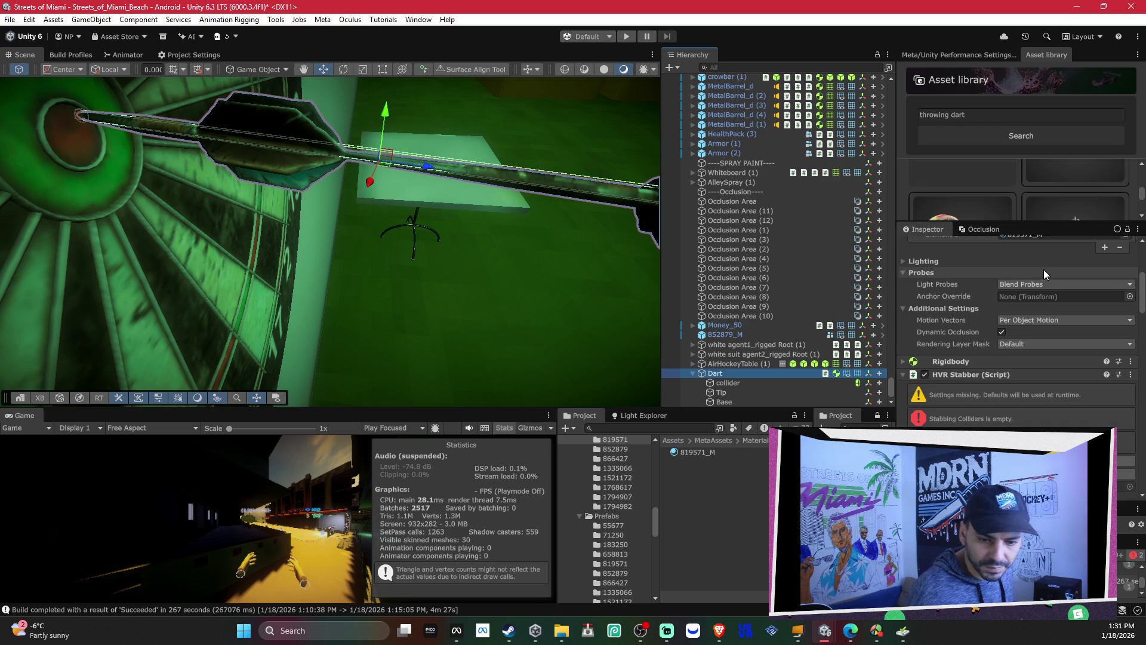
scroll(1044, 267, "down", 4)
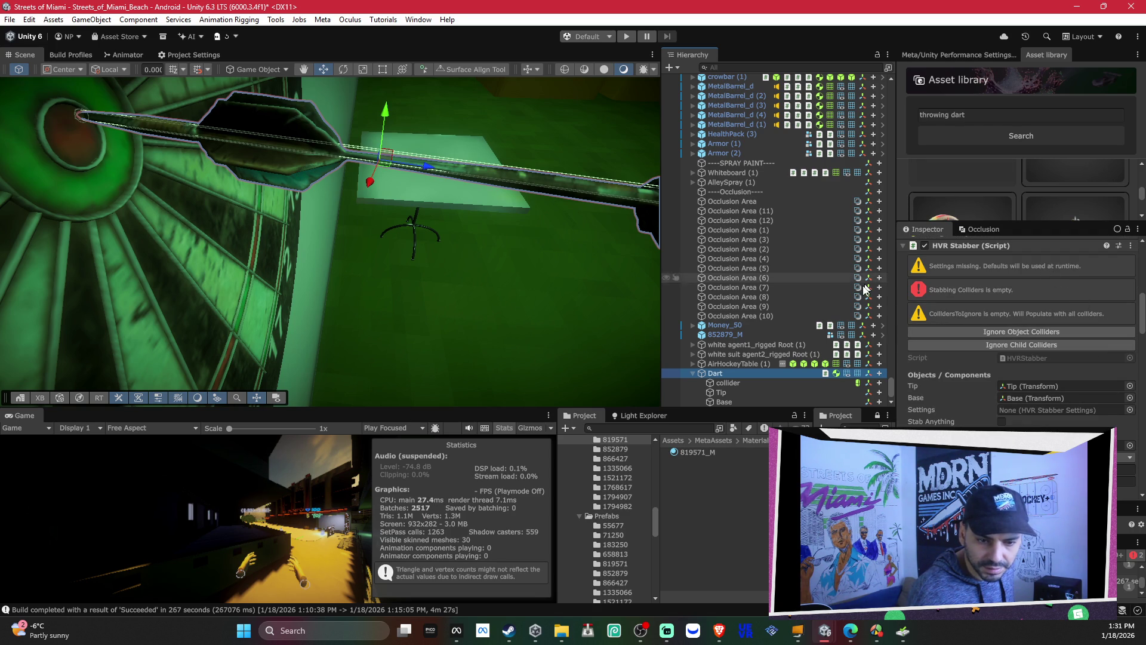
left_click(1129, 410)
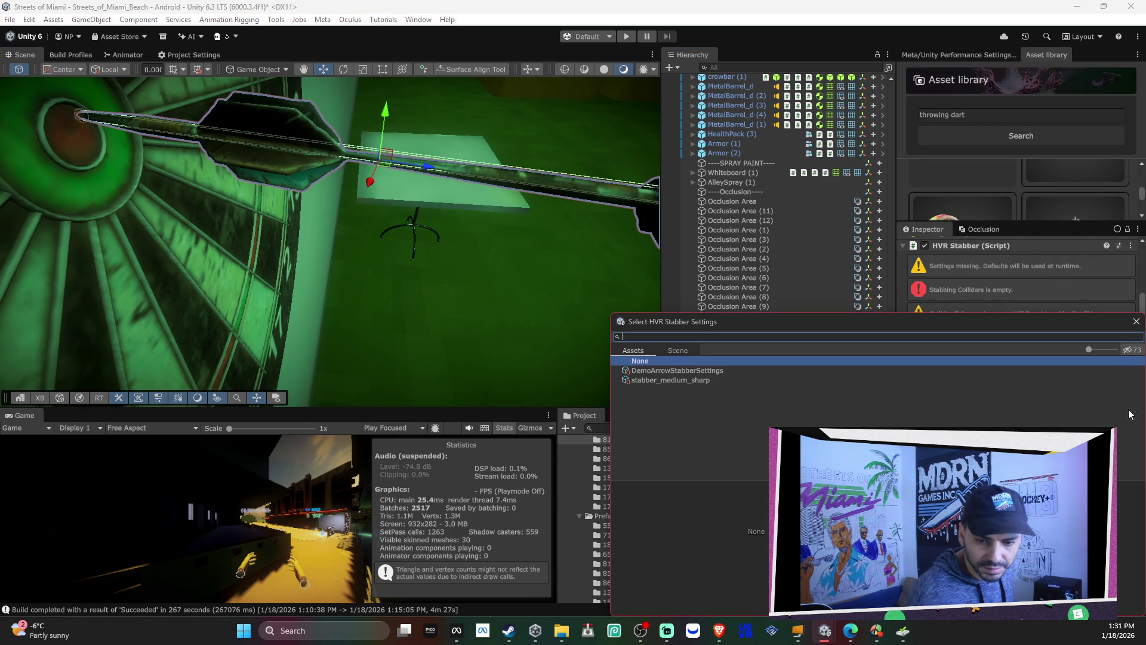
double_click(718, 381)
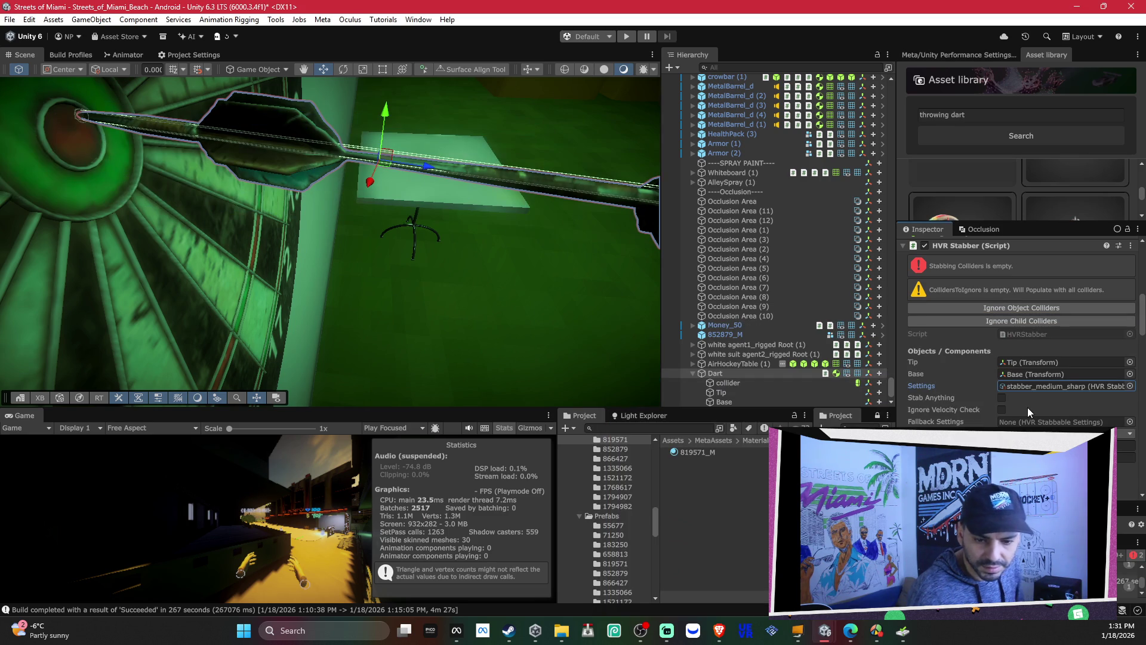
left_click(1129, 422)
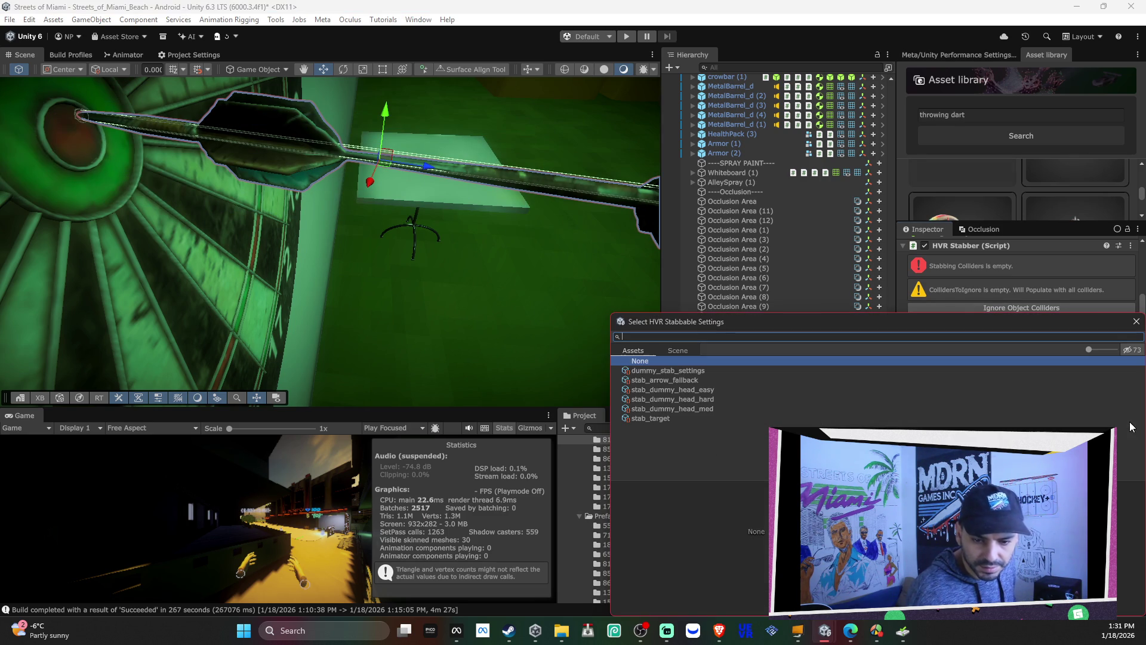
double_click(729, 392)
Step: Add the dart's collider to the HVR Stabber's Stabbing Colliders list
scroll(1058, 408, "down", 2)
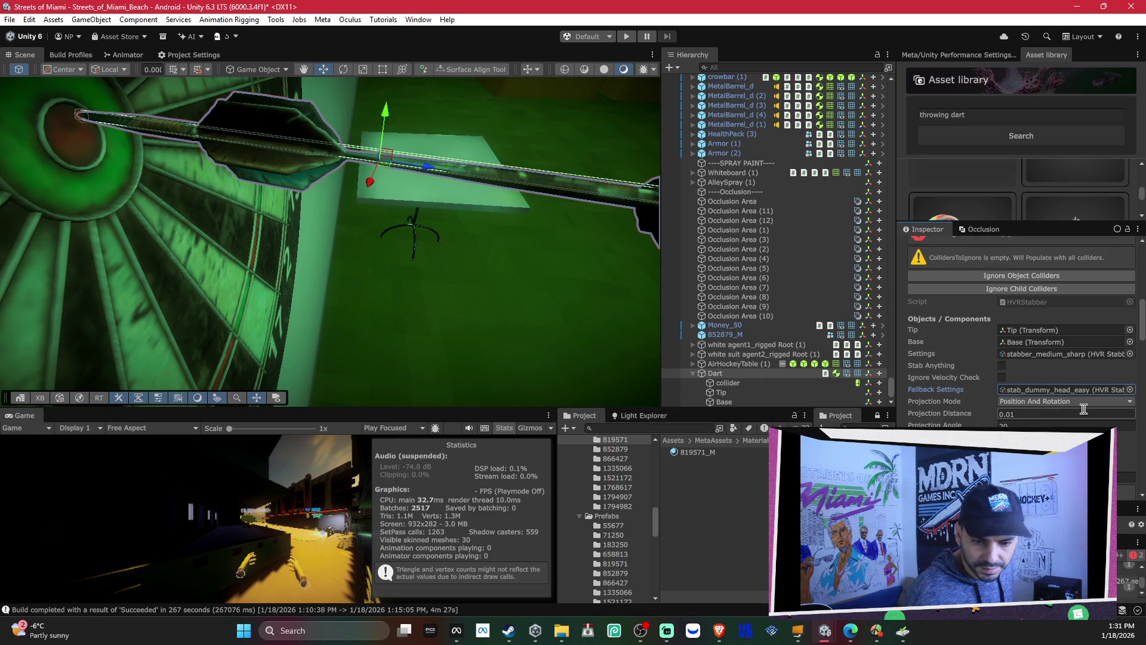
scroll(1108, 410, "down", 5)
scroll(1108, 410, "down", 8)
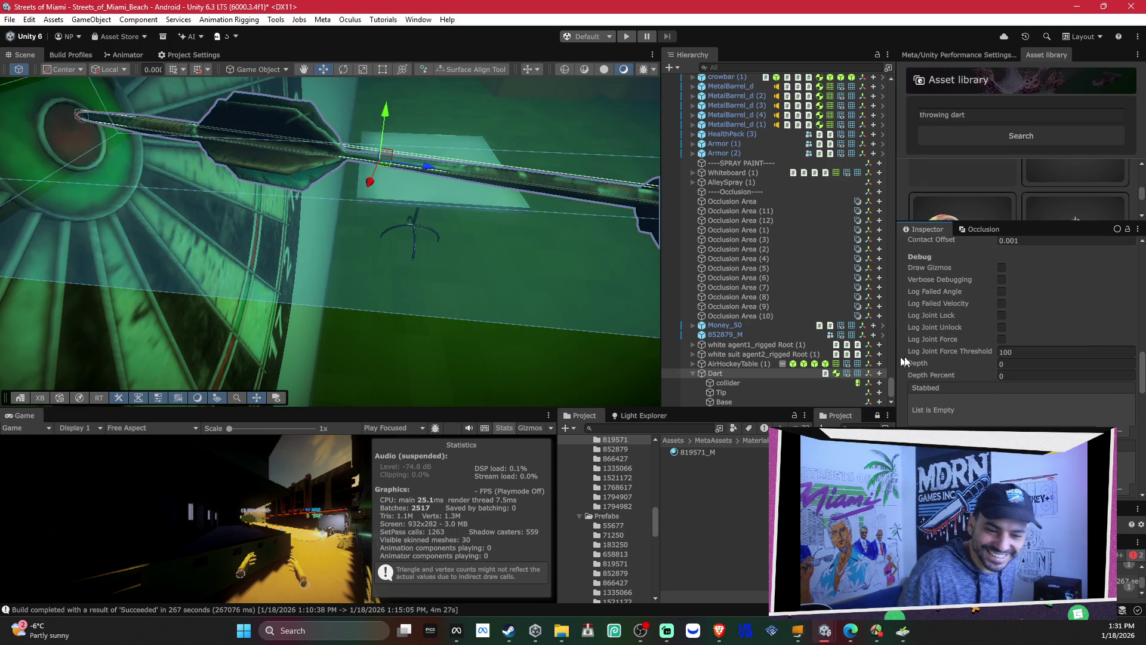
scroll(993, 360, "down", 8)
scroll(995, 354, "up", 10)
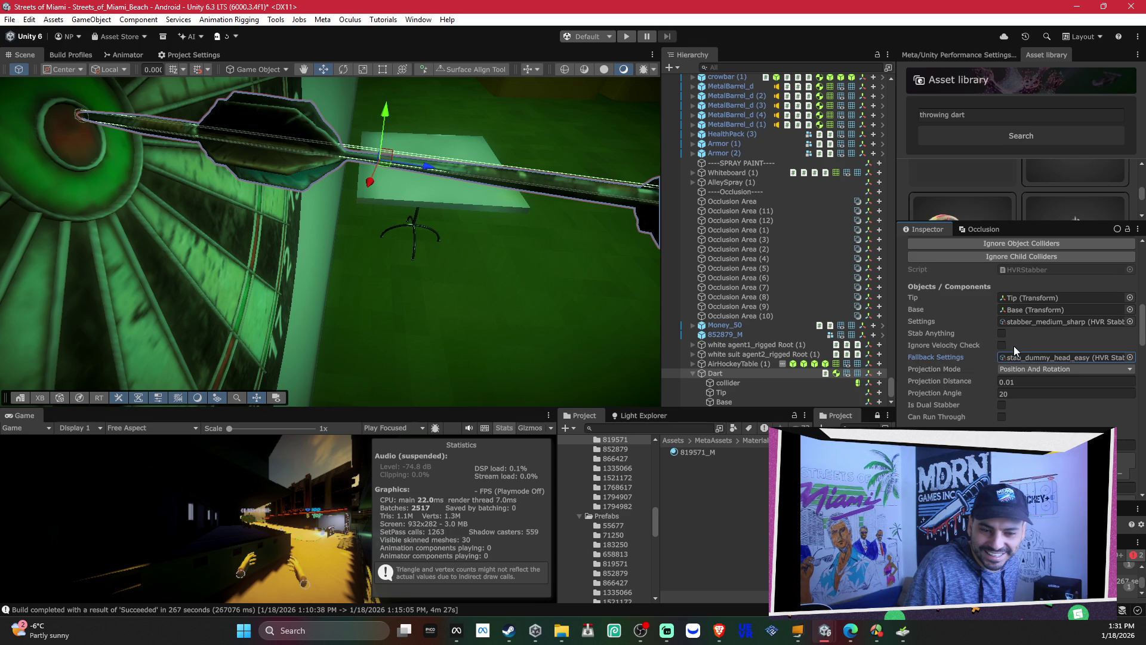
scroll(1020, 339, "up", 3)
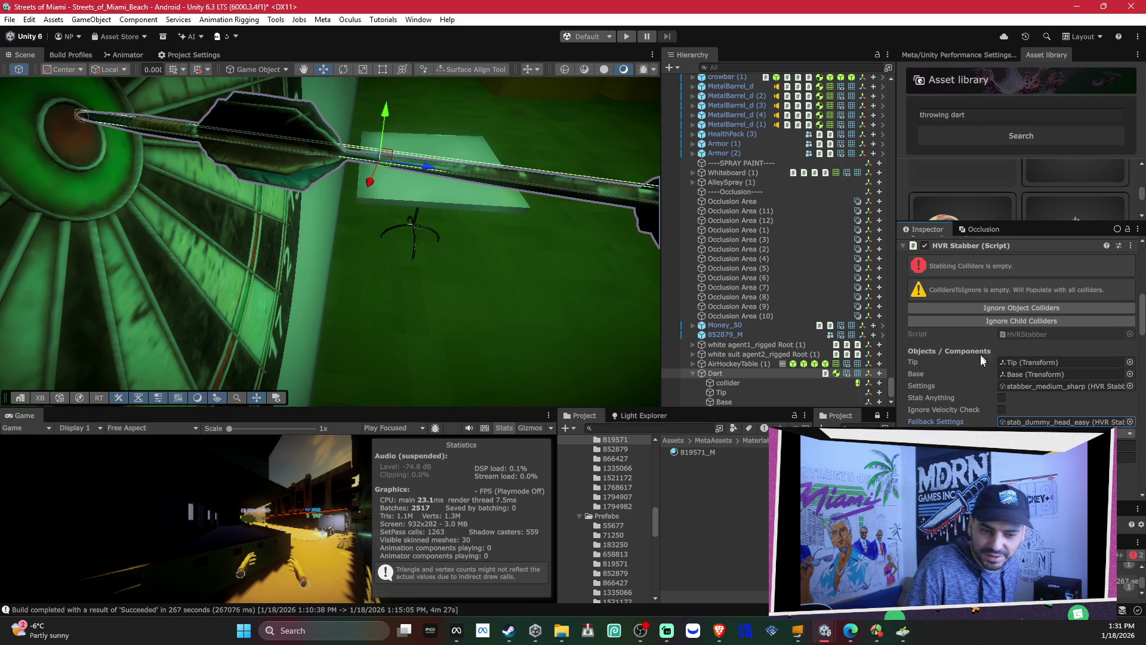
scroll(980, 408, "down", 3)
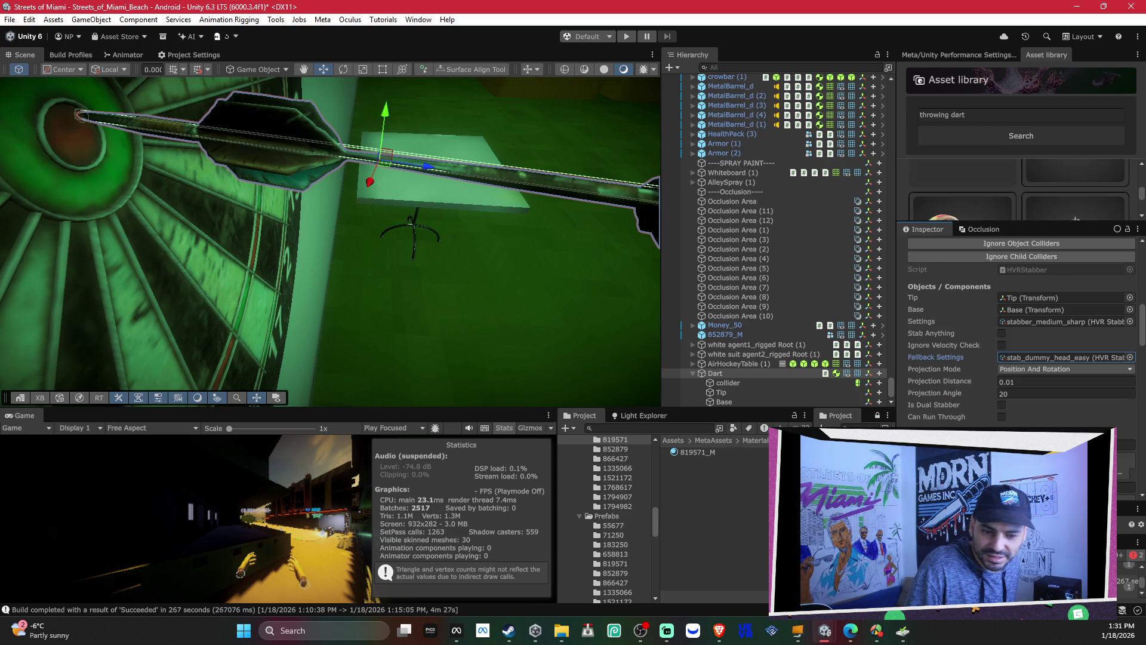
scroll(1021, 334, "down", 3)
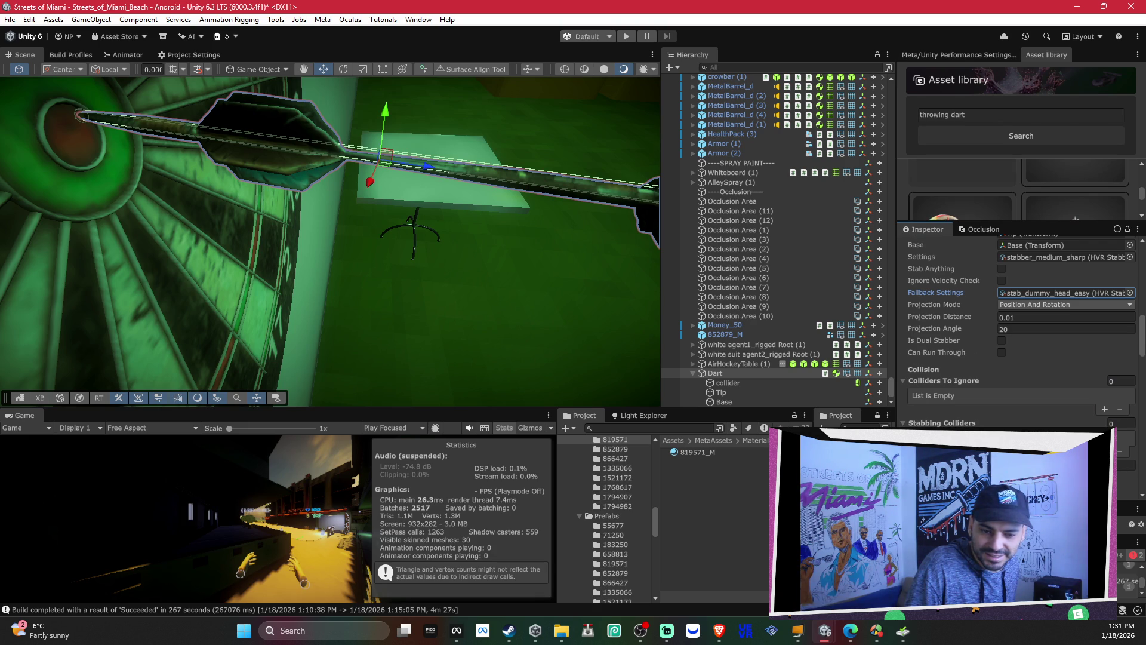
scroll(1021, 335, "down", 1)
left_click_drag(736, 374, 1035, 411)
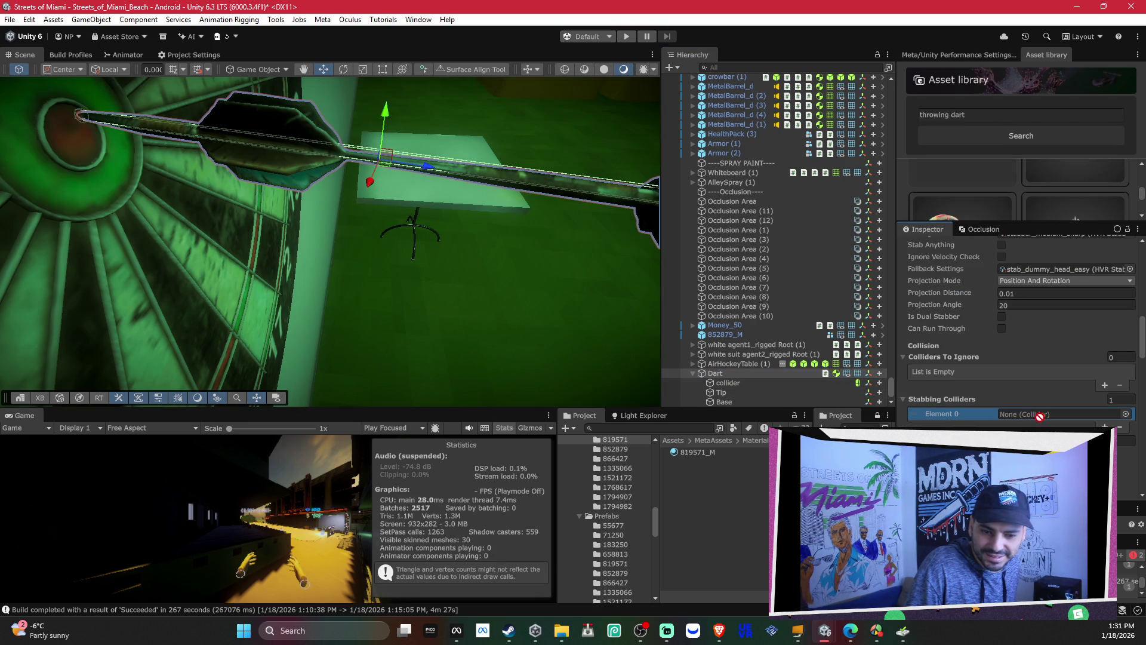
mouse_move(731, 385)
left_mouse_down()
mouse_move(1001, 397)
mouse_move(1082, 416)
left_mouse_up()
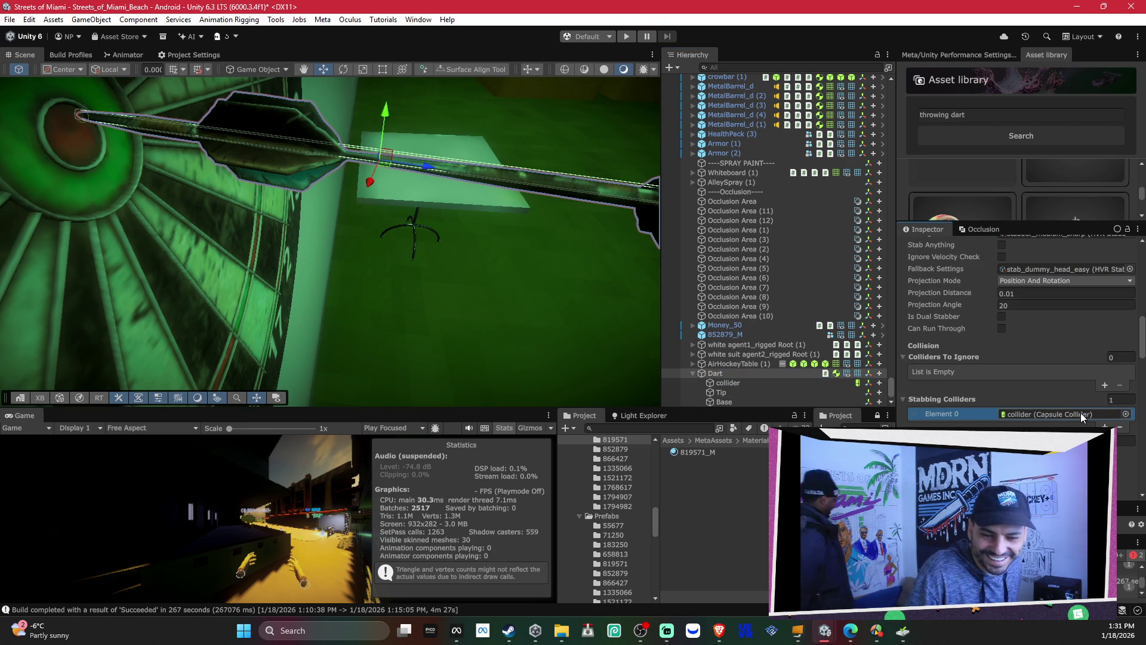
scroll(1066, 394, "down", 3)
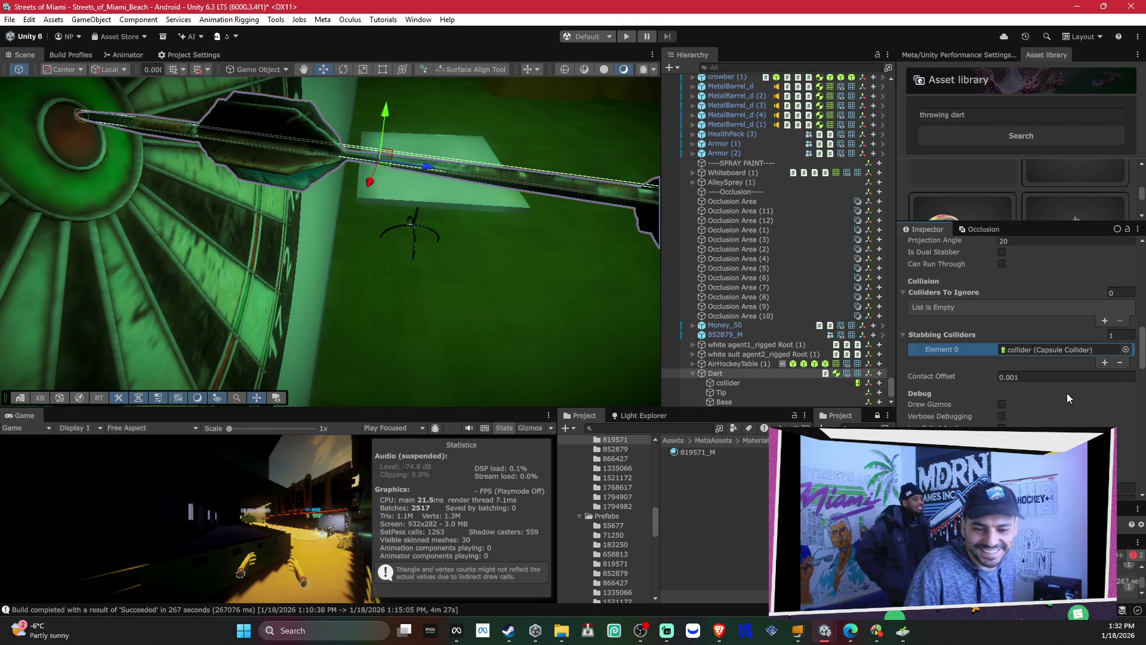
scroll(1066, 393, "up", 3)
mouse_move(464, 278)
left_mouse_down()
mouse_move(445, 163)
mouse_move(380, 123)
mouse_move(397, 160)
left_mouse_up()
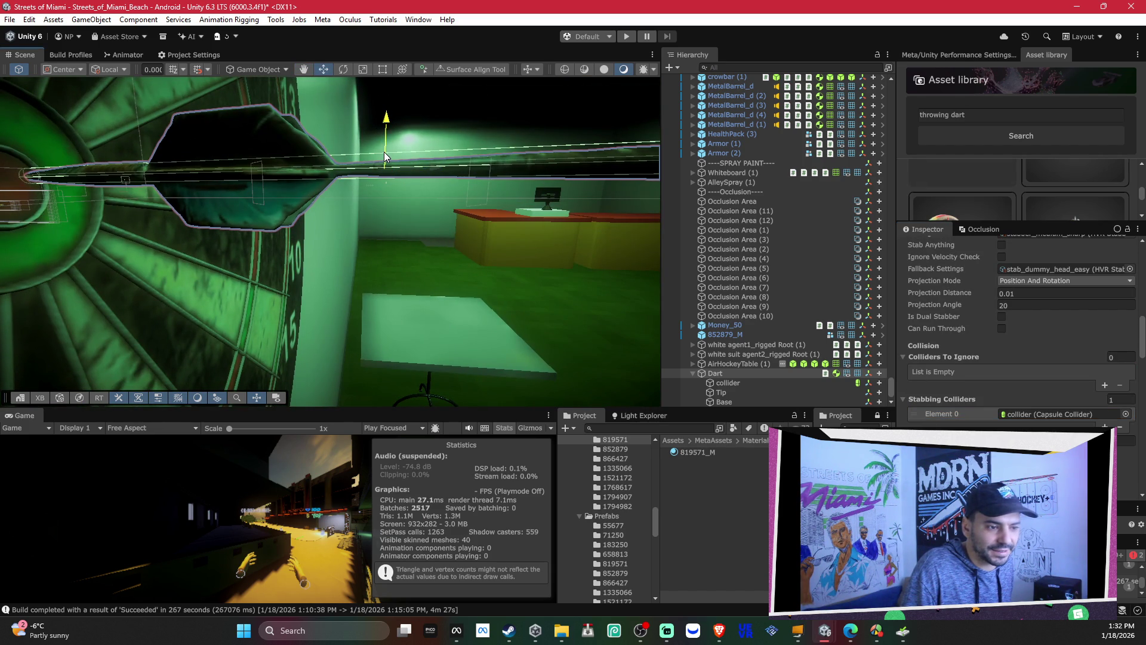
Step: Select the collider child and nudge it slightly along the dart
left_click(731, 382)
mouse_move(394, 122)
left_mouse_down()
mouse_move(476, 170)
mouse_move(384, 154)
mouse_move(360, 177)
mouse_move(385, 230)
mouse_move(497, 205)
mouse_move(503, 251)
mouse_move(392, 288)
left_mouse_up()
scroll(363, 353, "down", 2)
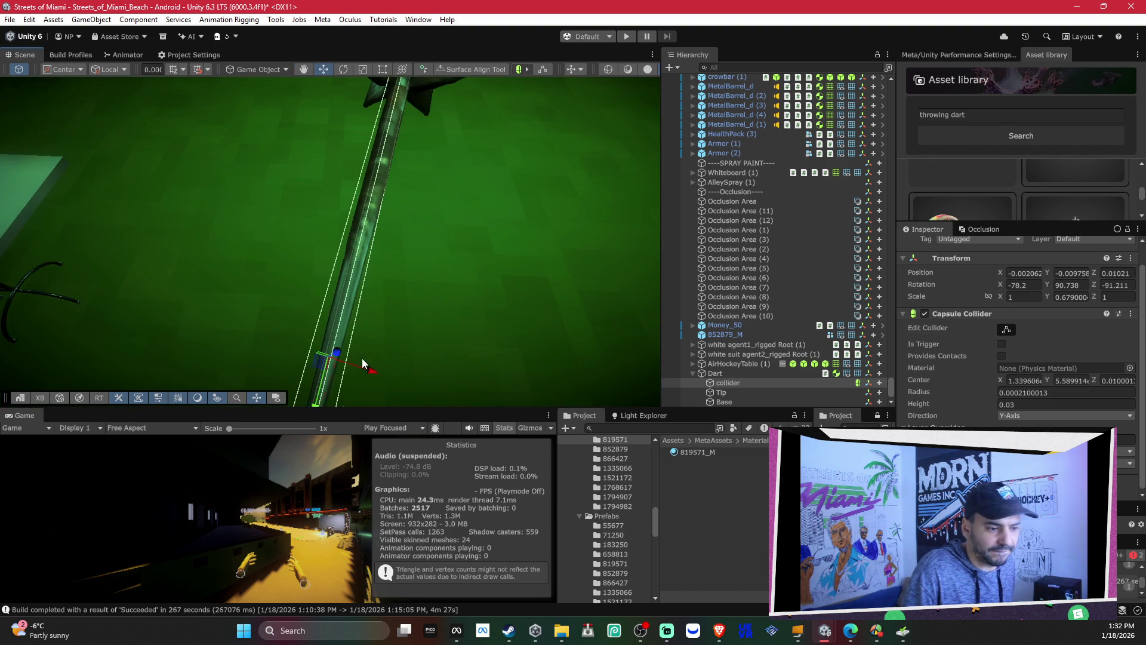
left_click_drag(360, 388, 495, 263)
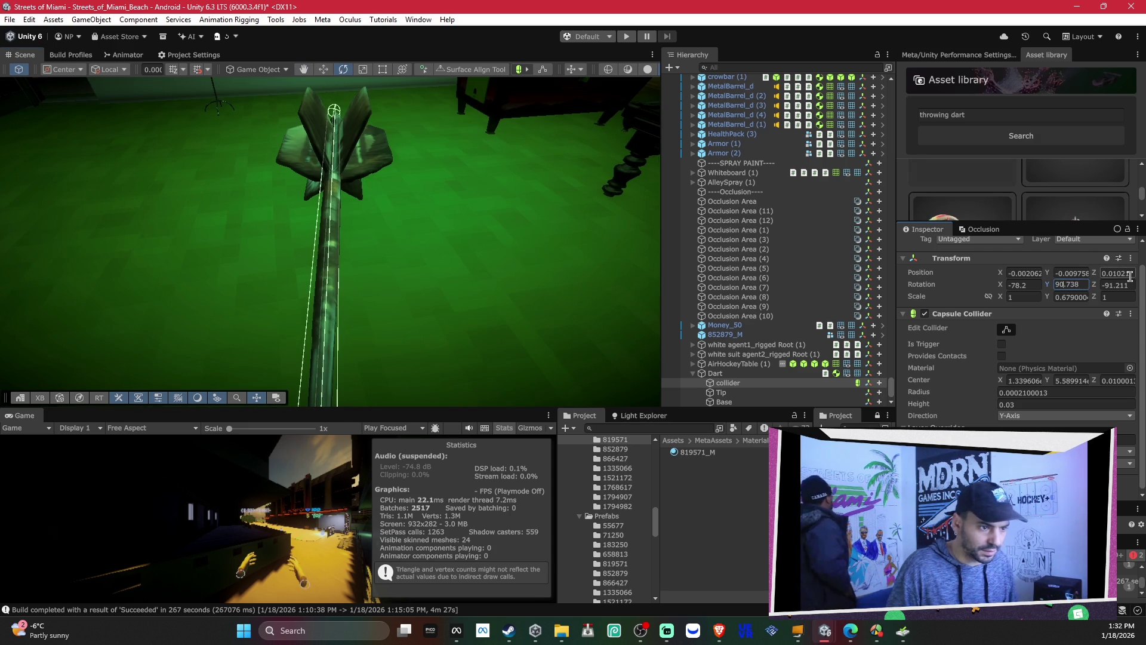
Step: Set the collider's Y rotation to 90.9 and frame the dart to check the alignment
key("BackSpace")
type("1")
mouse_move(272, 291)
left_mouse_down()
mouse_move(251, 159)
mouse_move(204, 120)
mouse_move(215, 137)
left_mouse_up()
scroll(436, 231, "up", 1)
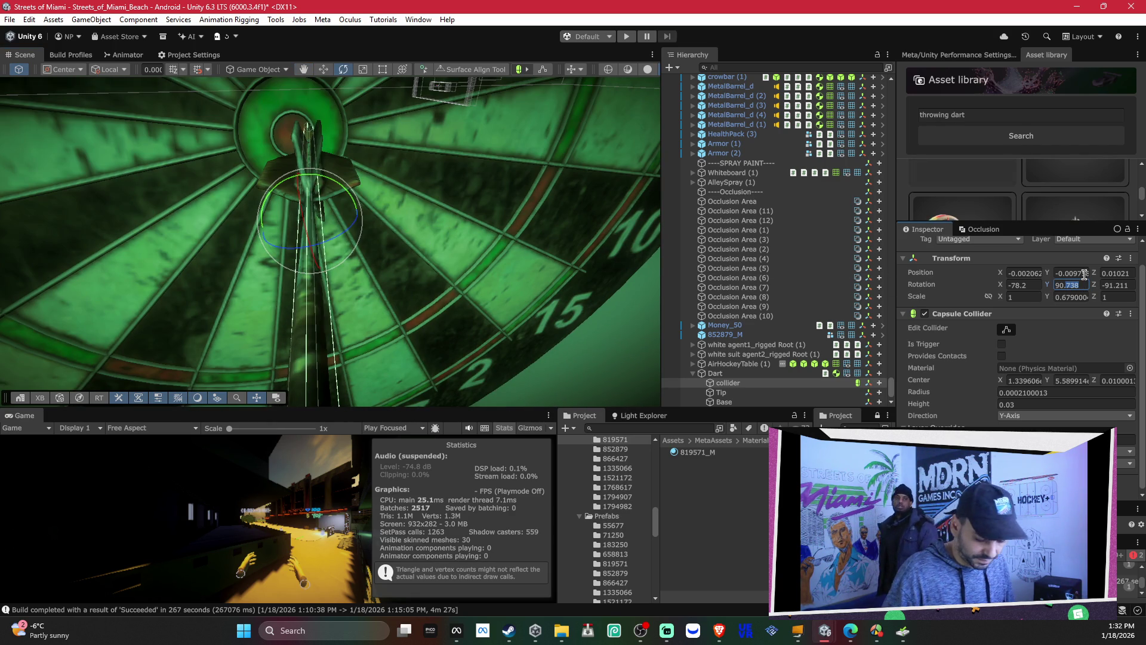
key("BackSpace")
key("BackSpace")
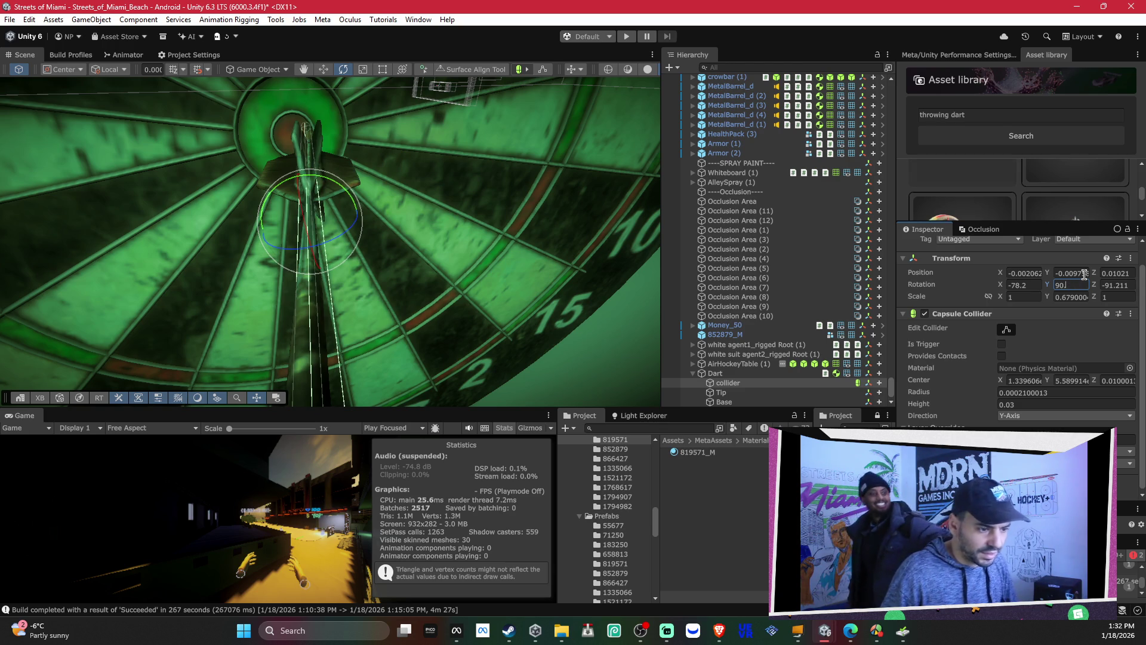
key("Return")
key("BackSpace")
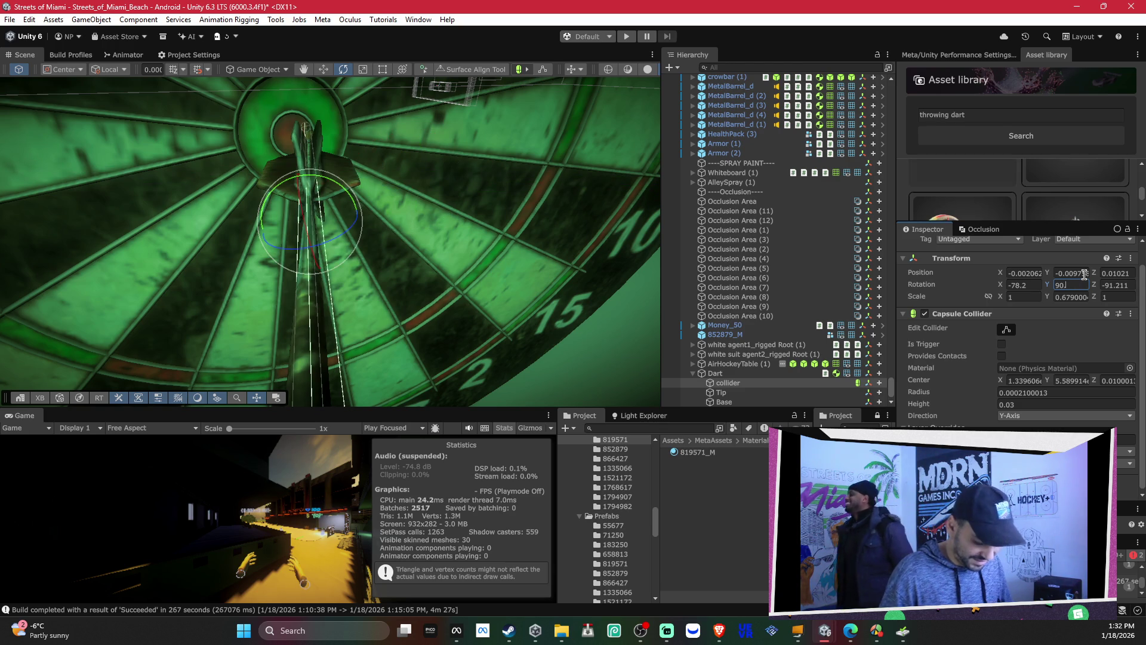
type(".9")
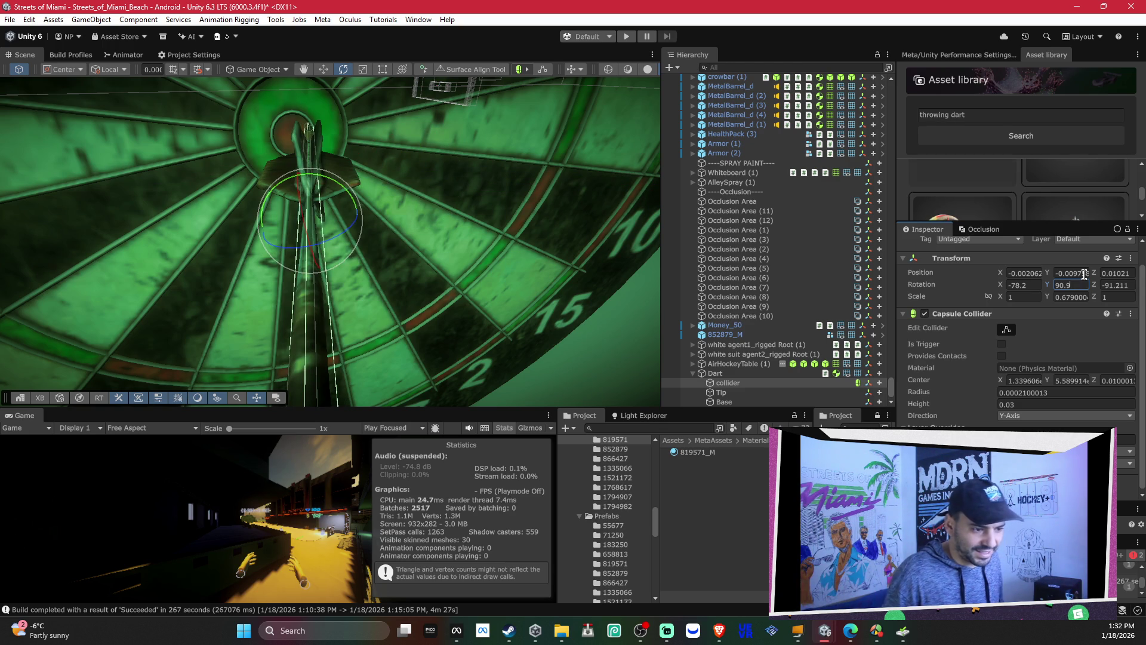
key("Return")
key("f")
key("w")
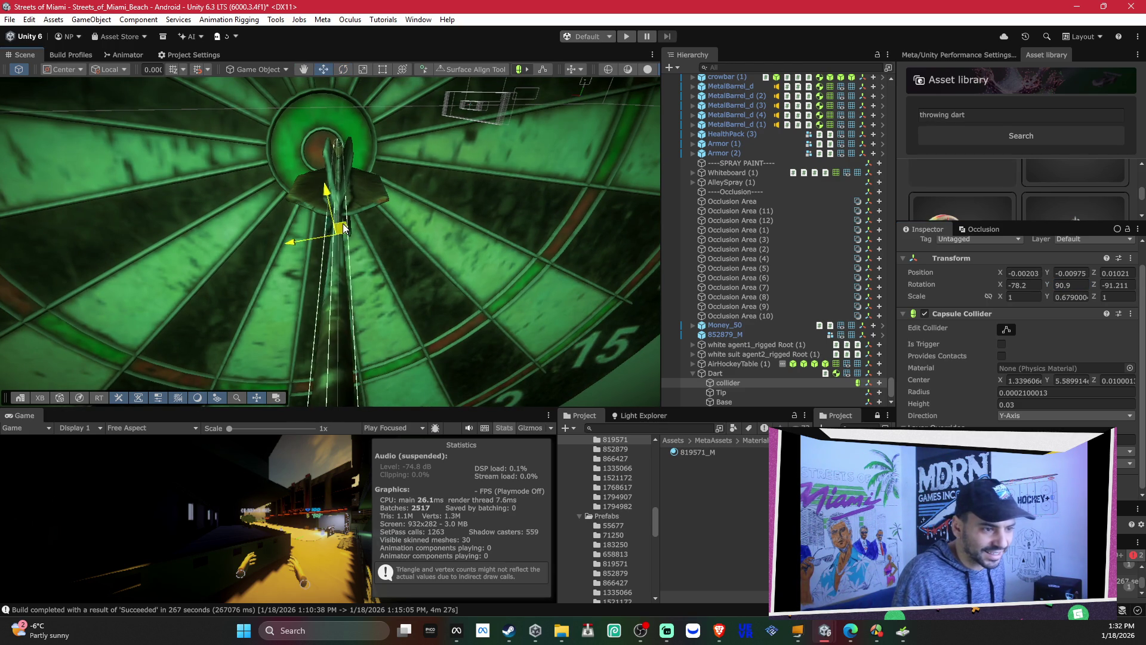
mouse_move(342, 223)
left_mouse_down("alt")
mouse_move(406, 265)
mouse_move(489, 237)
mouse_move(273, 161)
mouse_move(379, 191)
mouse_move(448, 263)
mouse_move(627, 175)
mouse_move(529, 228)
mouse_move(538, 197)
mouse_move(546, 239)
mouse_move(442, 195)
mouse_move(436, 148)
mouse_move(398, 132)
left_mouse_up("alt")
Step: Re-enter the decimal part of the collider's Y rotation in the Inspector
key("e")
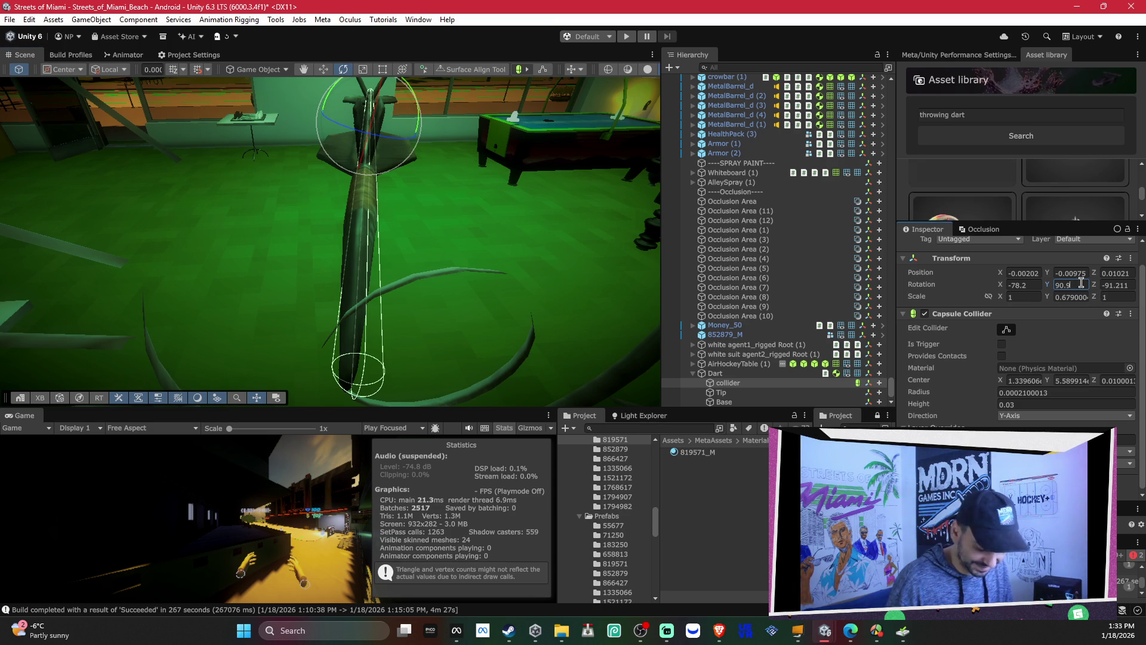
key("BackSpace")
key("BackSpace")
type("1")
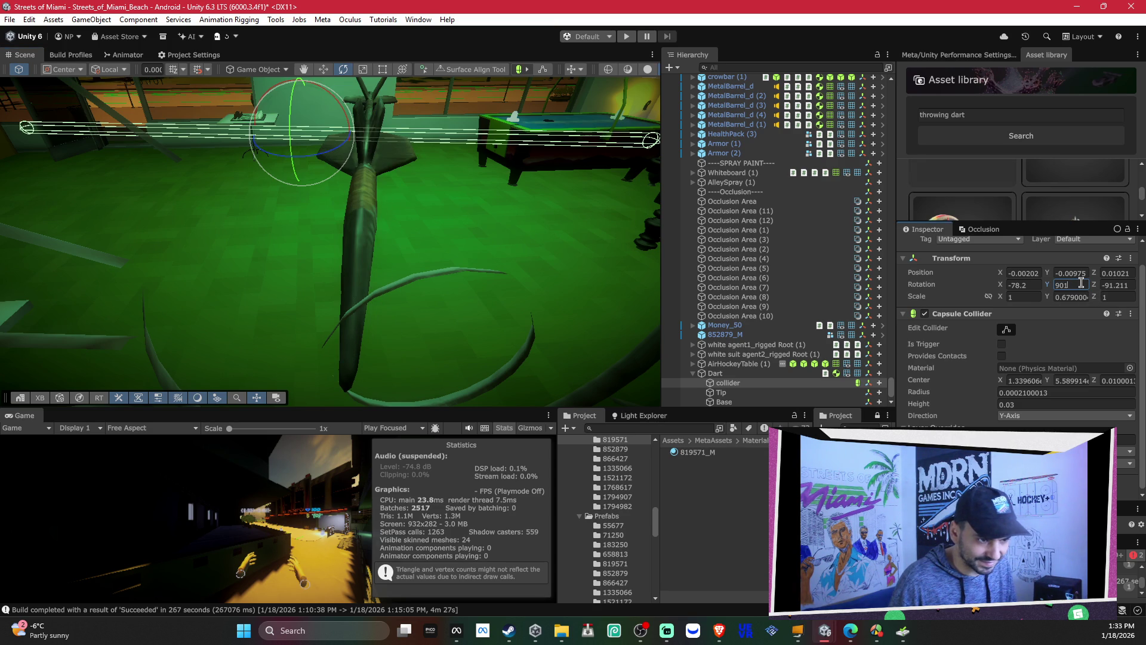
key("BackSpace")
key("BackSpace")
type("1")
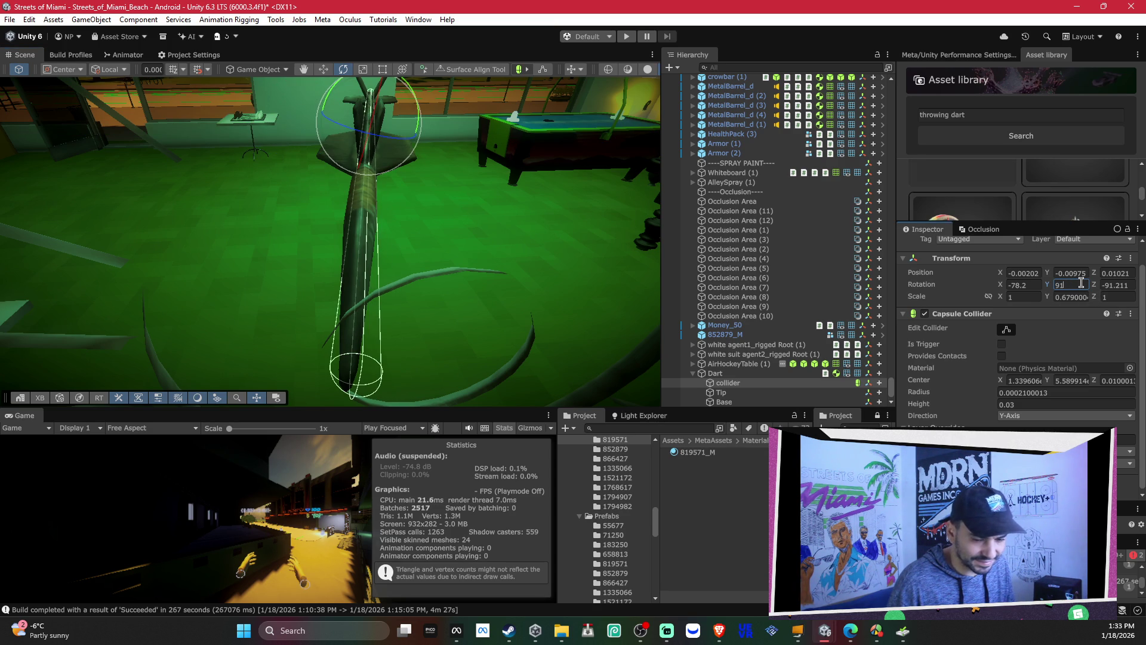
type(".5")
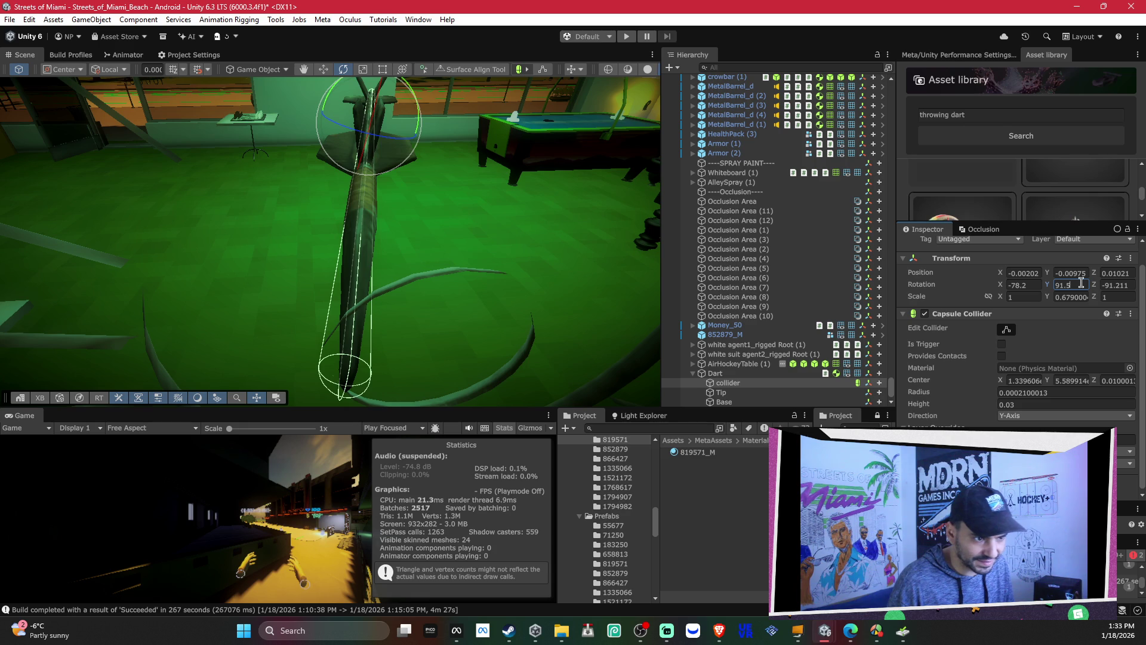
Step: Try tilting the collider slightly around Z, then undo that rotation change
mouse_move(418, 239)
left_mouse_down("alt")
mouse_move(468, 287)
mouse_move(466, 384)
left_mouse_up("alt")
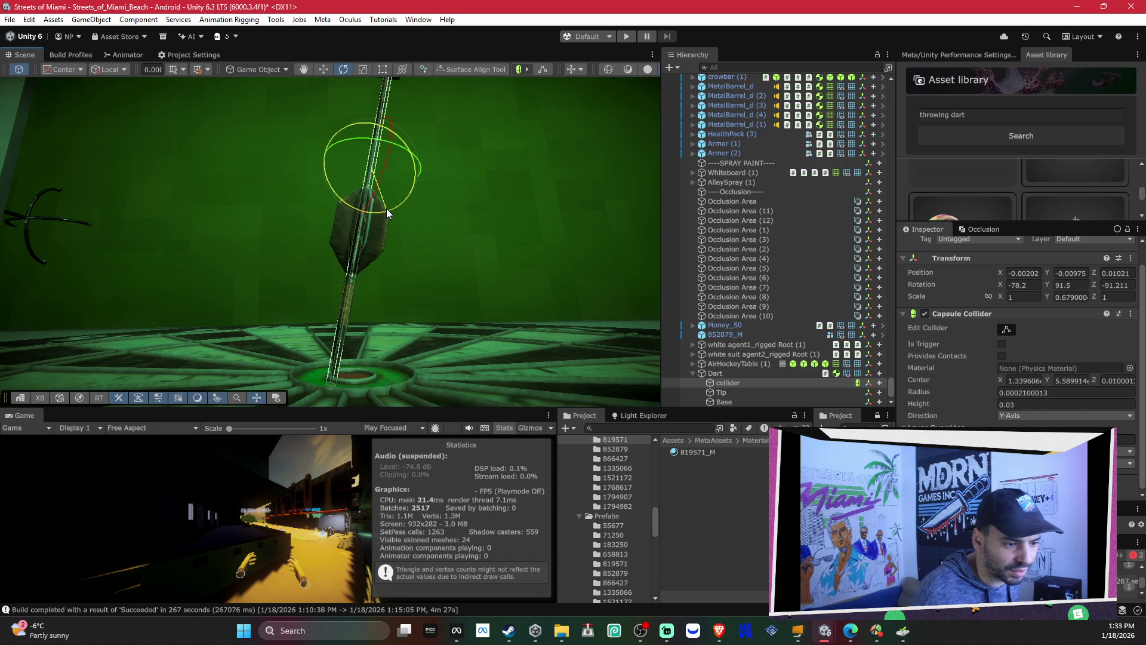
left_click_drag(387, 210, 389, 210)
key("w")
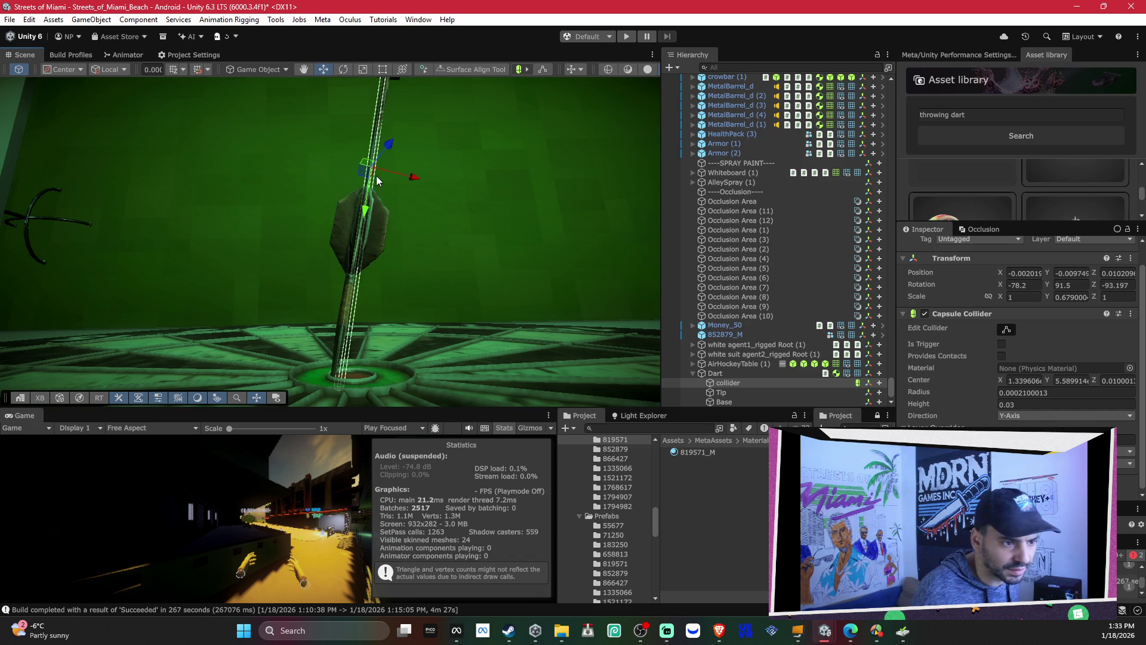
key("ctrl+z")
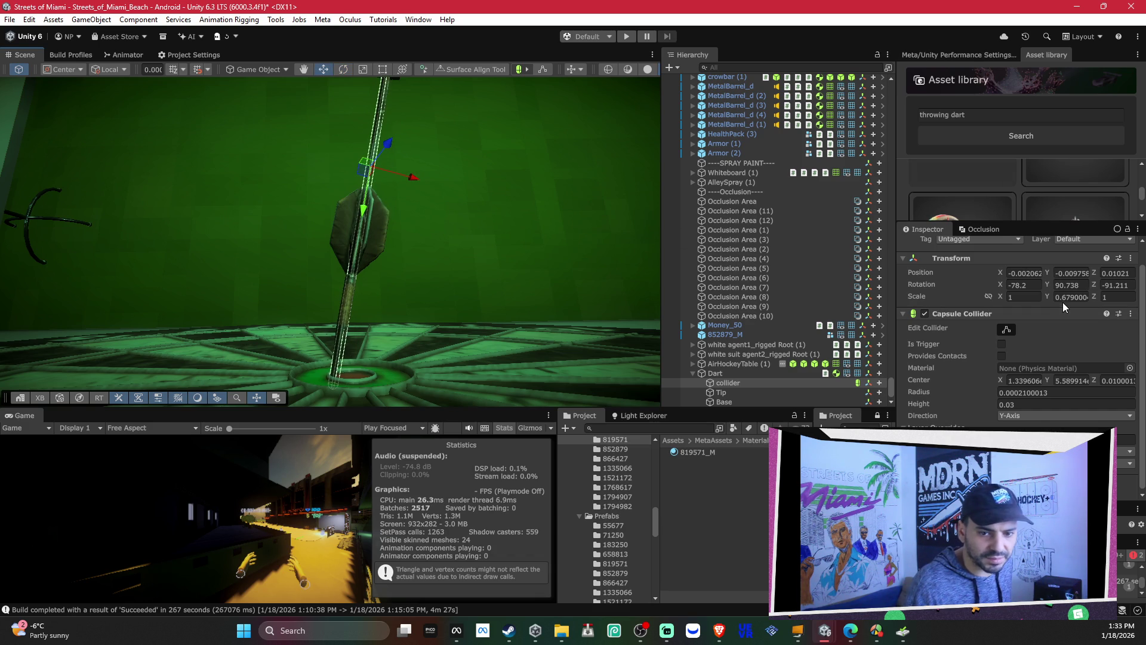
mouse_move(442, 253)
left_mouse_down()
mouse_move(410, 179)
mouse_move(394, 239)
mouse_move(430, 249)
mouse_move(468, 179)
mouse_move(558, 225)
mouse_move(301, 145)
left_mouse_up()
Step: Try tilting the collider around Z, then undo the rotation and position changes
key("e")
mouse_move(233, 130)
left_mouse_down()
mouse_move(267, 220)
mouse_move(246, 134)
mouse_move(345, 95)
mouse_move(346, 66)
mouse_move(337, 319)
mouse_move(319, 317)
mouse_move(318, 212)
mouse_move(321, 472)
mouse_move(343, 437)
mouse_move(545, 453)
mouse_move(813, 315)
mouse_move(673, 308)
mouse_move(780, 316)
mouse_move(495, 274)
mouse_move(651, 271)
mouse_move(486, 259)
mouse_move(609, 268)
mouse_move(630, 166)
mouse_move(489, 180)
left_mouse_up()
key("e")
mouse_move(394, 159)
left_mouse_down()
mouse_move(407, 170)
mouse_move(380, 189)
left_mouse_up()
key("ctrl+z")
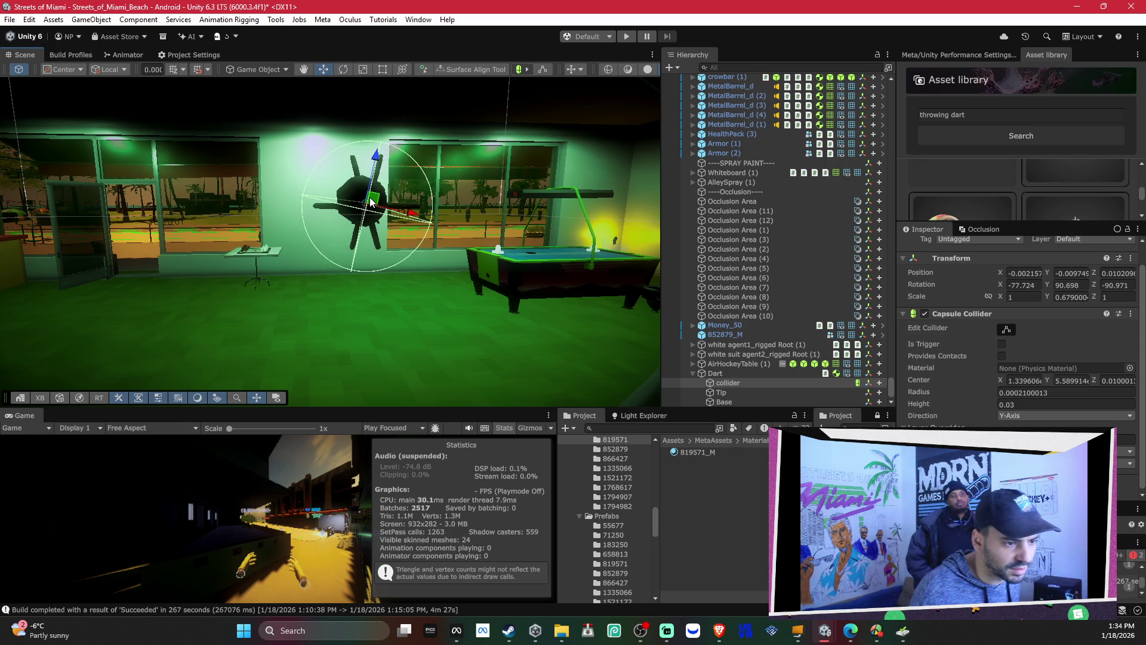
Step: Nudge the collider along the shaft and set its Position X to -0.00209
left_click_drag(368, 200, 380, 200)
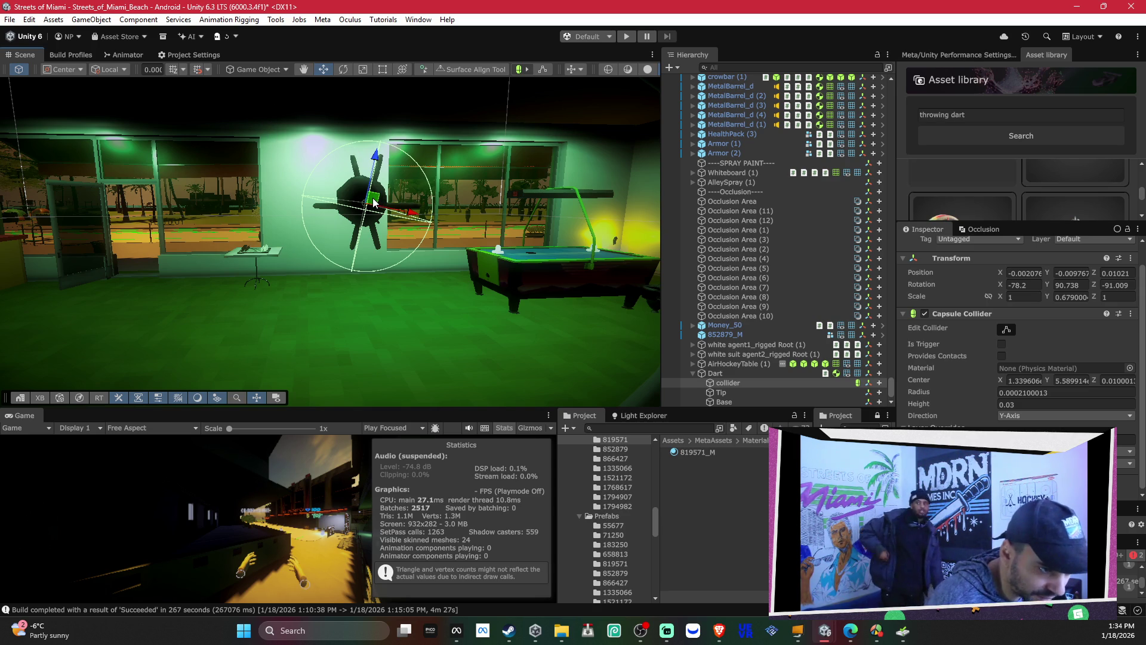
mouse_move(373, 202)
left_mouse_down()
mouse_move(405, 185)
mouse_move(368, 216)
left_mouse_up()
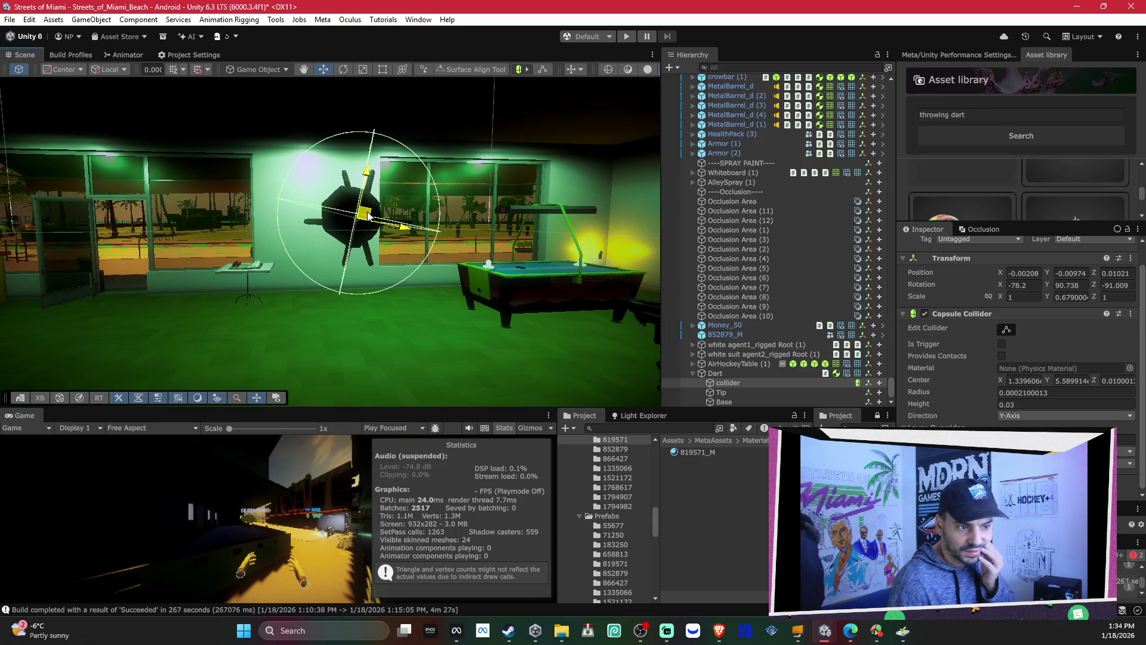
right_click(423, 226)
left_click(1036, 273)
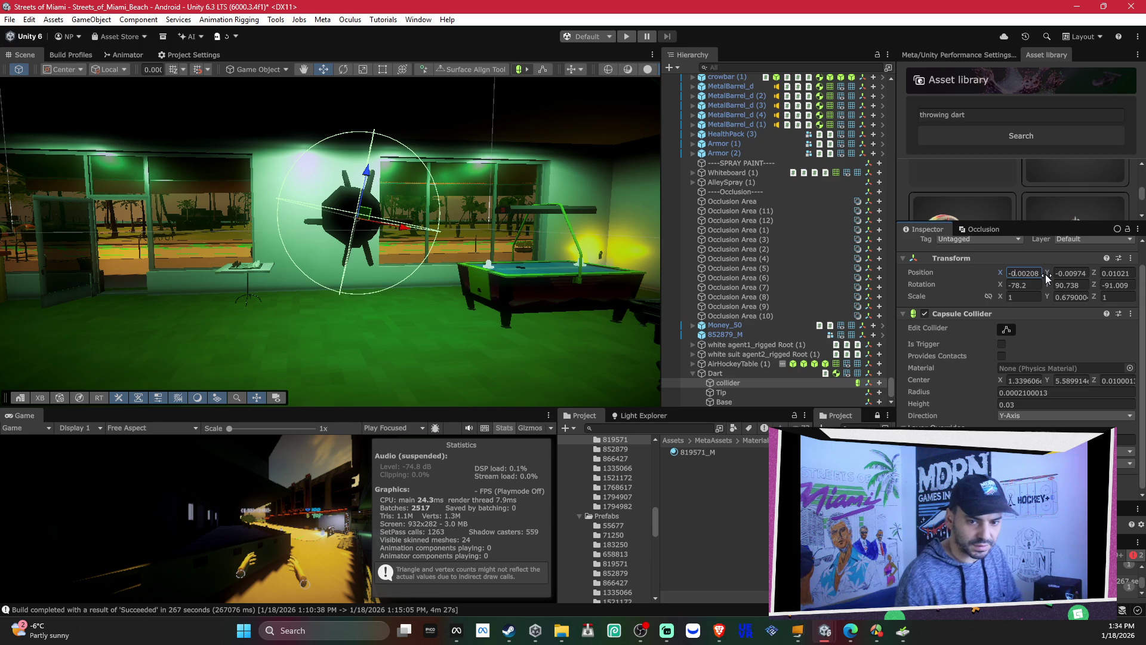
key("BackSpace")
type("5")
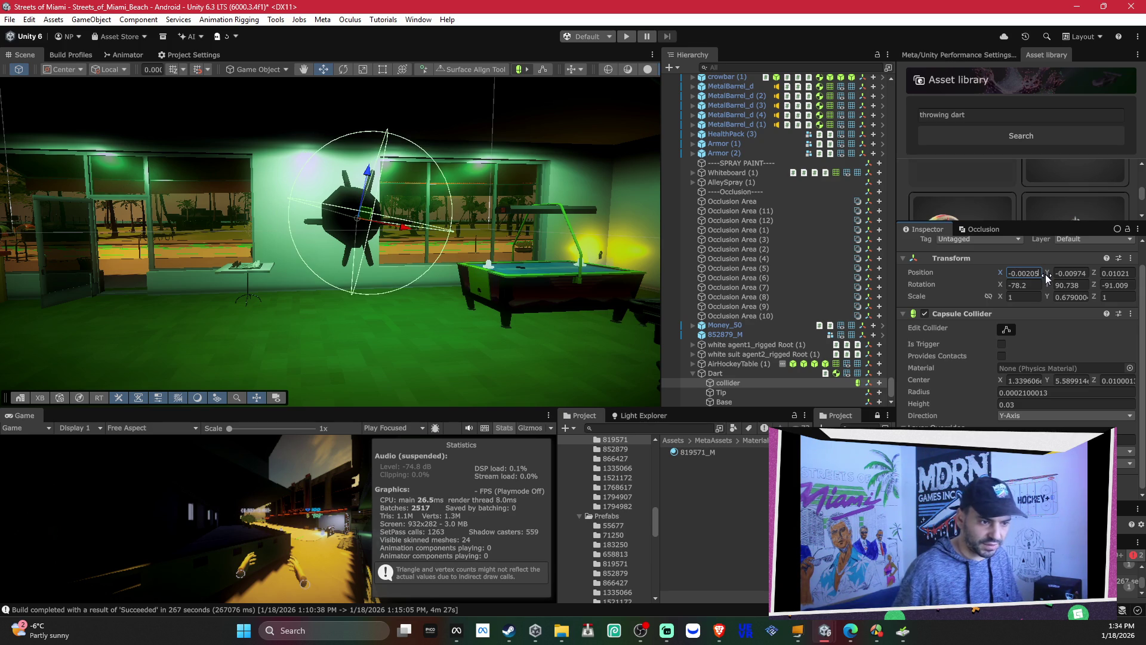
key("BackSpace")
type("9")
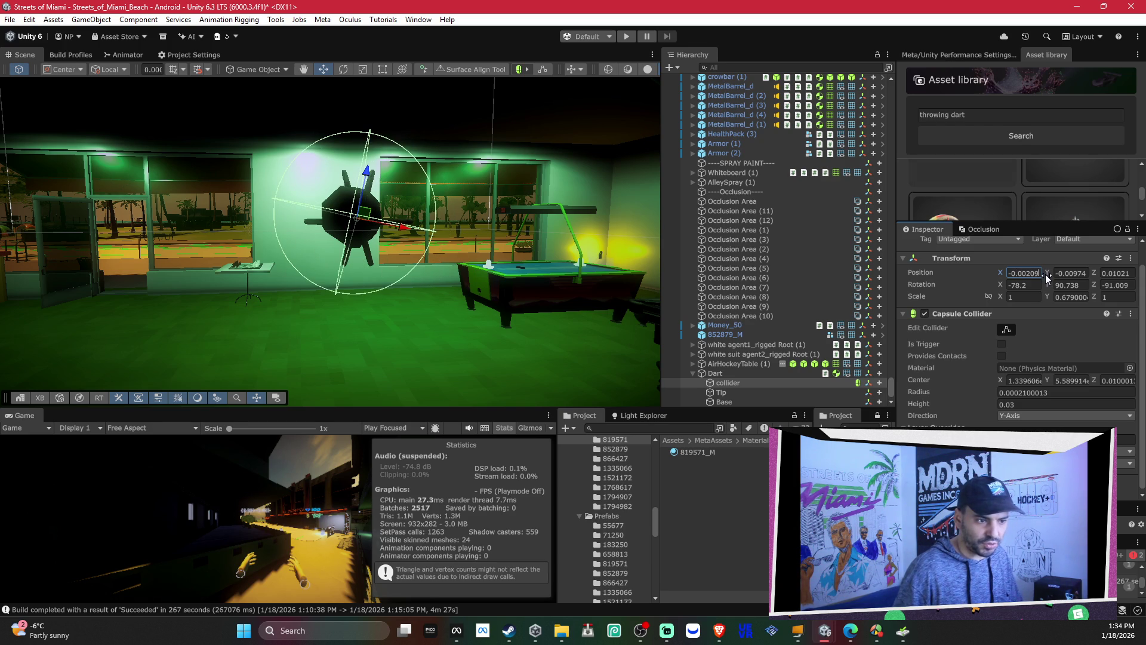
mouse_move(501, 179)
left_mouse_down()
mouse_move(516, 156)
mouse_move(537, 169)
mouse_move(588, 333)
mouse_move(585, 317)
mouse_move(570, 376)
mouse_move(596, 453)
mouse_move(395, 378)
mouse_move(360, 422)
mouse_move(159, 349)
mouse_move(345, 259)
mouse_move(257, 227)
mouse_move(279, 210)
mouse_move(384, 179)
mouse_move(359, 237)
mouse_move(335, 225)
mouse_move(491, 243)
mouse_move(563, 230)
mouse_move(538, 180)
mouse_move(551, 124)
left_mouse_up()
Step: Rotate the collider to Z -90.832 and nudge it along its X axis
key("e")
mouse_move(396, 155)
left_mouse_down()
mouse_move(397, 249)
mouse_move(479, 308)
mouse_move(416, 102)
left_mouse_up()
left_click_drag(344, 174, 381, 159)
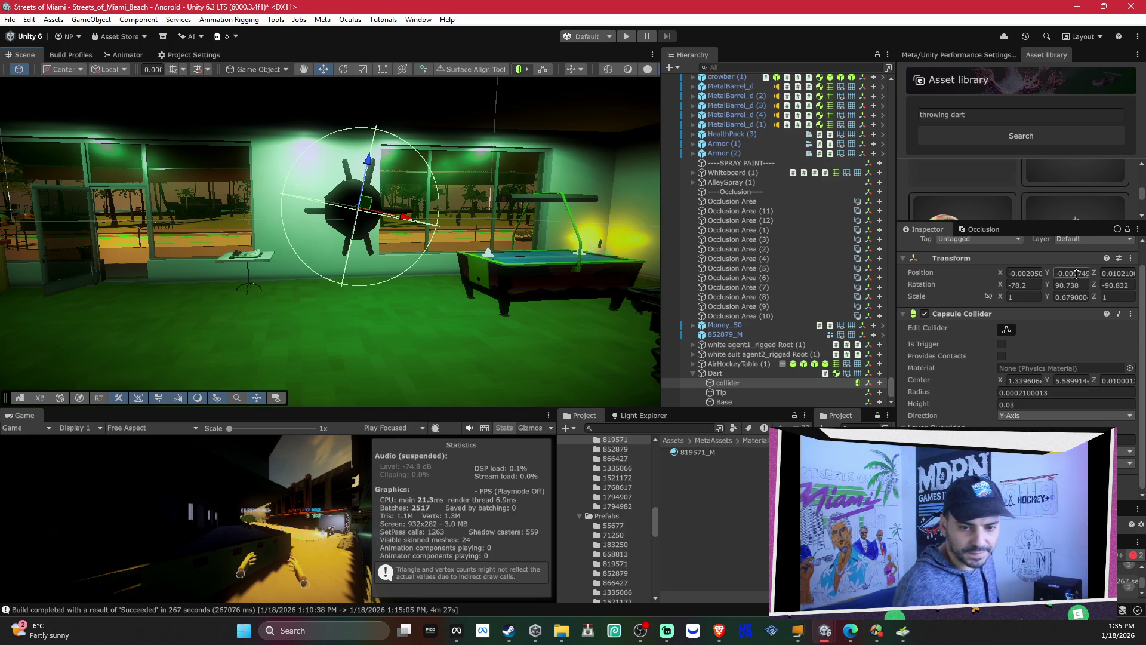
mouse_move(397, 218)
left_mouse_down()
mouse_move(392, 205)
mouse_move(384, 233)
mouse_move(450, 353)
mouse_move(656, 394)
left_mouse_up()
Step: Check the dart against the dartboard and select the dartboard mesh
mouse_move(729, 408)
left_mouse_down()
mouse_move(1040, 308)
mouse_move(985, 235)
mouse_move(977, 198)
mouse_move(987, 205)
mouse_move(454, 215)
mouse_move(455, 205)
mouse_move(402, 232)
left_mouse_up()
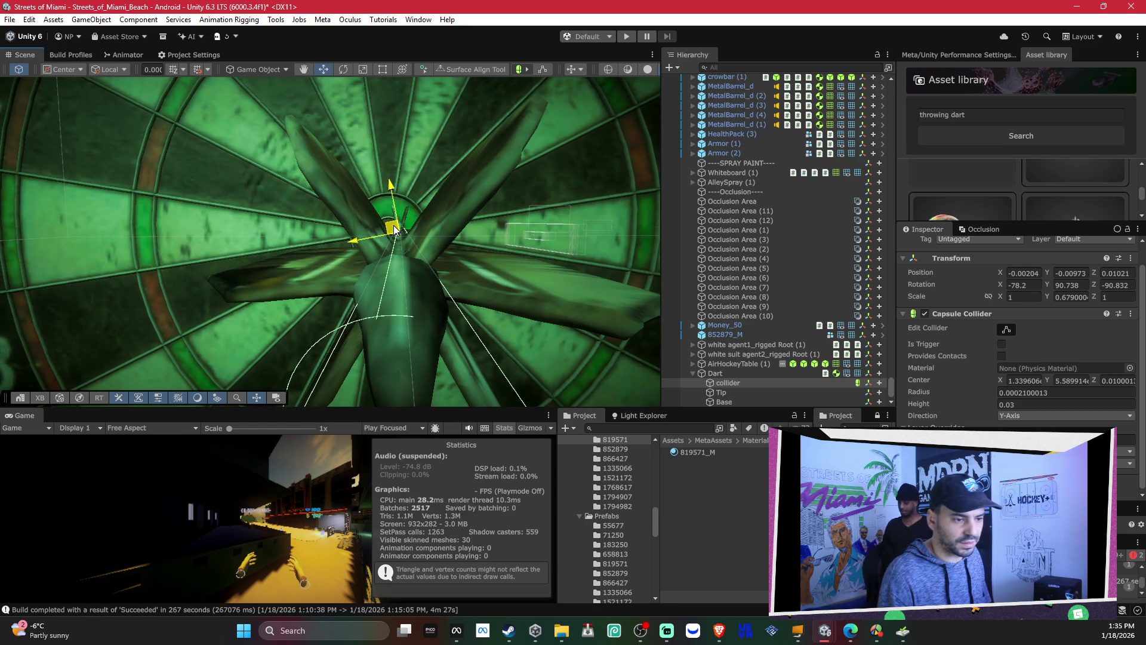
mouse_move(393, 225)
left_mouse_down()
mouse_move(421, 177)
mouse_move(444, 292)
left_mouse_up()
key("e")
left_click(557, 355)
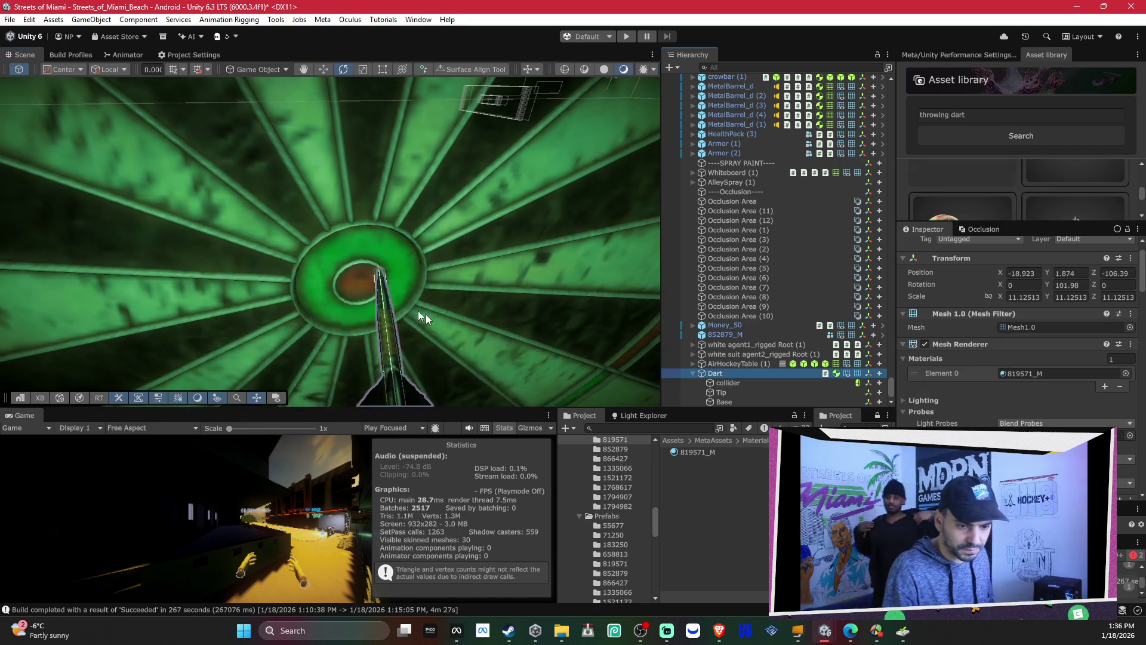
Step: Move the Dart off the dartboard onto the table at -18.5845, 0.915, -104.7952
key("f")
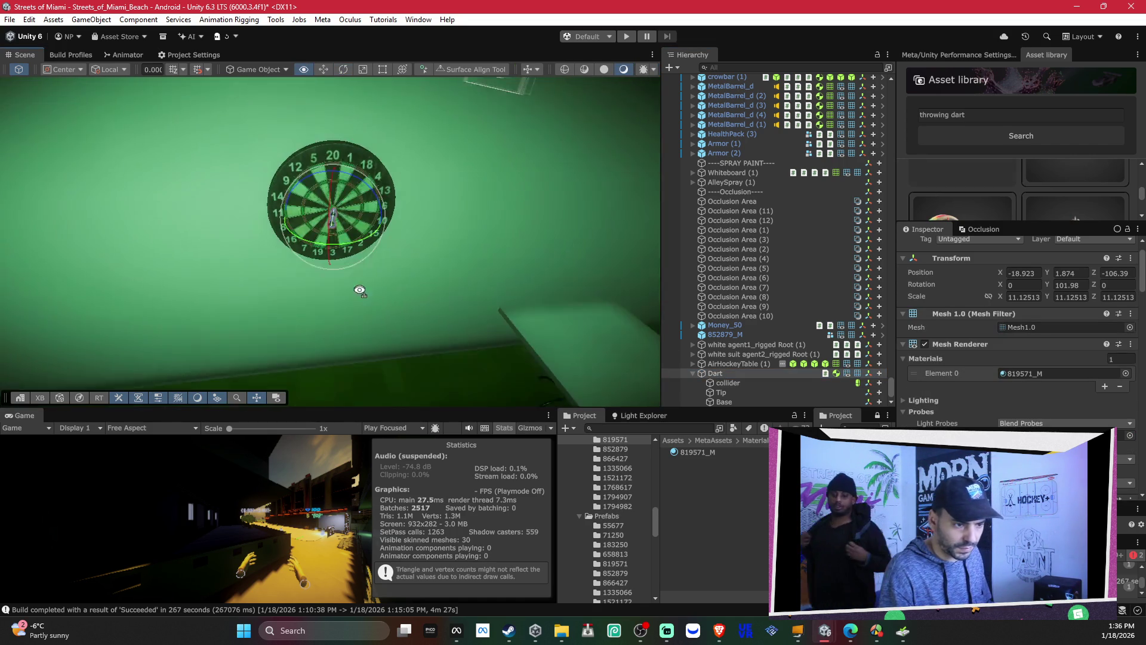
mouse_move(359, 291)
left_mouse_down()
mouse_move(371, 262)
mouse_move(343, 233)
left_mouse_up()
left_click(343, 233)
left_click(732, 372)
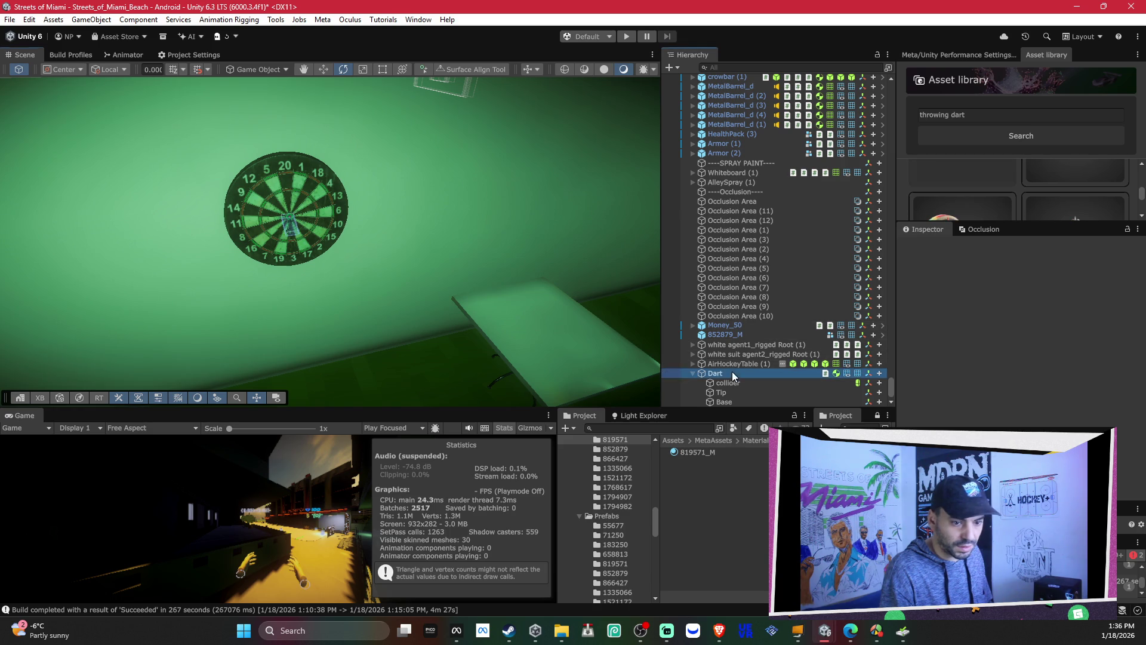
key("w")
mouse_move(303, 229)
left_mouse_down()
mouse_move(531, 259)
mouse_move(544, 320)
mouse_move(477, 298)
left_mouse_up()
key("f")
scroll(469, 335, "down", 2)
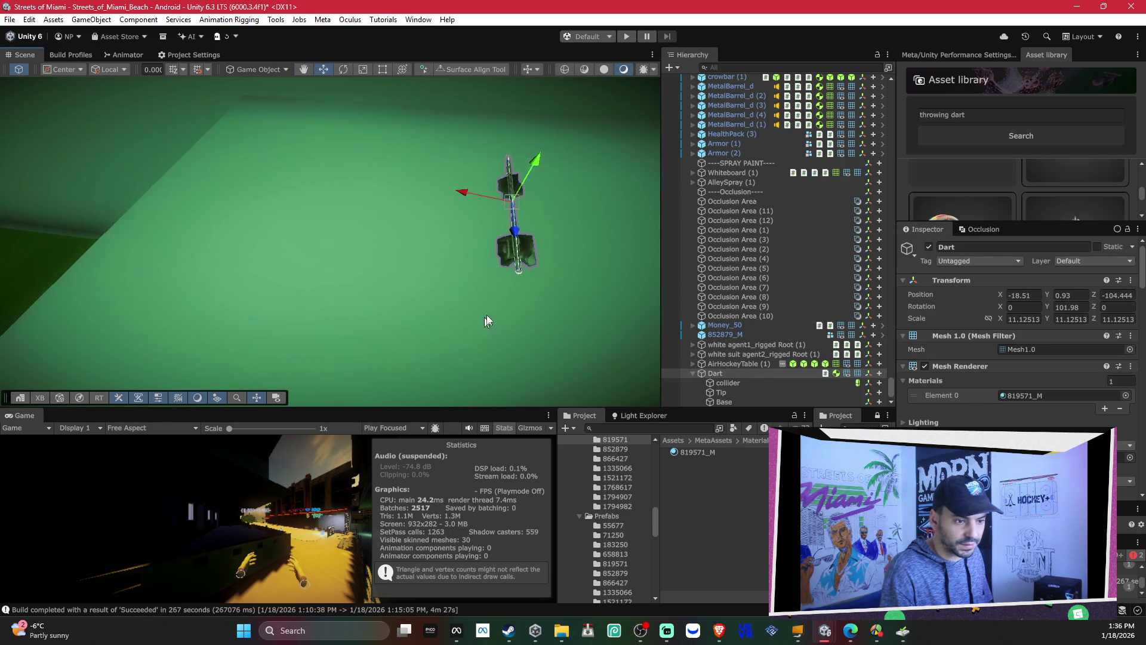
mouse_move(343, 197)
left_mouse_down()
mouse_move(325, 207)
mouse_move(251, 187)
mouse_move(256, 166)
mouse_move(332, 166)
mouse_move(457, 193)
left_mouse_up()
Step: Duplicate the dart, then delete the trial copies, including Dart (1)
key("ctrl+d")
key("ctrl+d")
key("ctrl+d")
key("ctrl+d")
key("ctrl+d")
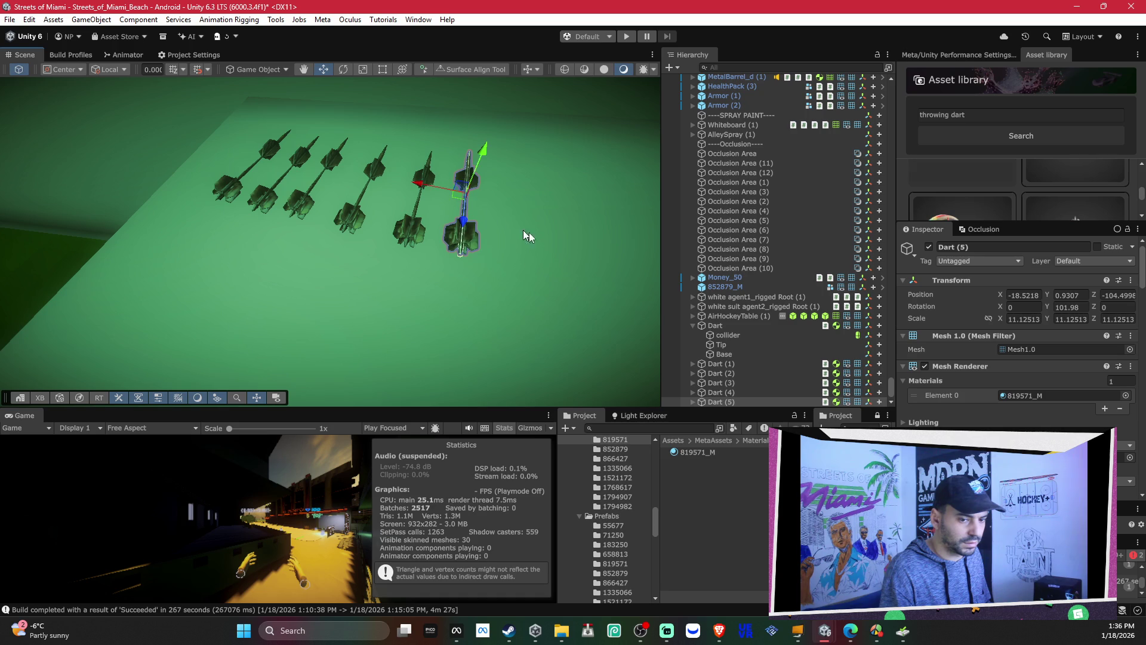
key("Delete")
key("Delete")
key("Delete")
key("Delete")
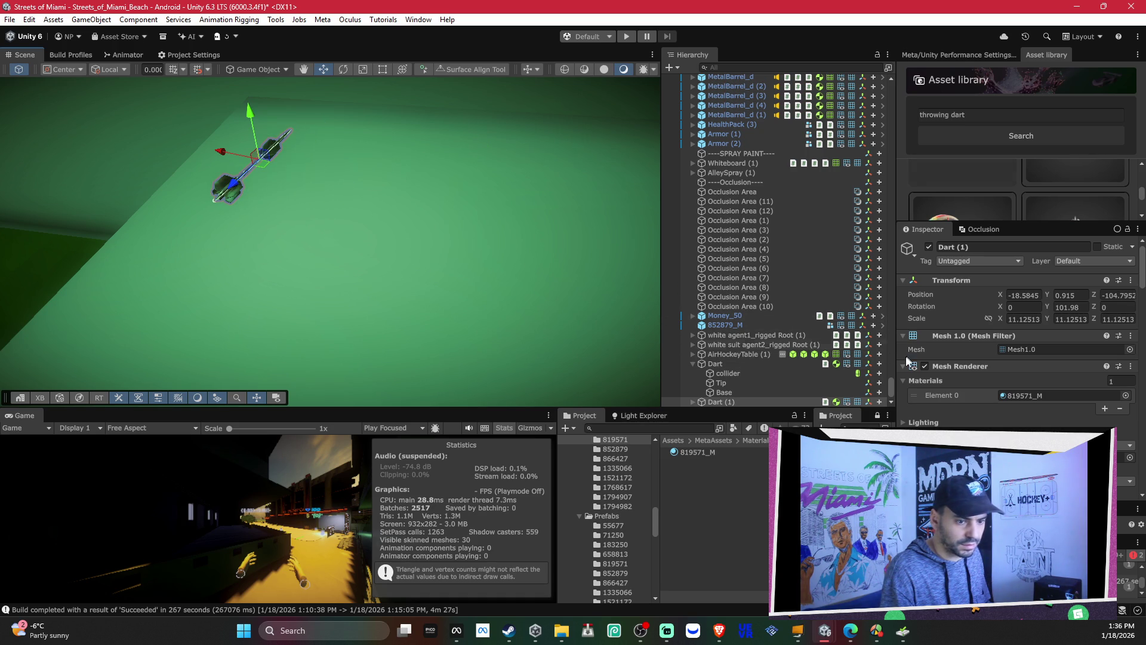
left_click(693, 365)
left_click(719, 402)
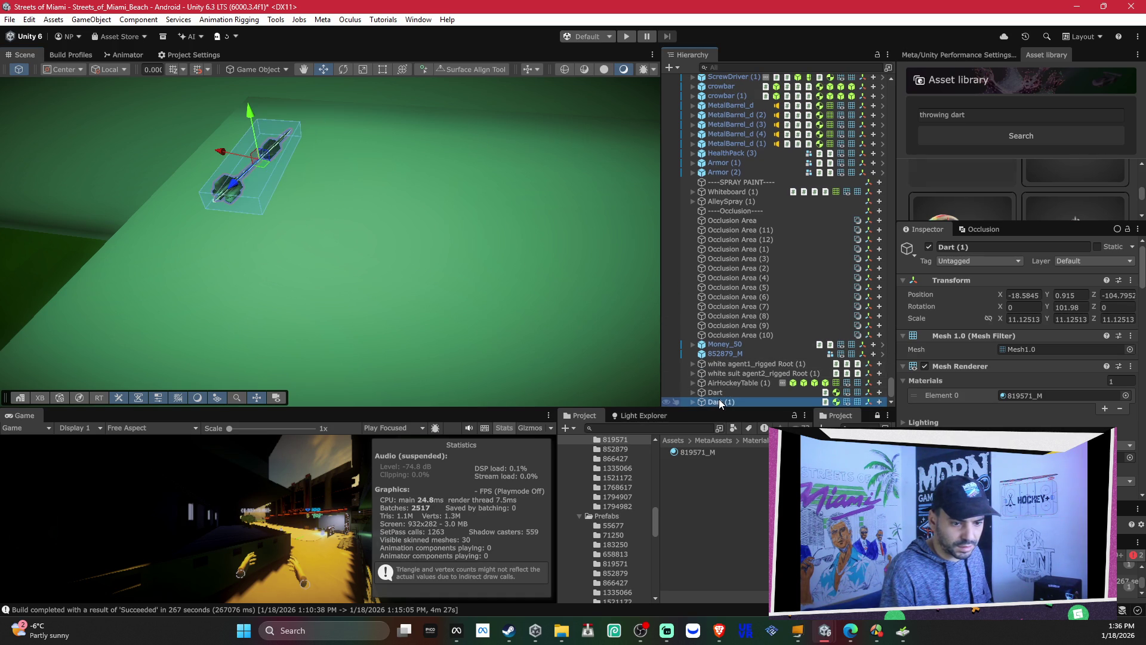
key("Delete")
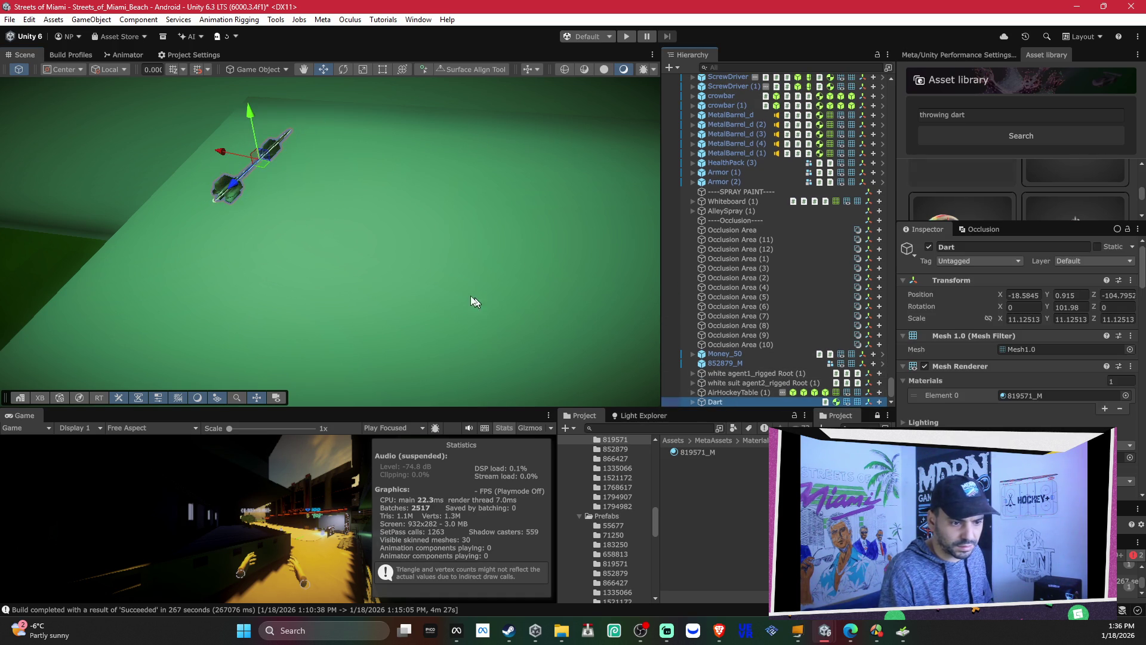
scroll(1025, 351, "down", 5)
scroll(1025, 351, "down", 5)
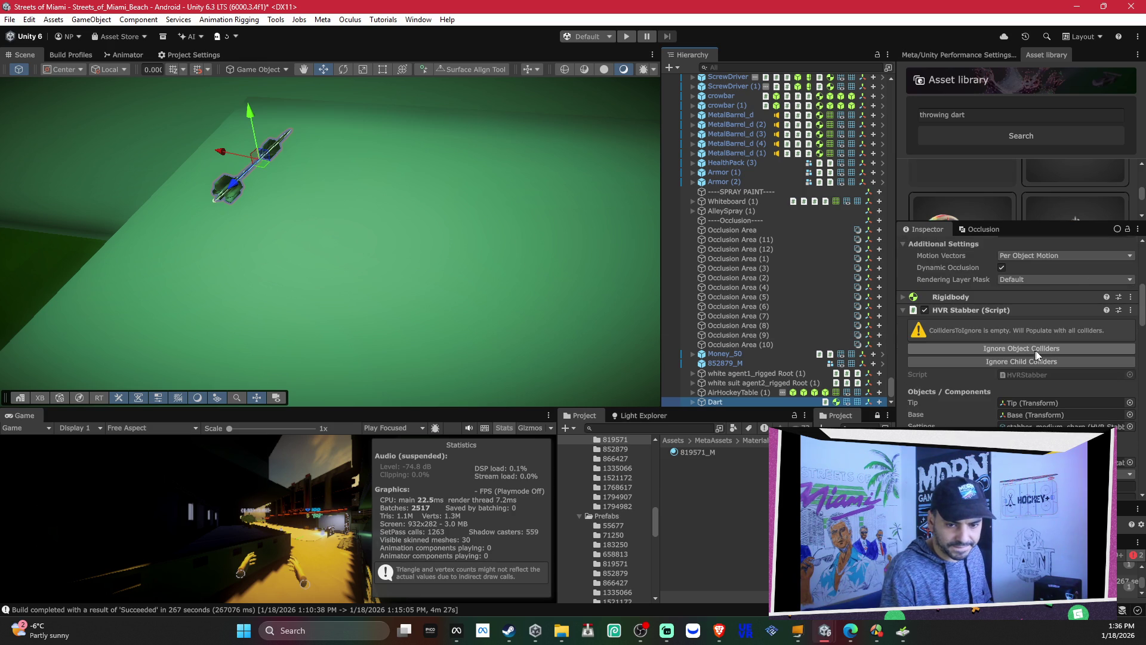
scroll(1025, 351, "down", 5)
scroll(1058, 349, "down", 8)
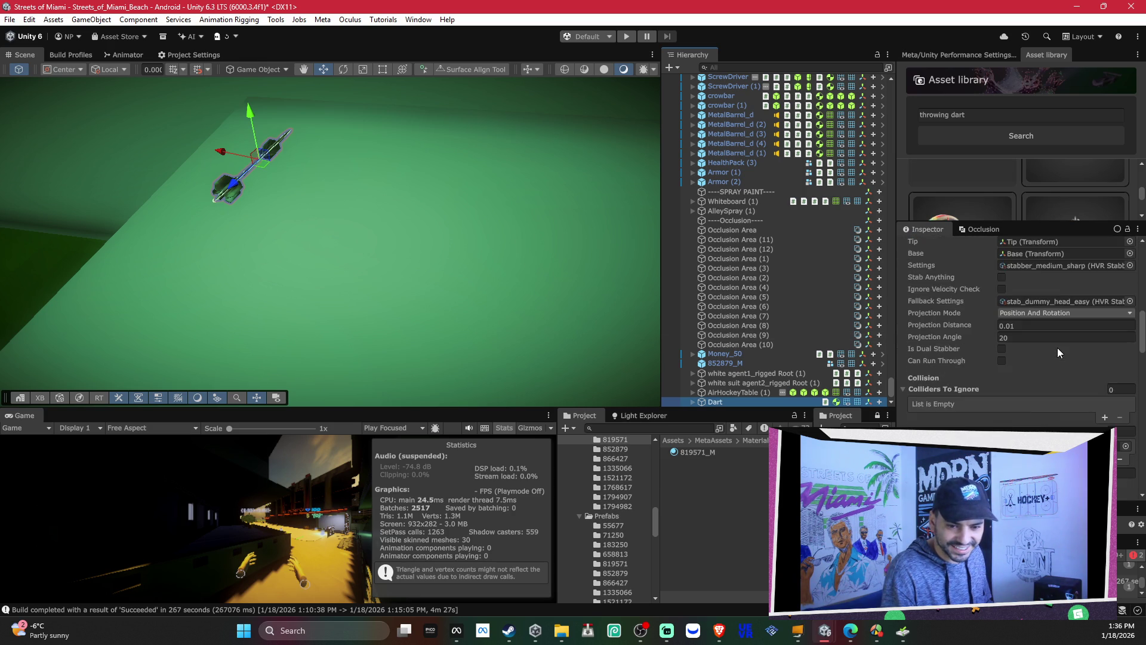
scroll(1058, 348, "down", 6)
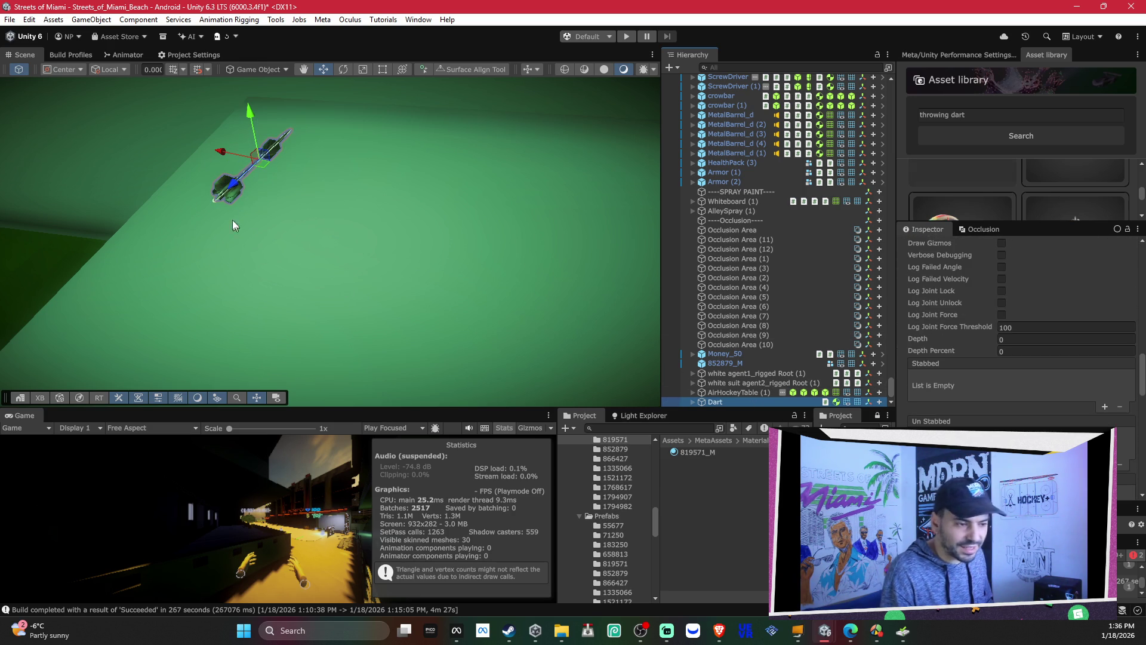
scroll(961, 389, "up", 10)
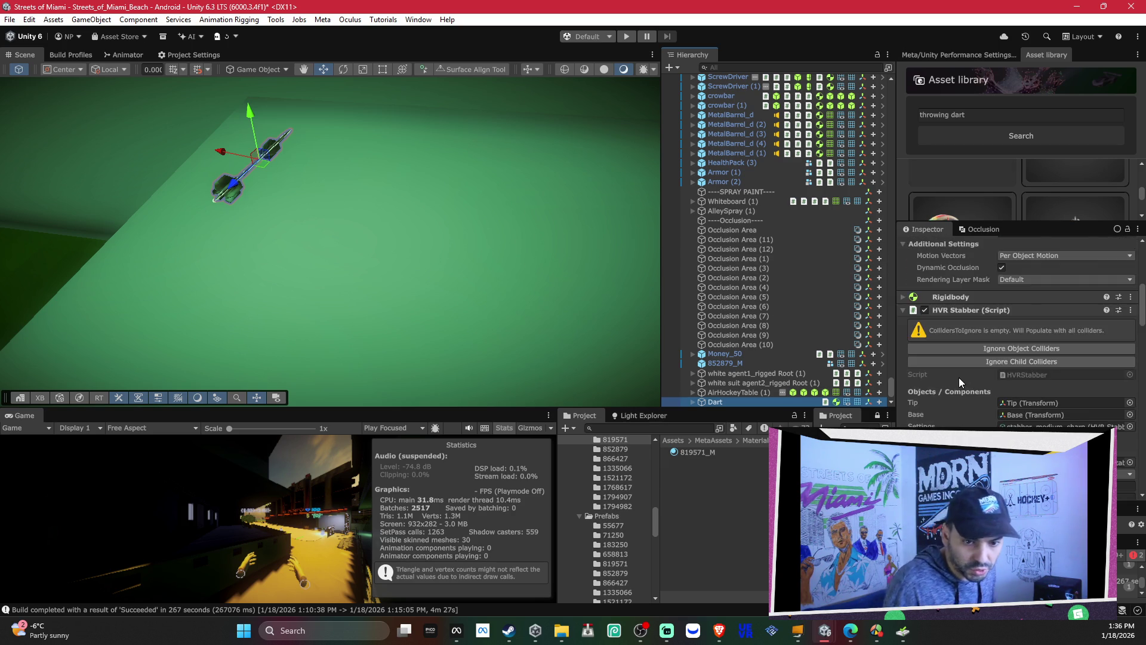
scroll(978, 348, "down", 10)
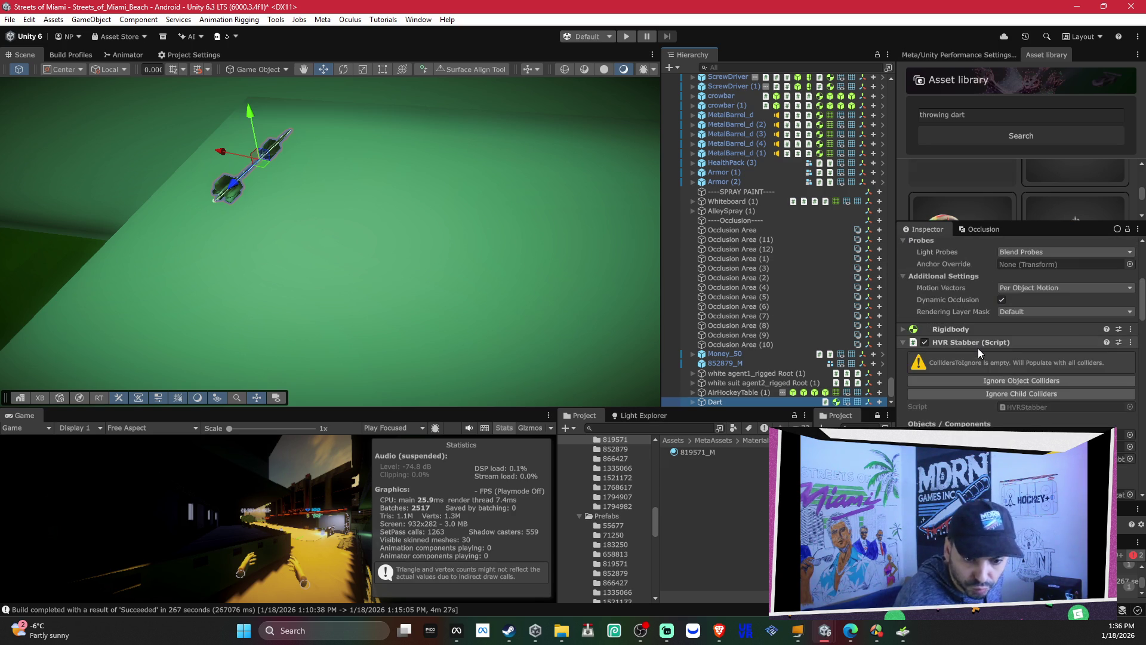
scroll(979, 354, "down", 15)
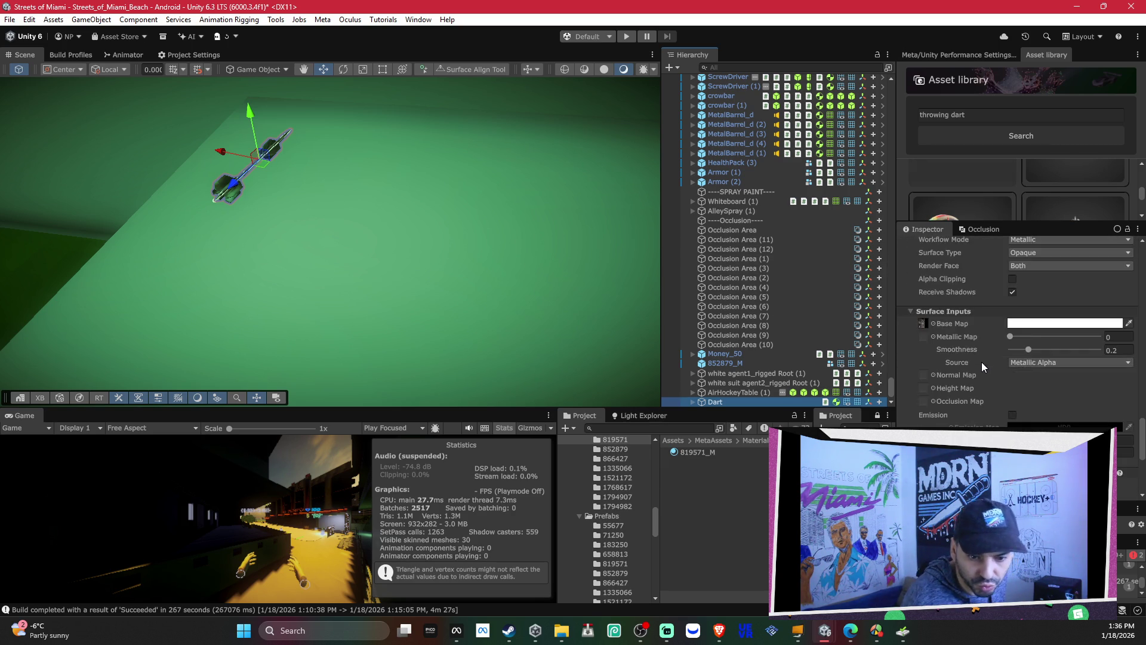
key("alt+Tab")
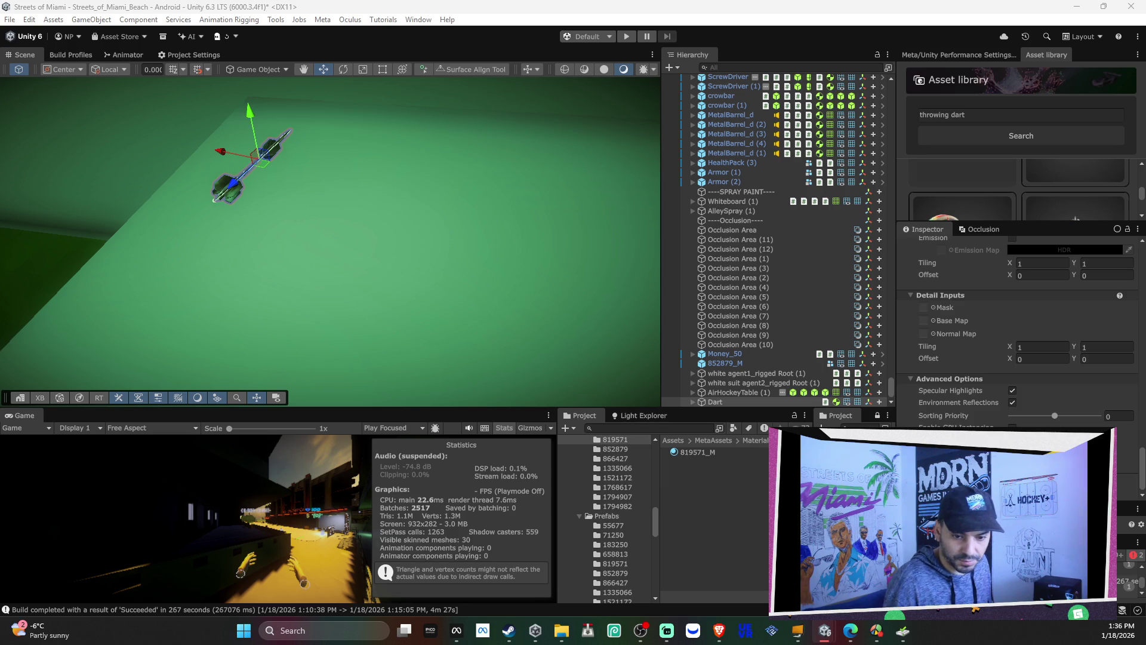
key("alt+Tab")
scroll(1020, 333, "up", 10)
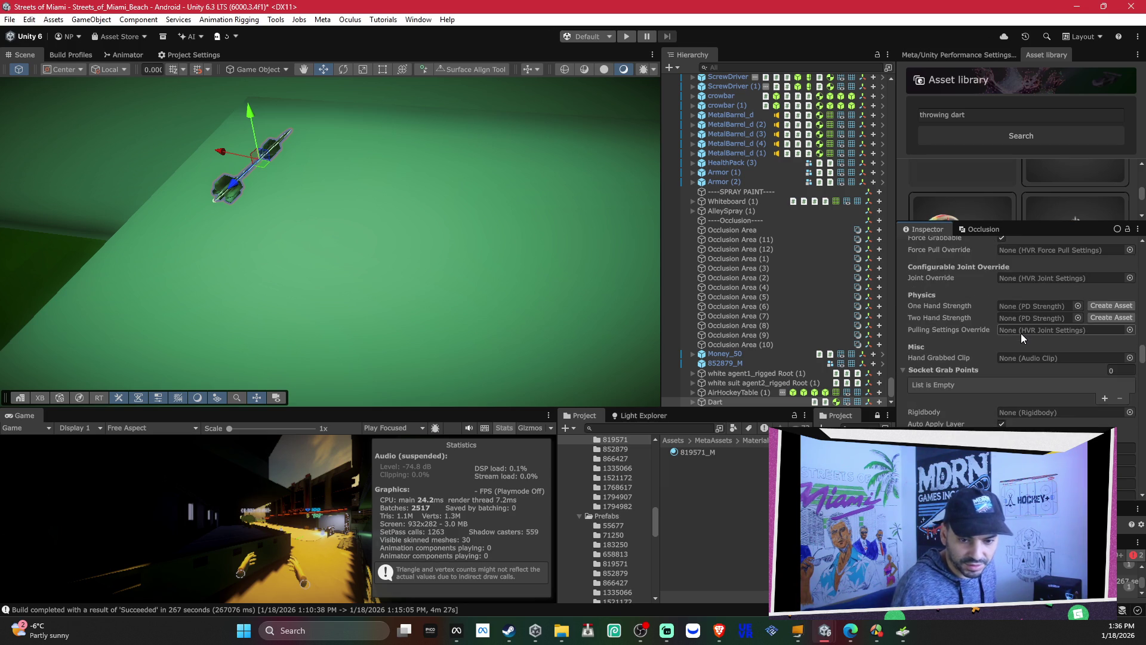
scroll(1021, 332, "up", 10)
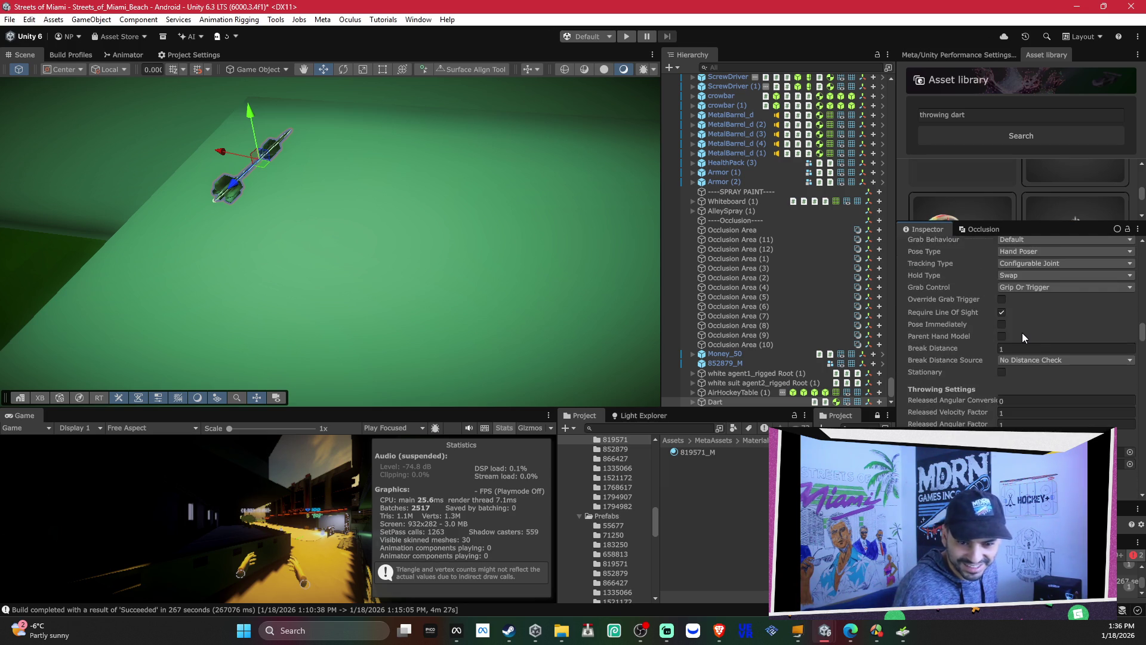
scroll(1023, 333, "down", 3)
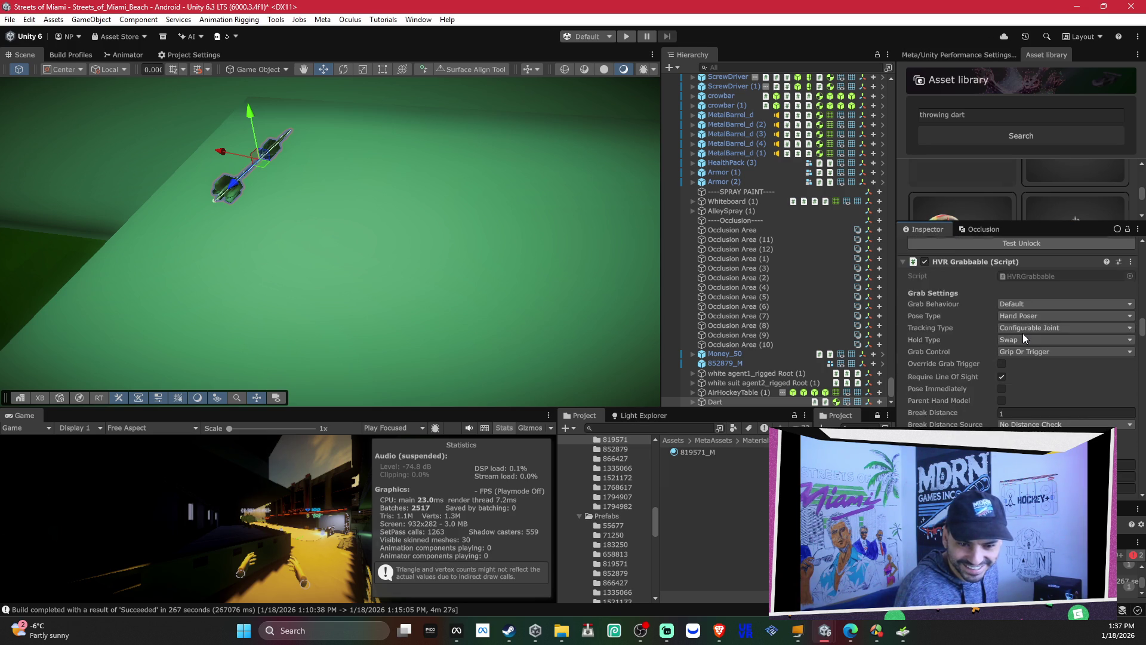
scroll(1024, 333, "down", 5)
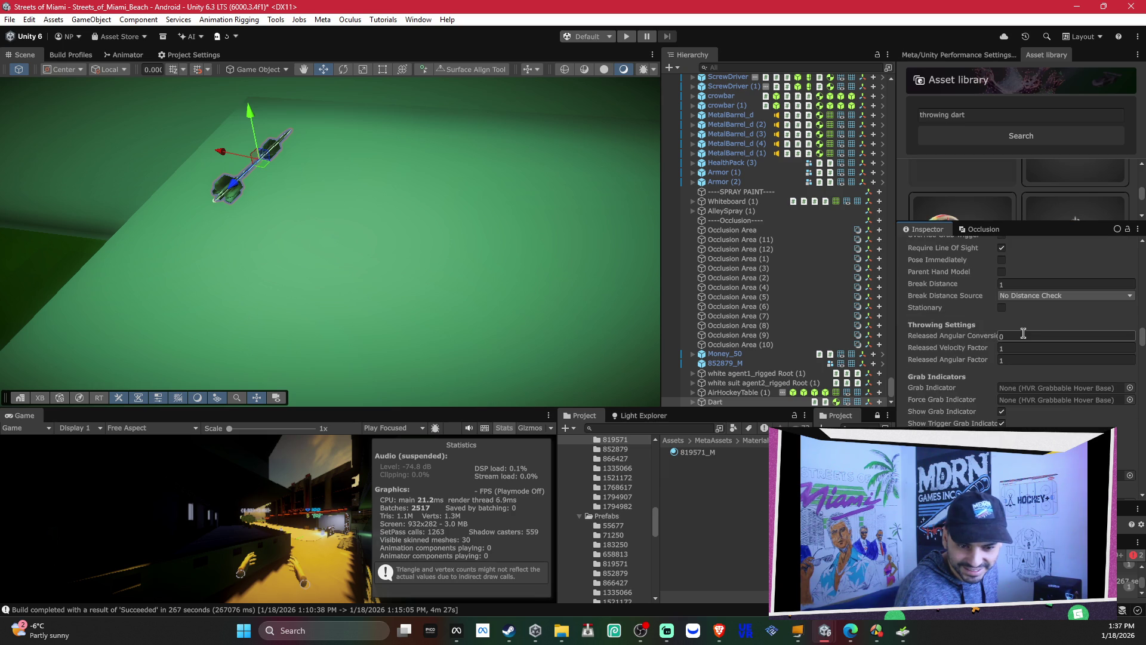
scroll(1023, 333, "down", 2)
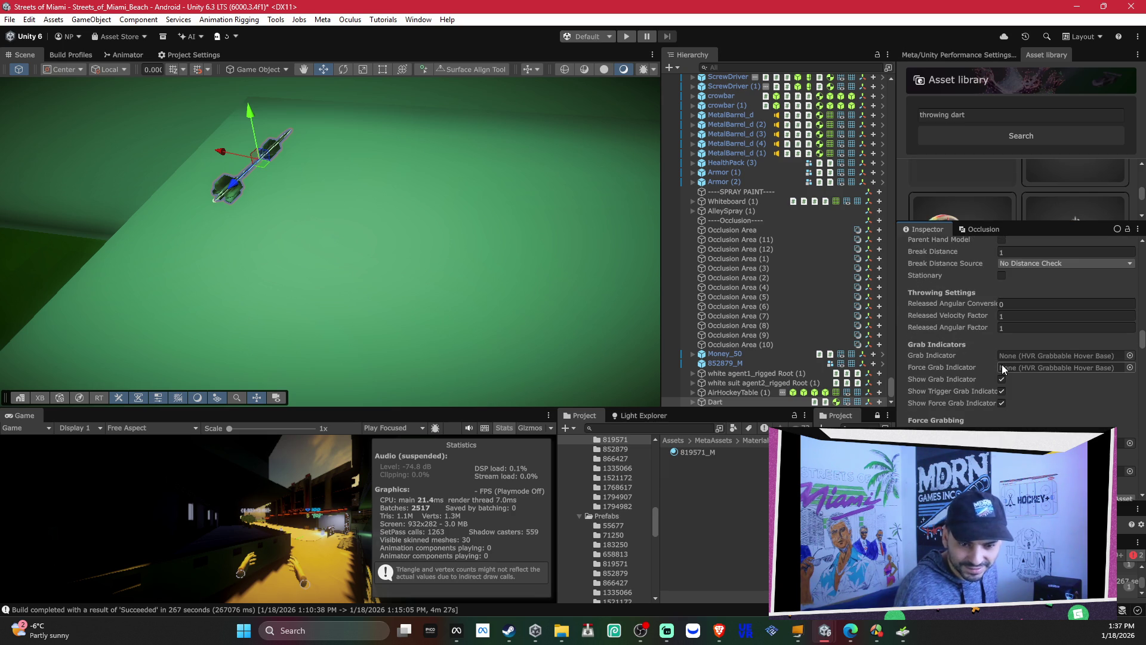
scroll(1068, 385, "down", 2)
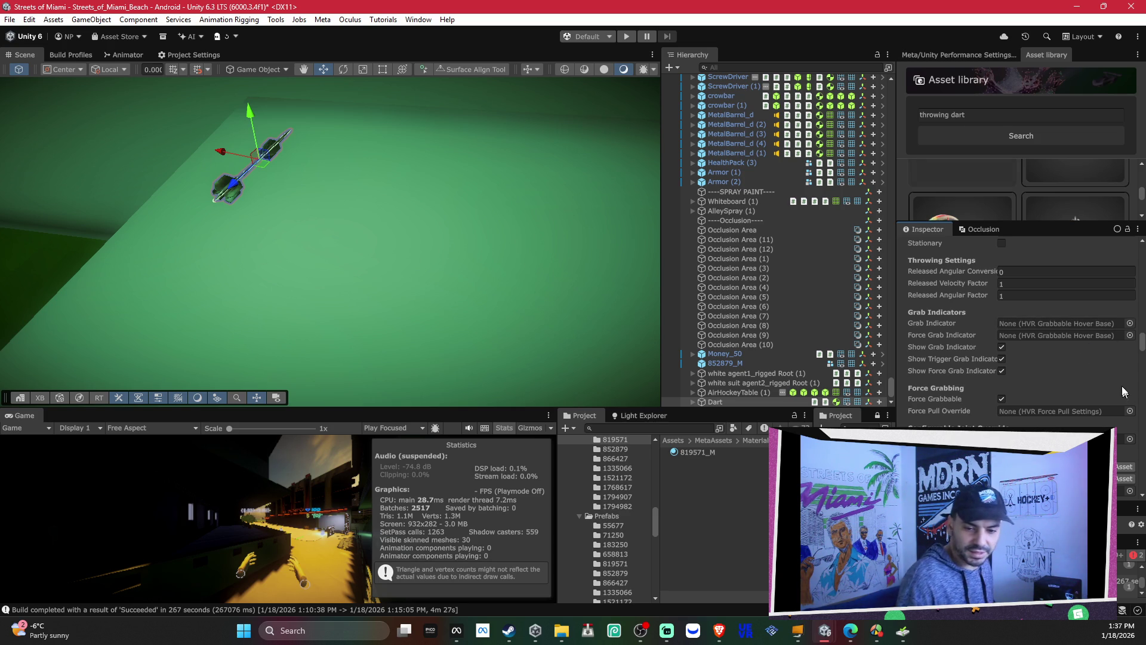
scroll(1123, 382, "down", 2)
scroll(1110, 353, "up", 2)
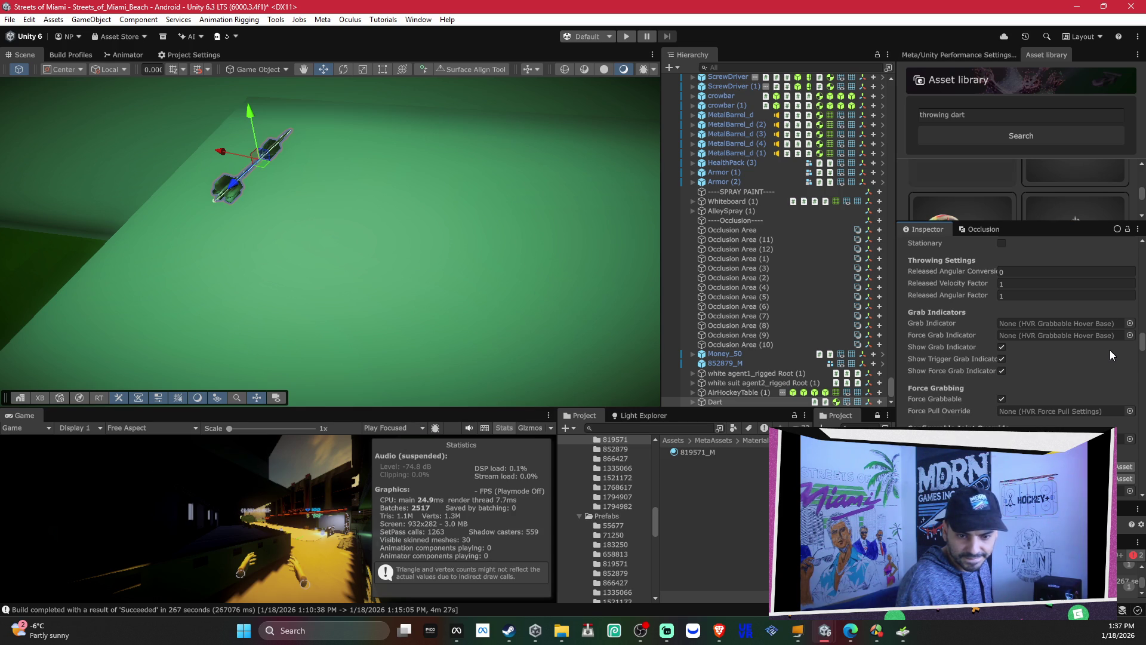
scroll(1111, 351, "down", 2)
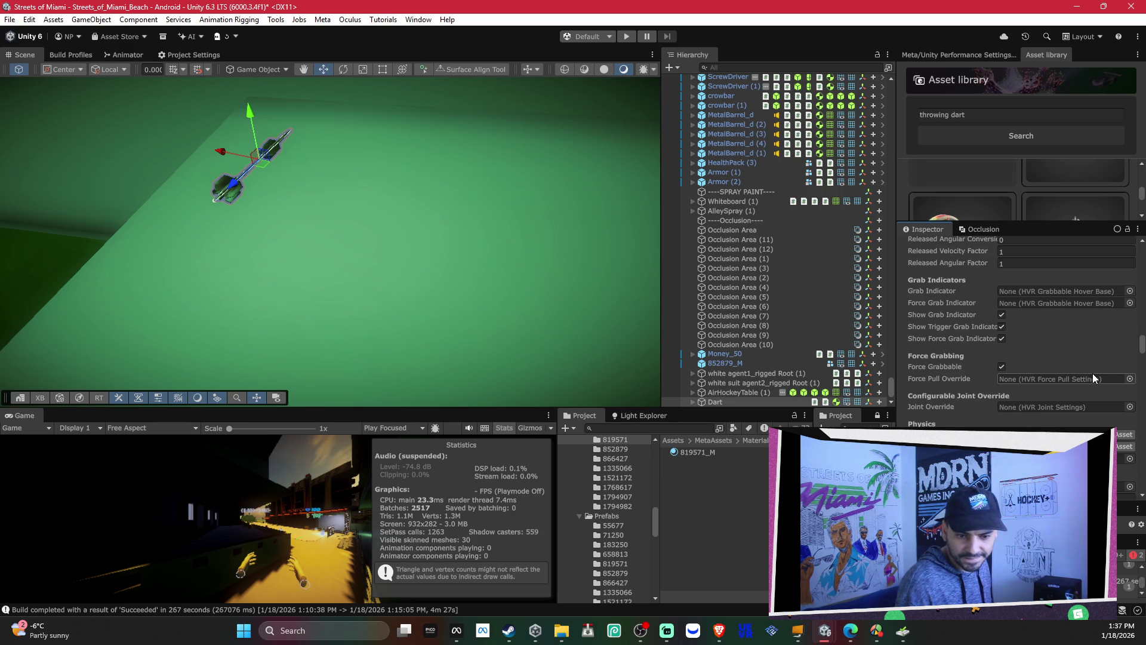
scroll(1093, 374, "down", 2)
scroll(1090, 375, "up", 15)
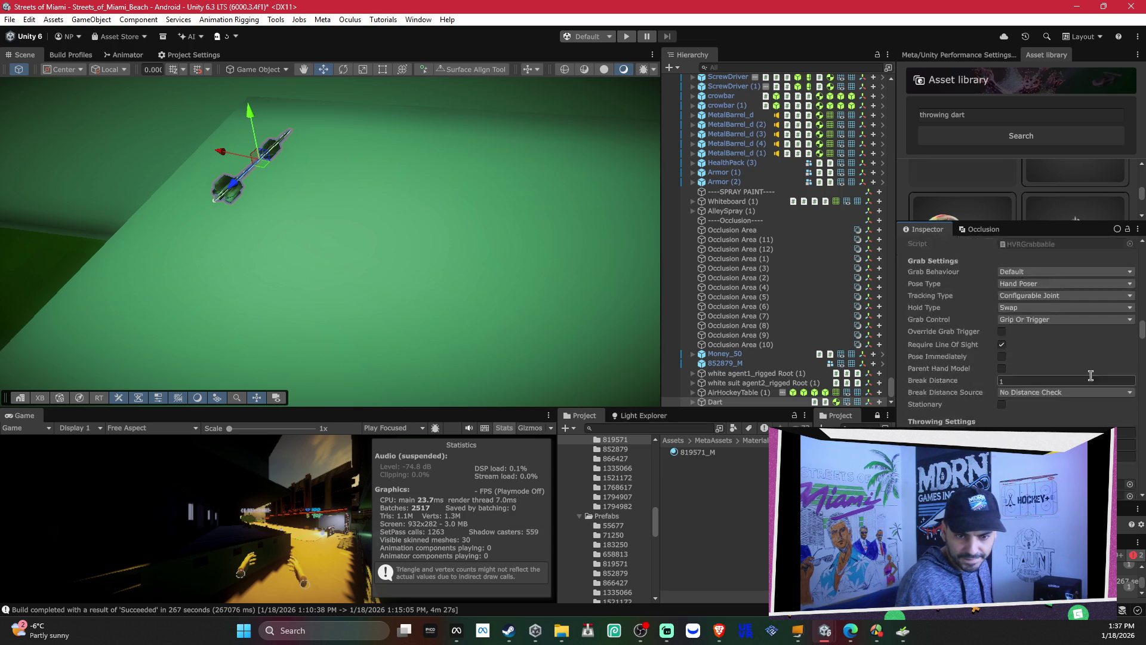
scroll(1091, 375, "down", 2)
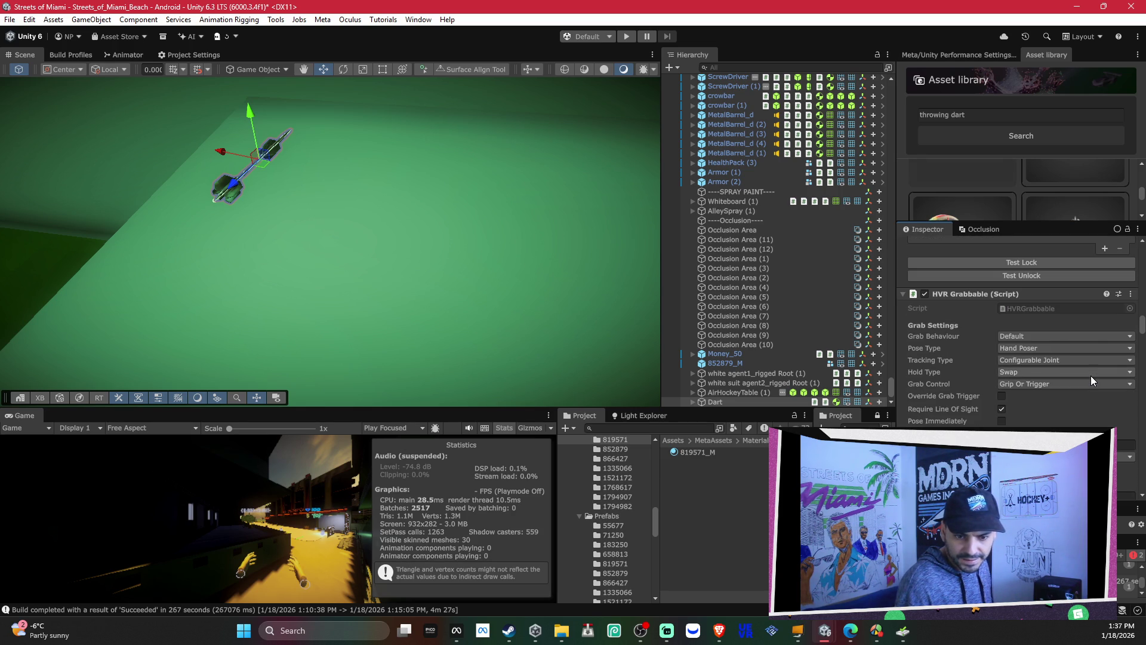
scroll(1091, 375, "down", 2)
scroll(1091, 375, "down", 4)
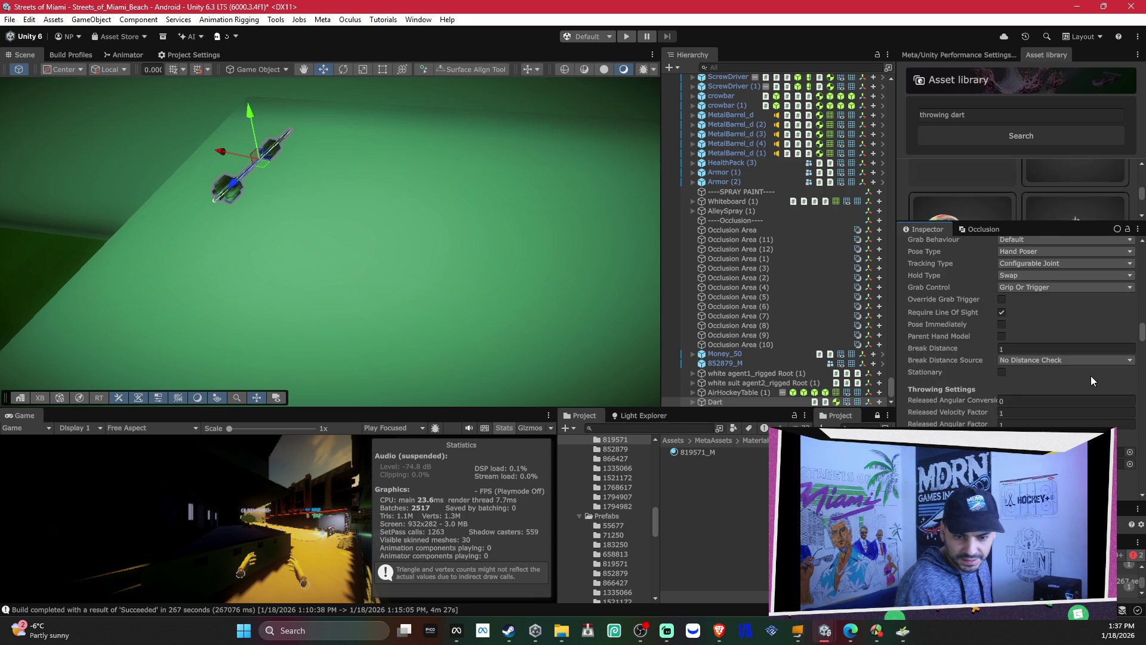
scroll(1090, 375, "down", 2)
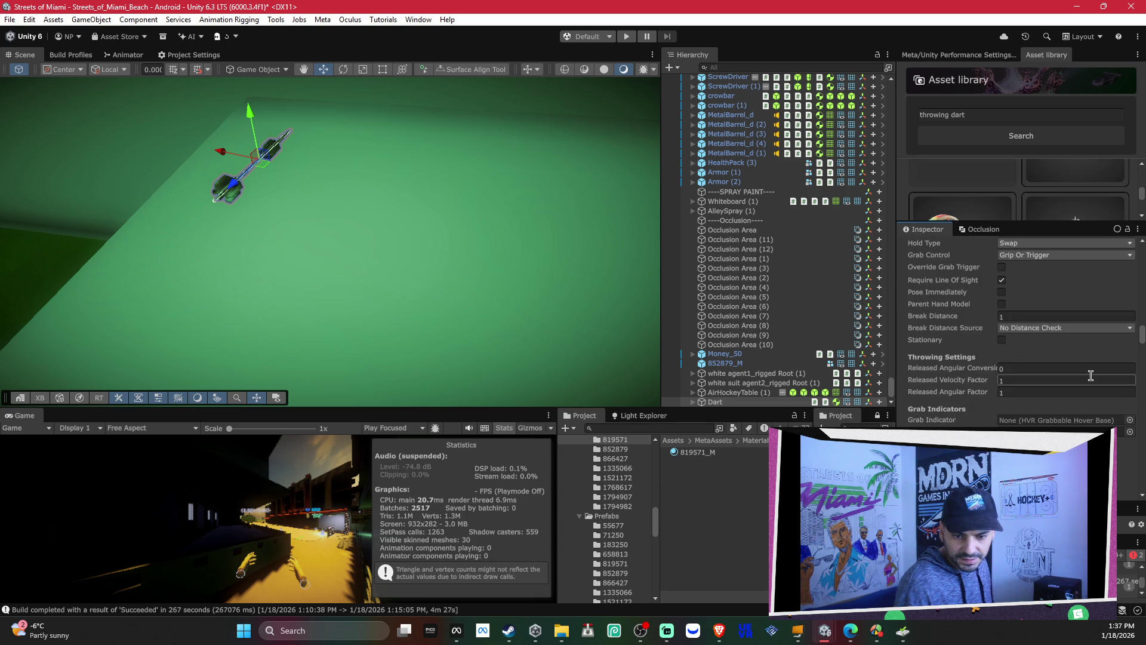
scroll(1090, 375, "down", 2)
scroll(1091, 380, "down", 2)
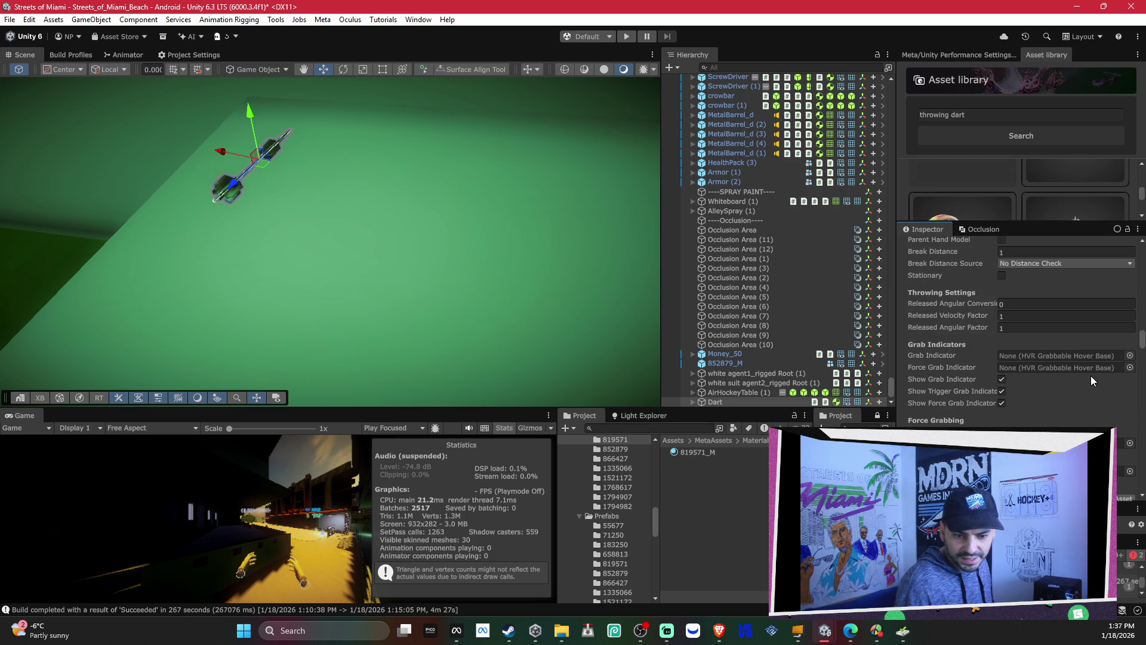
scroll(1091, 380, "down", 6)
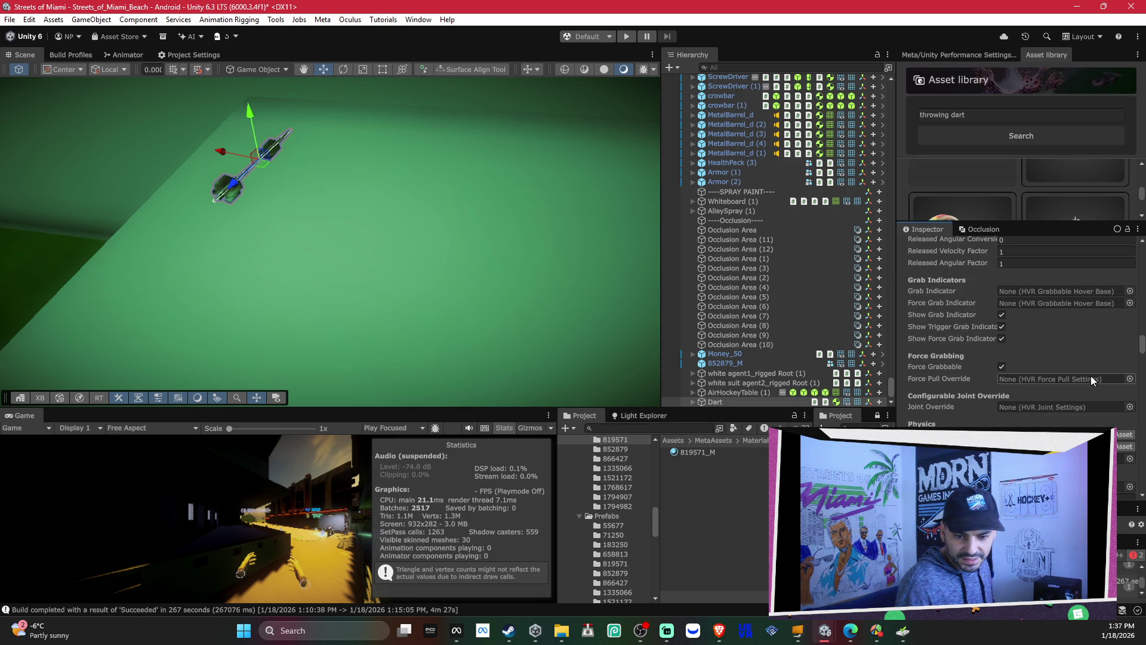
scroll(1091, 374, "down", 4)
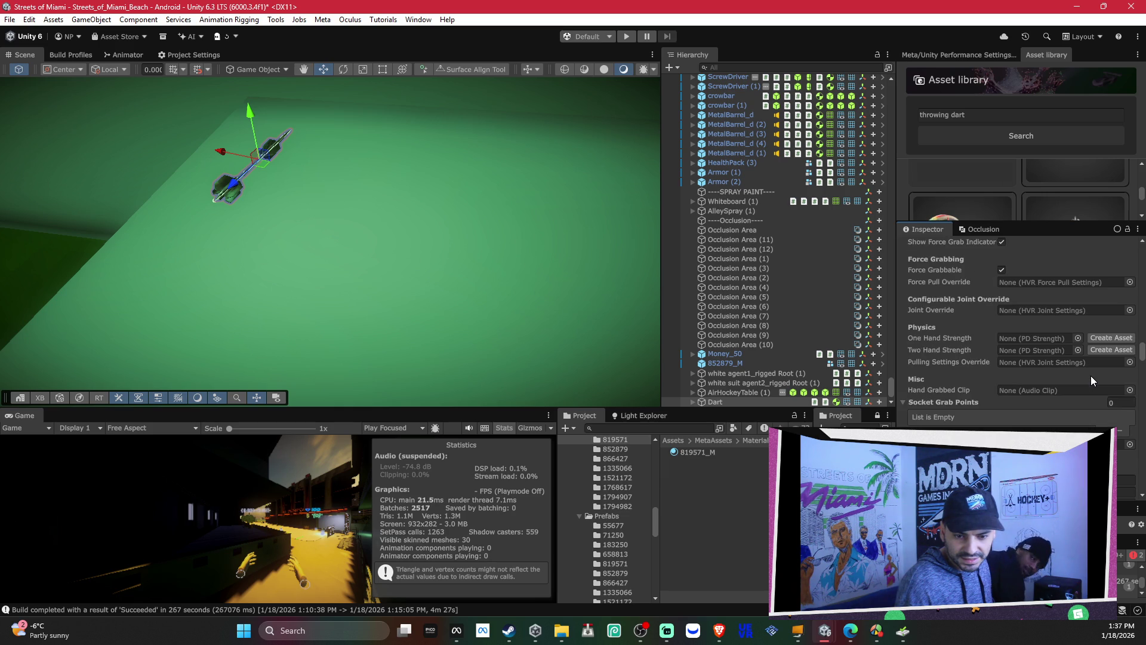
scroll(1091, 375, "down", 2)
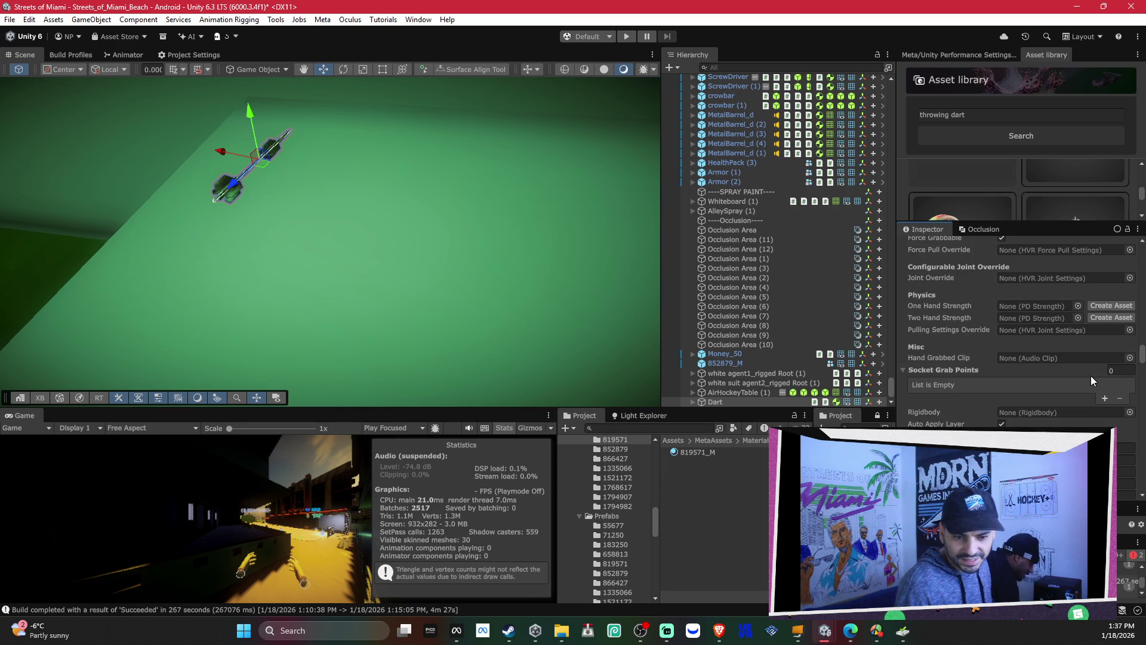
Step: Assign the Dart's own rigidbody to its HVR Grabbable Rigidbody field
left_click_drag(793, 399, 1033, 413)
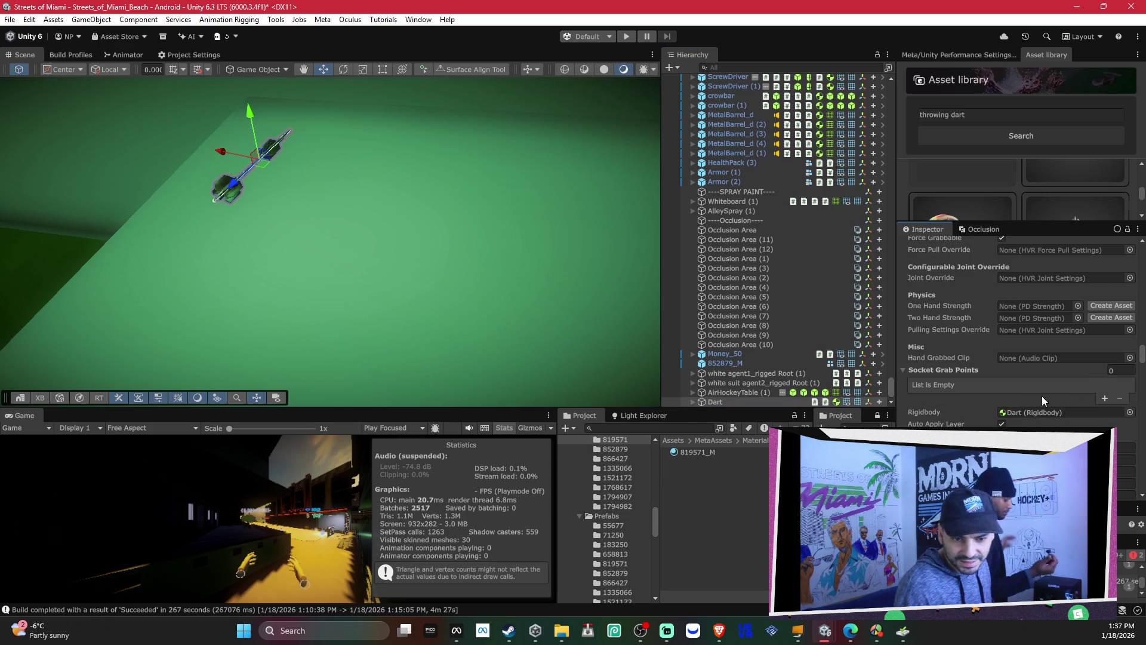
scroll(1070, 397, "down", 2)
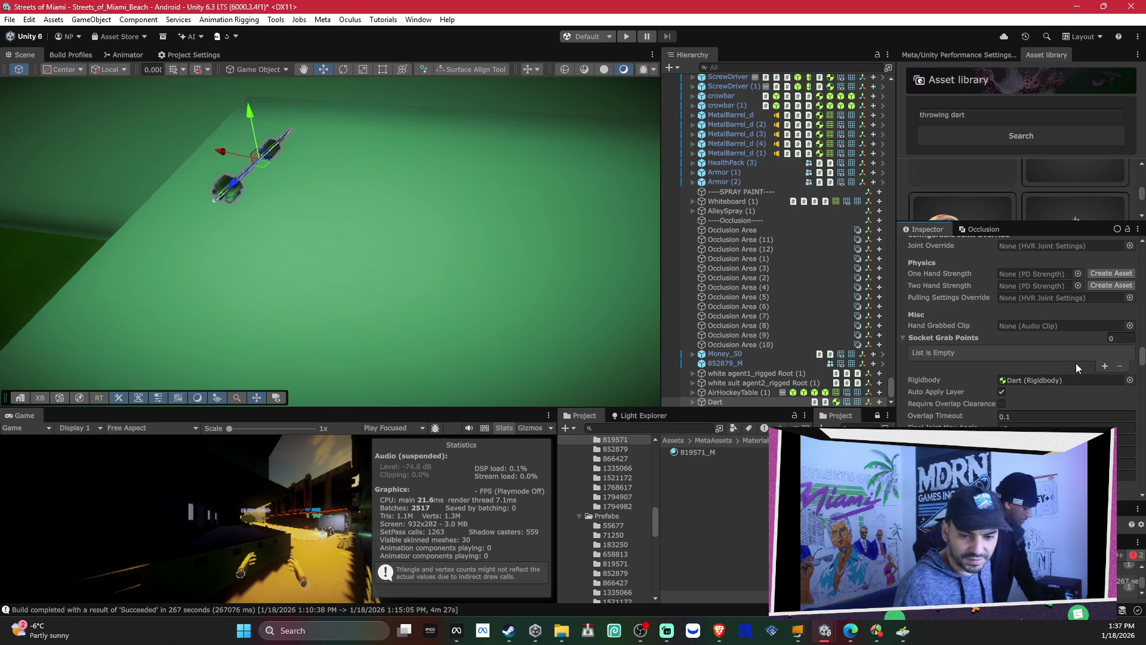
scroll(1076, 365, "down", 8)
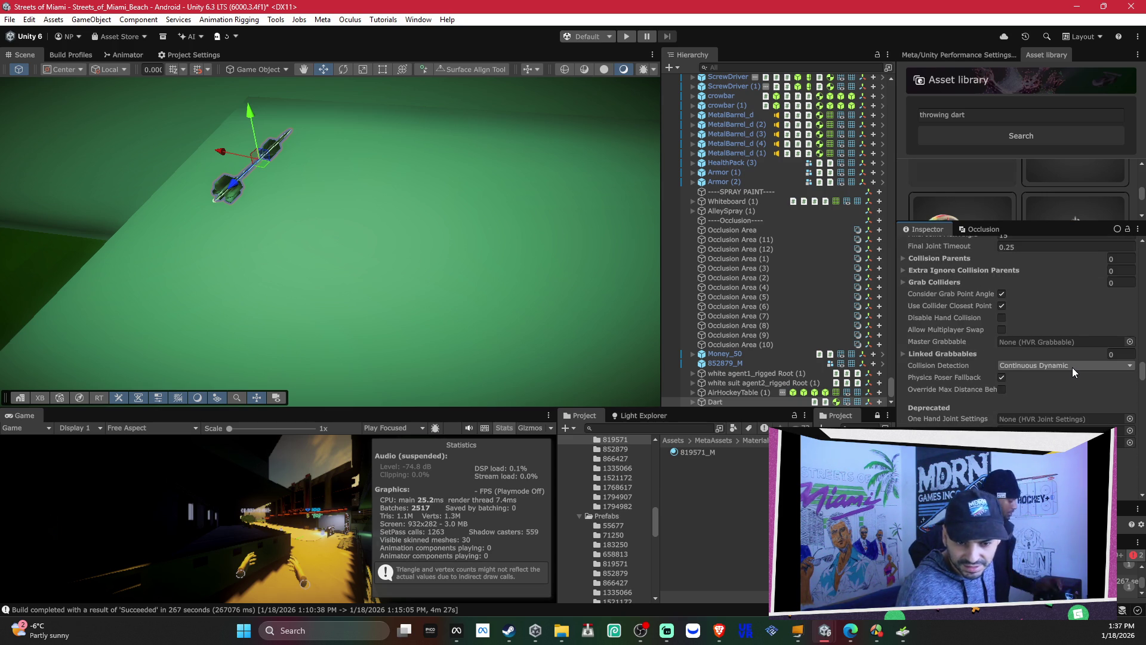
scroll(1072, 367, "down", 3)
scroll(1072, 367, "up", 2)
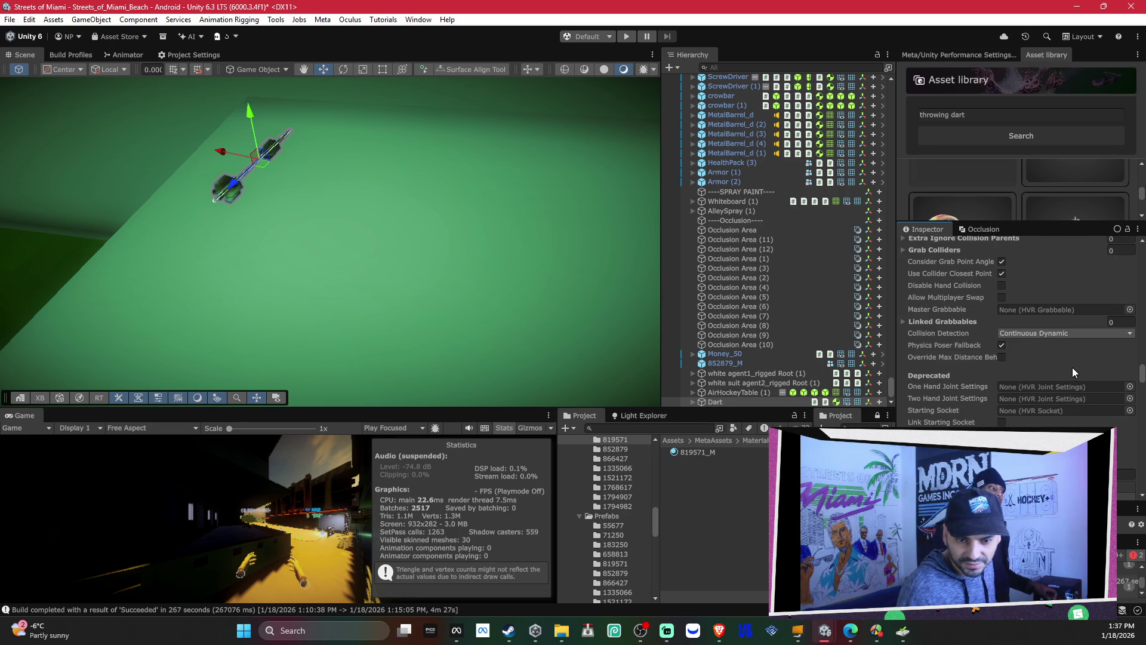
Step: Review the Grabbable settings: empty Linked Grabbables, Swap hold, Break Distance 1, throwing factors 1
left_click(980, 322)
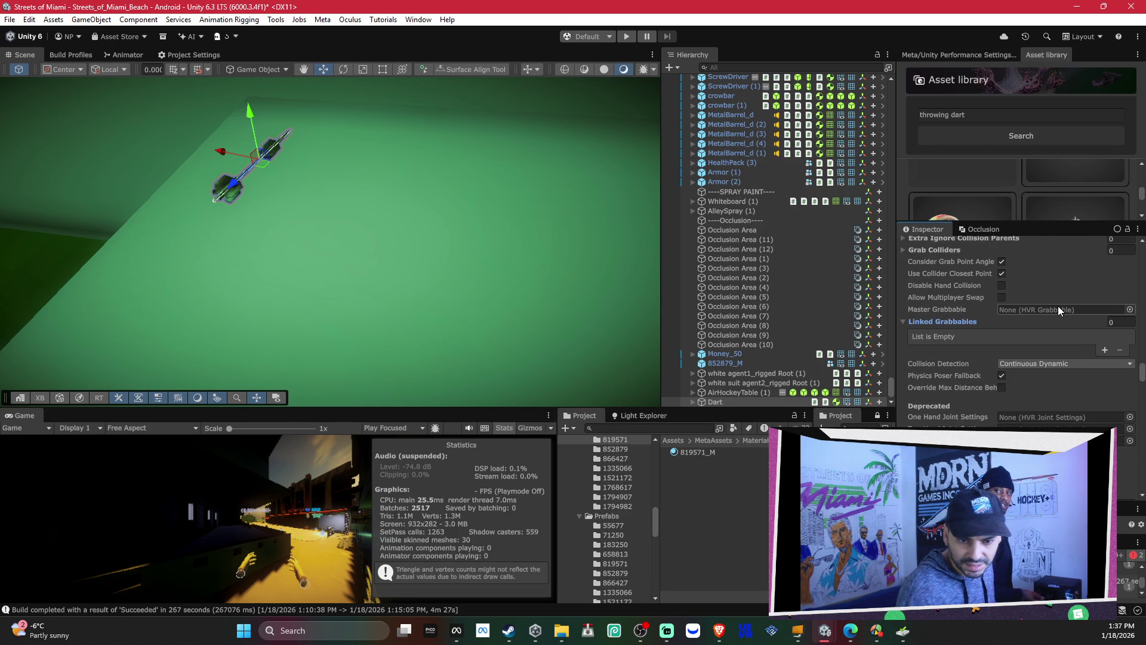
scroll(1044, 332, "up", 3)
scroll(1044, 330, "down", 3)
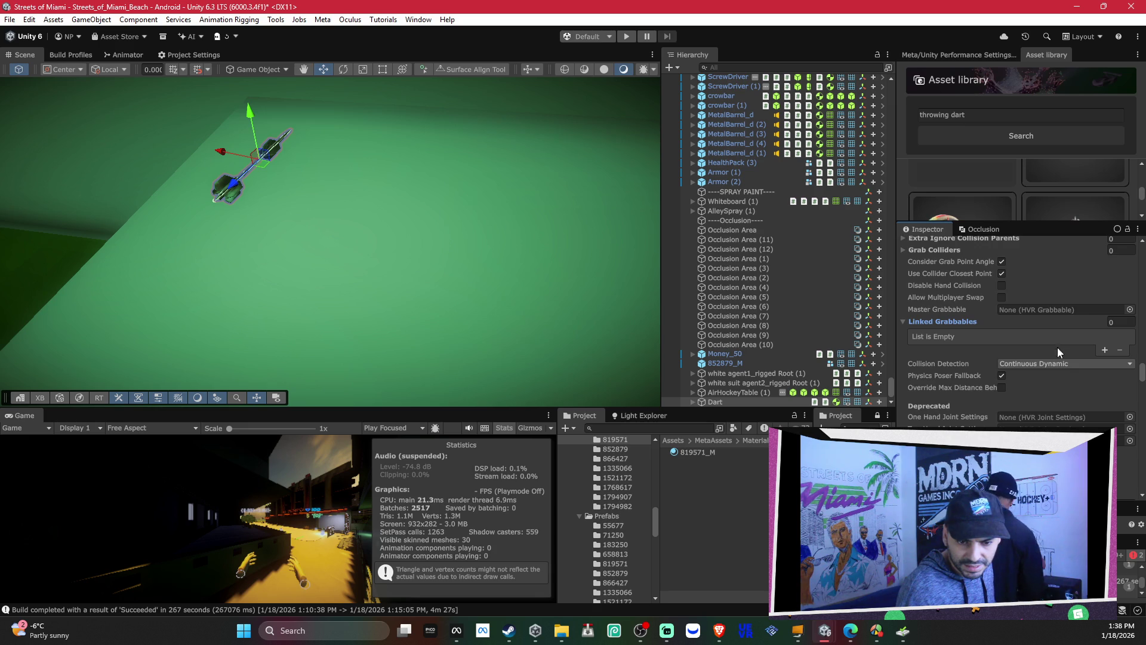
scroll(1058, 346, "down", 3)
scroll(1069, 364, "down", 3)
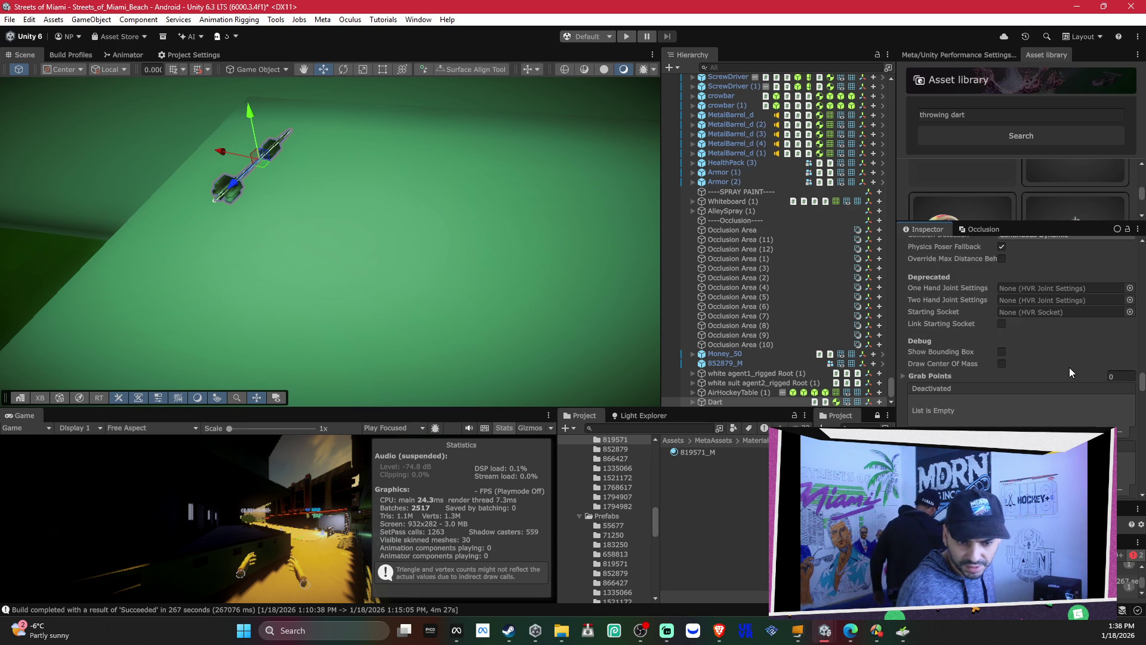
scroll(1066, 387, "up", 7)
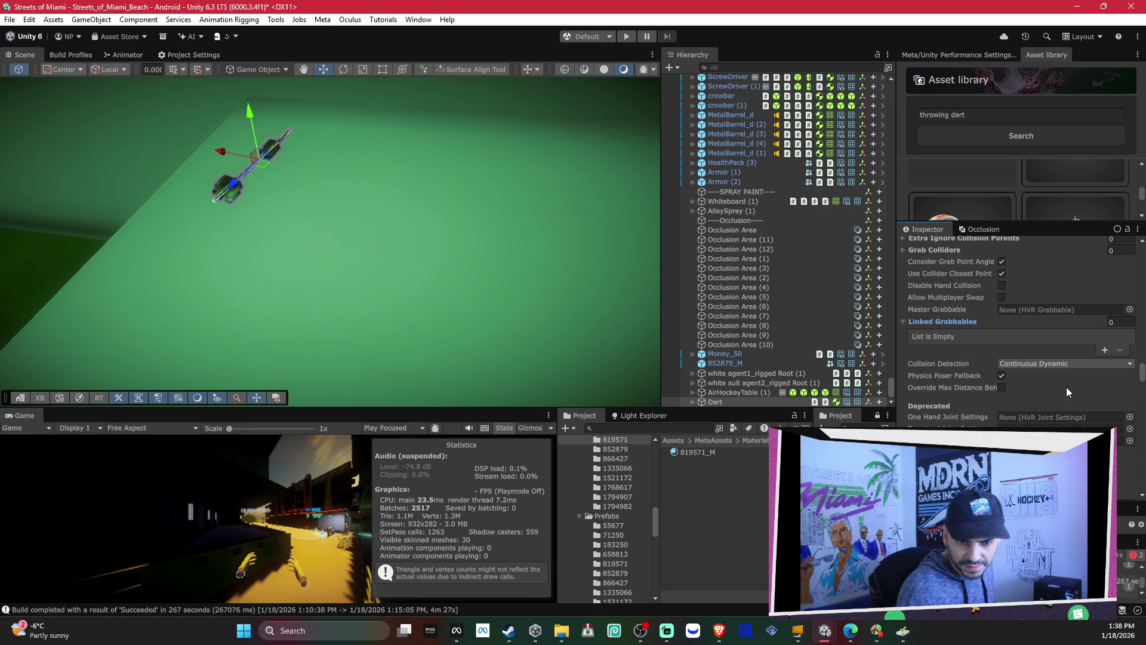
scroll(1066, 388, "up", 6)
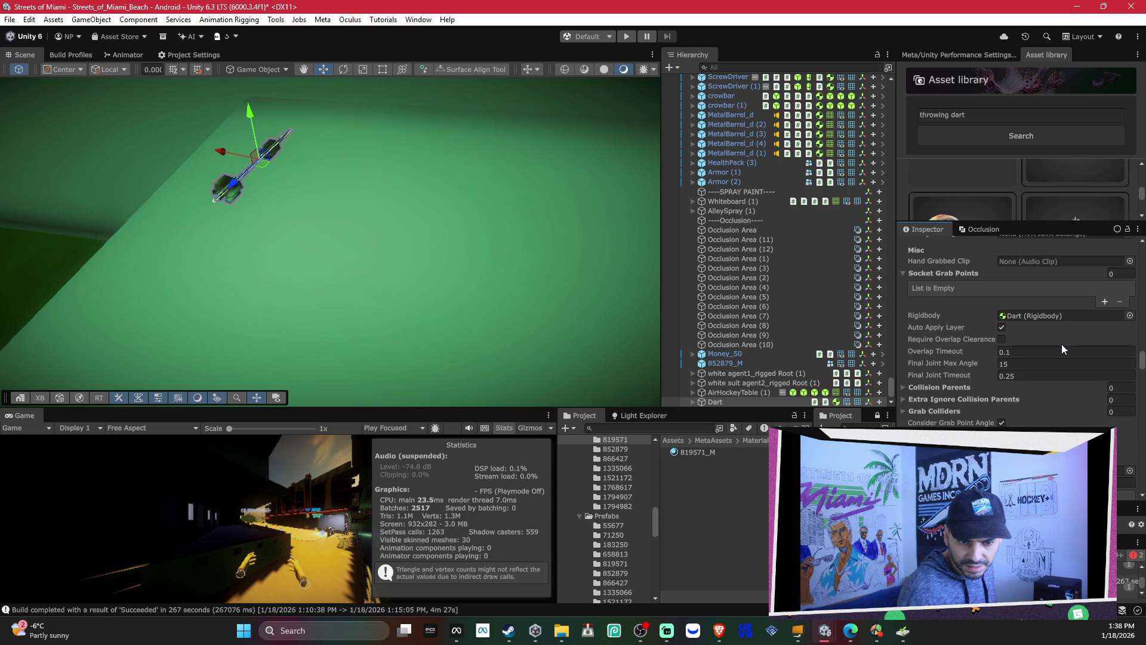
scroll(1061, 338, "up", 3)
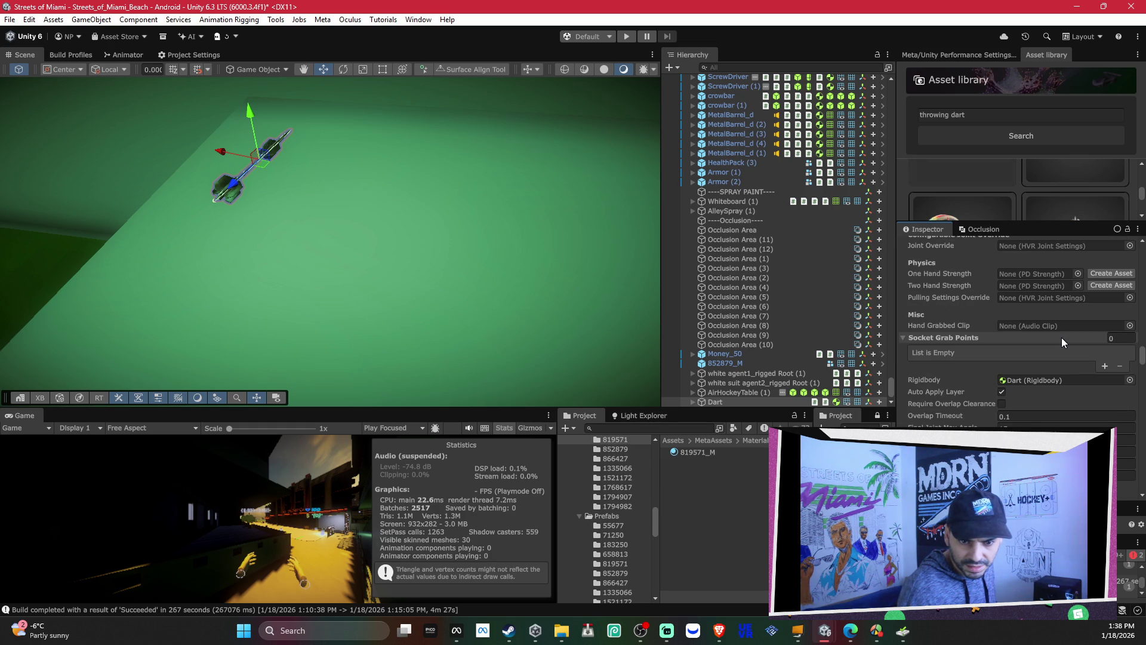
scroll(1061, 338, "up", 2)
scroll(1061, 338, "up", 1)
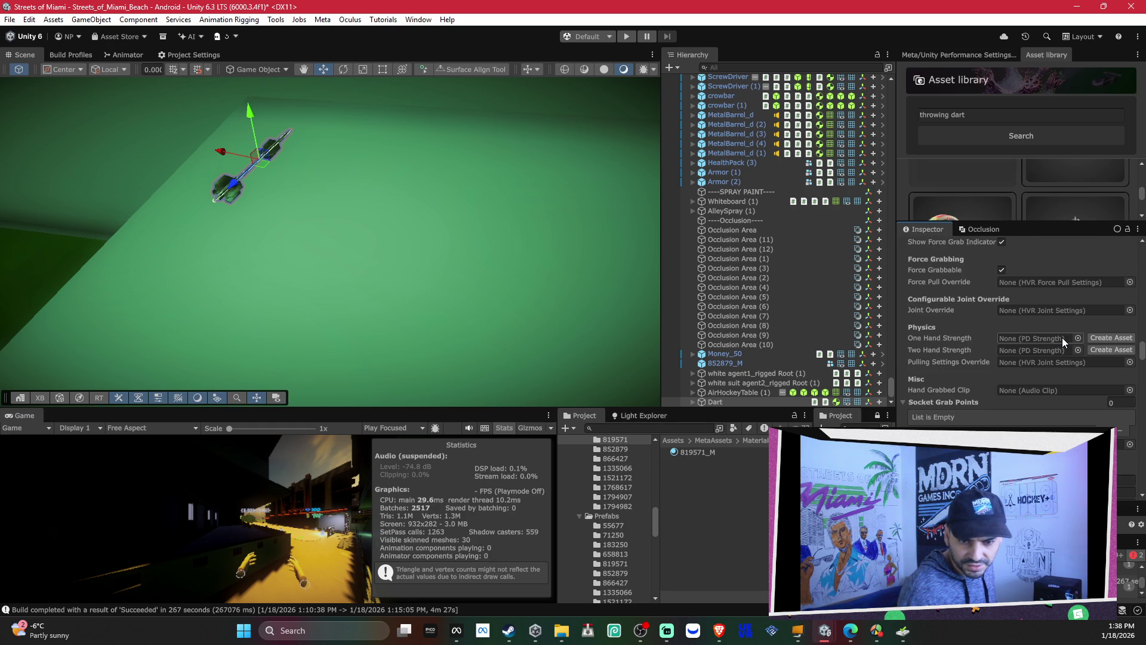
scroll(1062, 338, "up", 1)
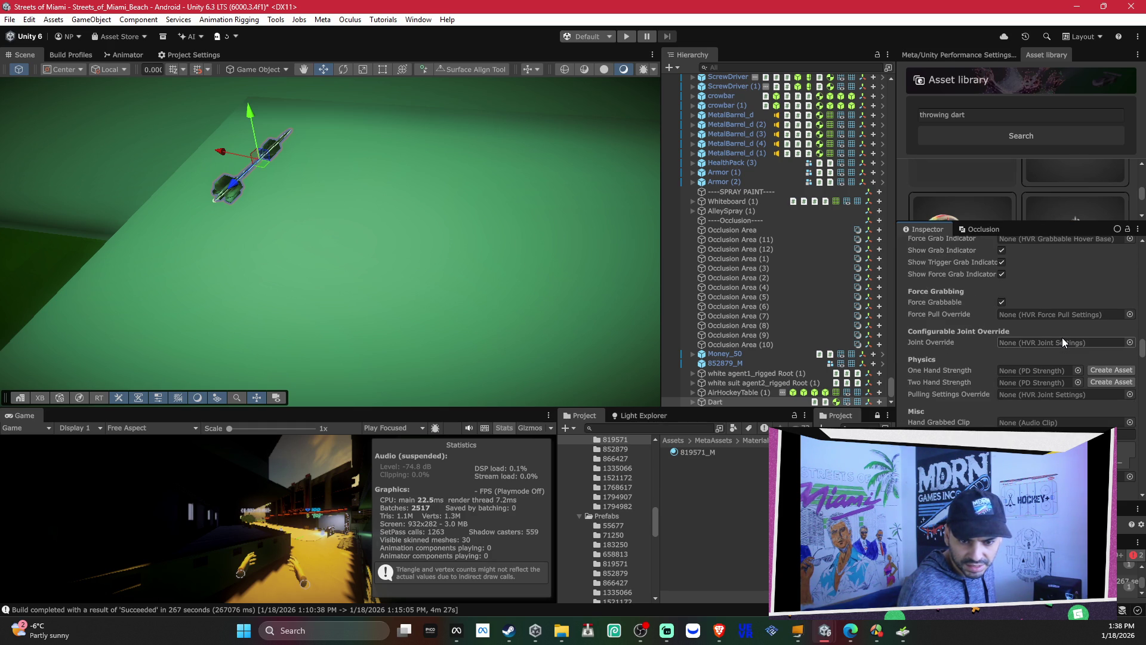
scroll(1062, 338, "up", 1)
scroll(1063, 346, "up", 1)
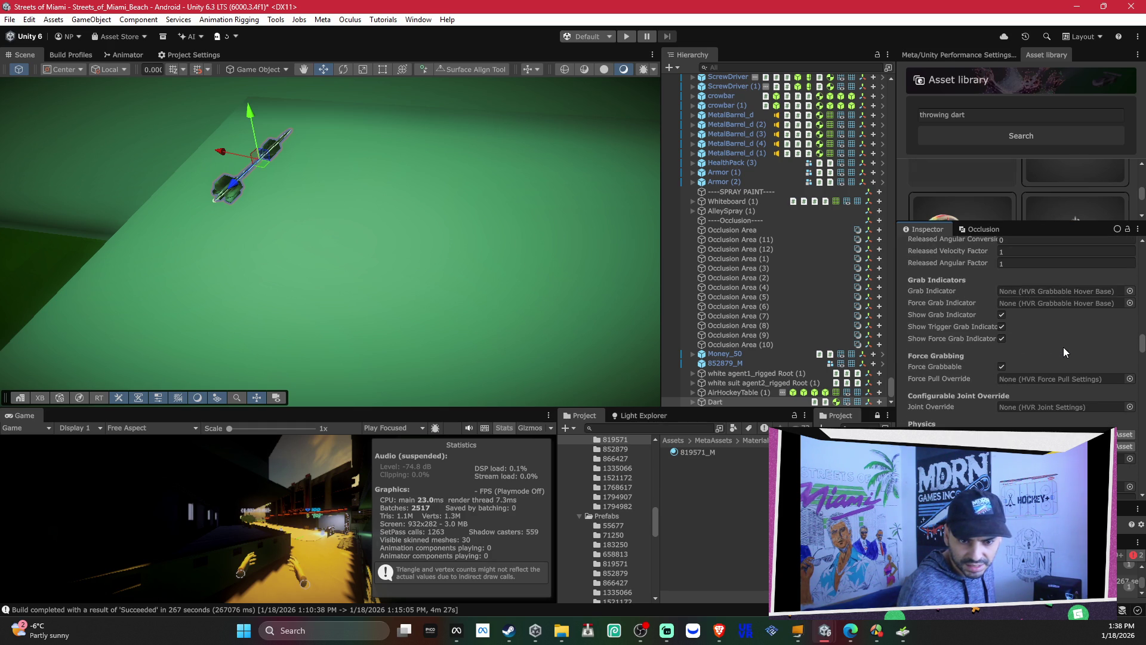
scroll(1063, 352, "up", 1)
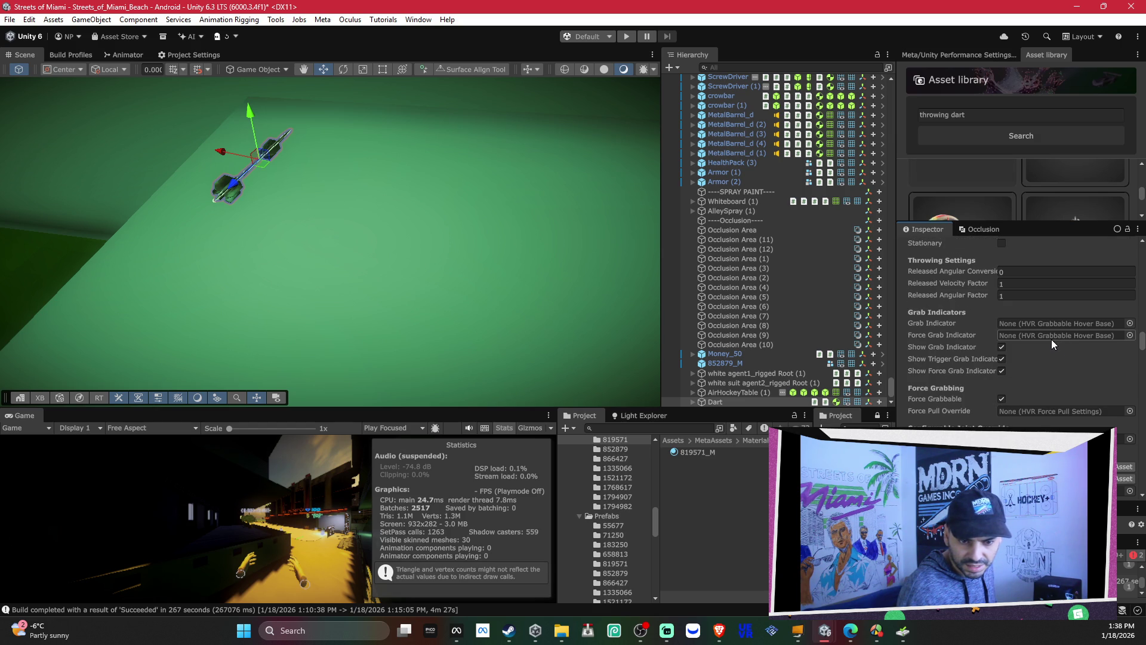
scroll(1052, 339, "up", 1)
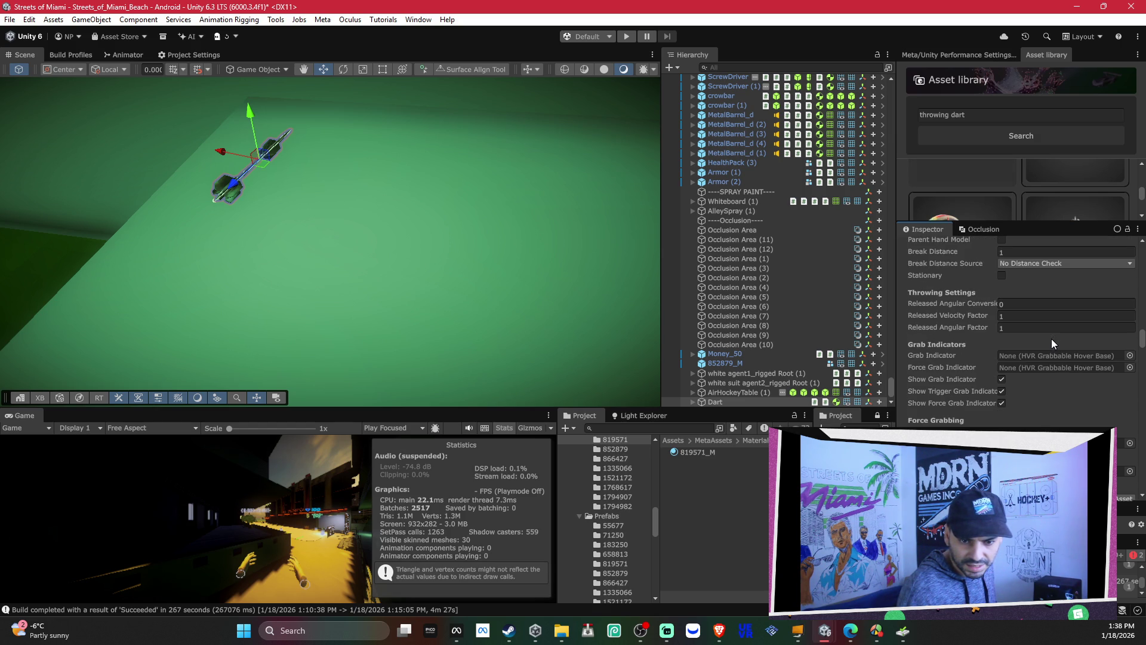
scroll(1052, 357, "up", 2)
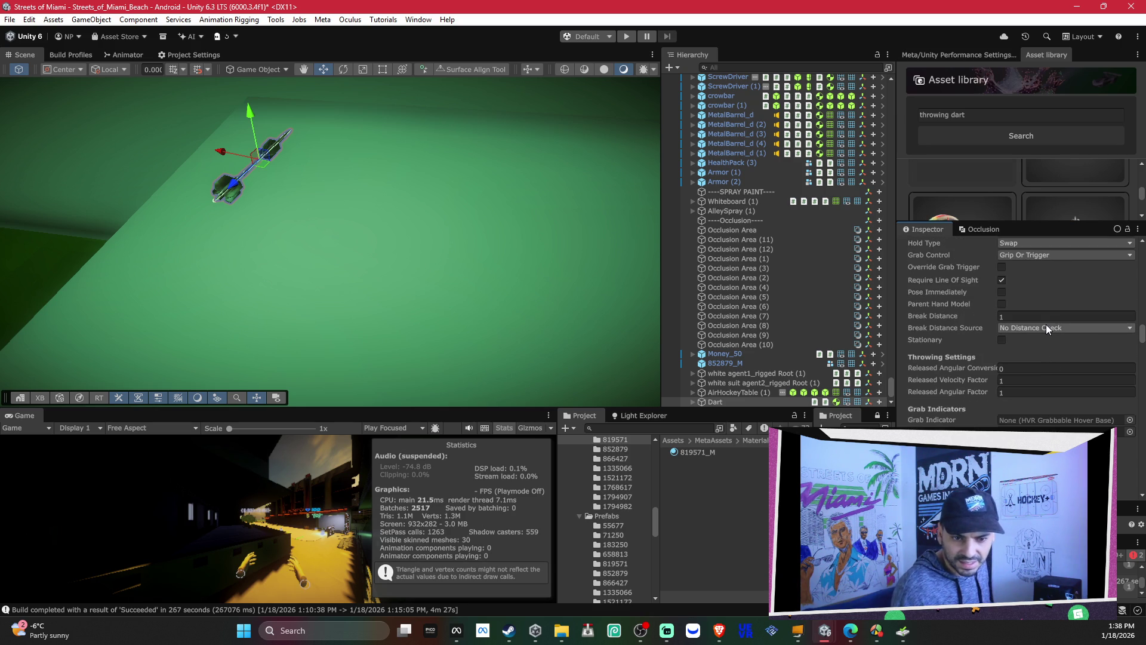
scroll(1034, 309, "up", 1)
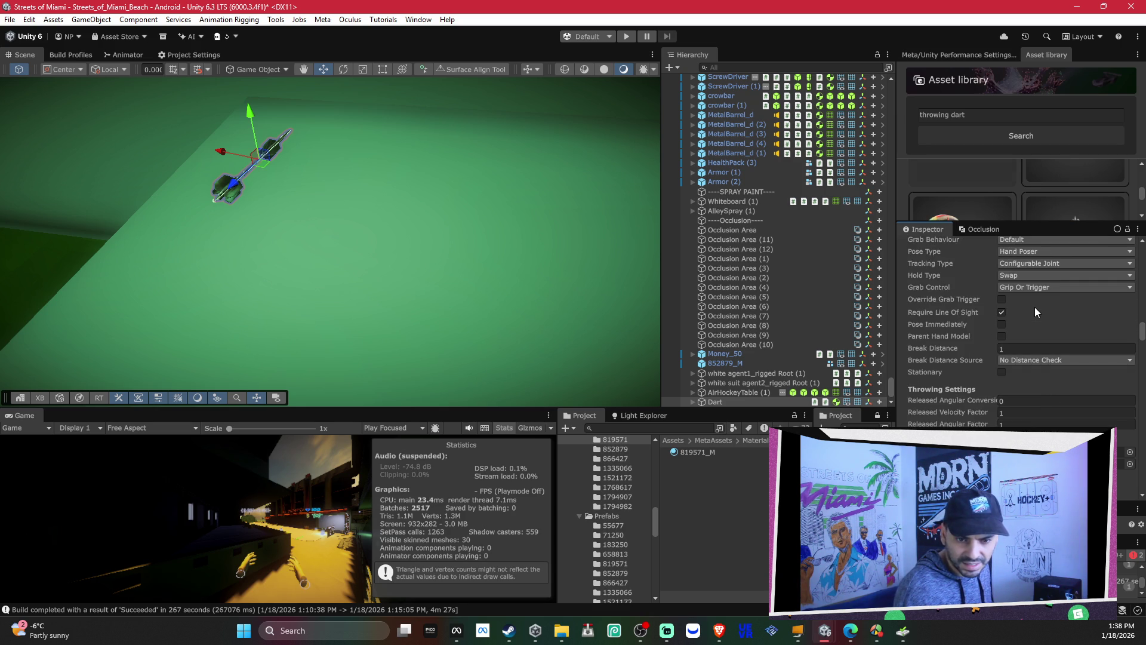
scroll(1034, 306, "up", 1)
Step: Change the Dart's HVR Grabbable hold type from Swap to One Hand
left_click(1034, 308)
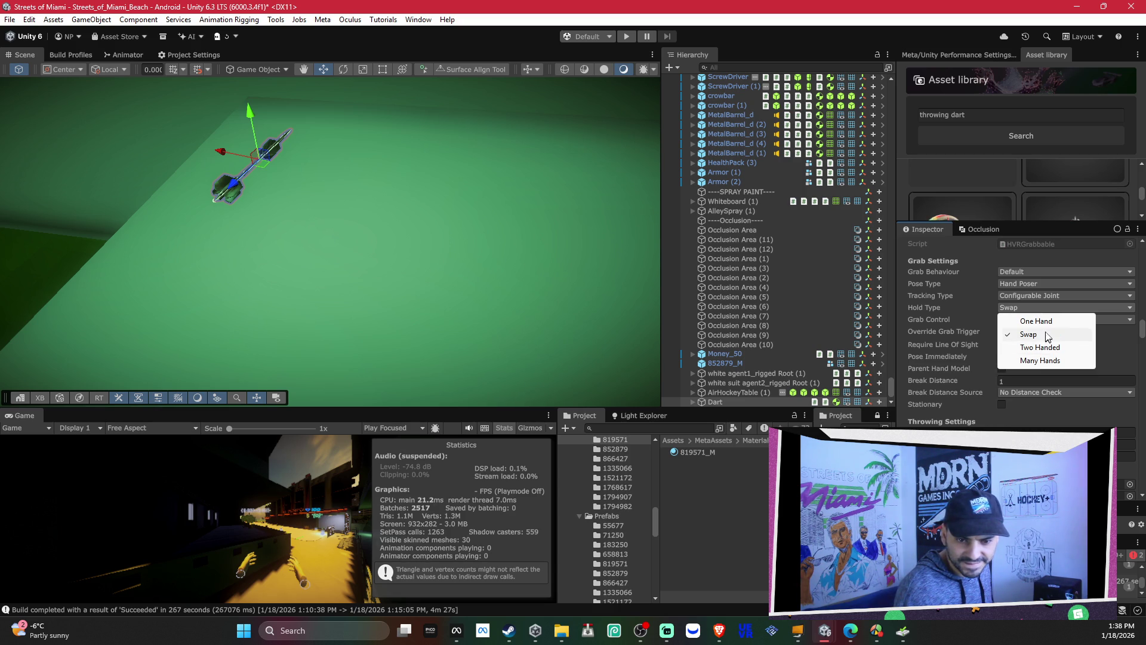
left_click(1050, 323)
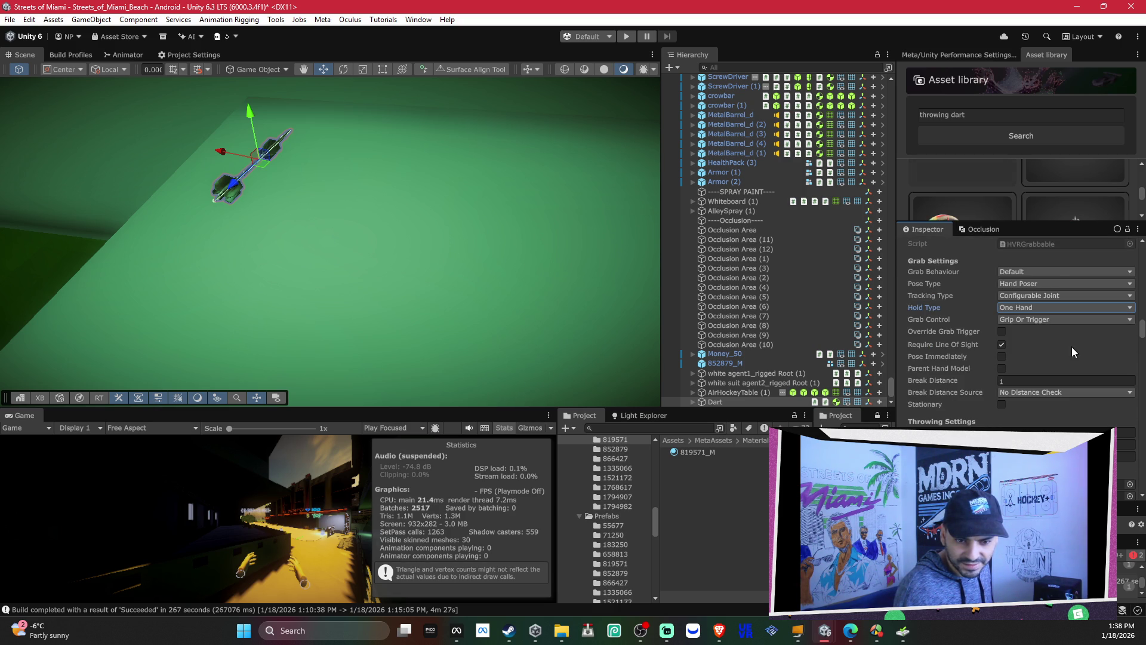
scroll(1066, 340, "down", 2)
scroll(1078, 350, "down", 6)
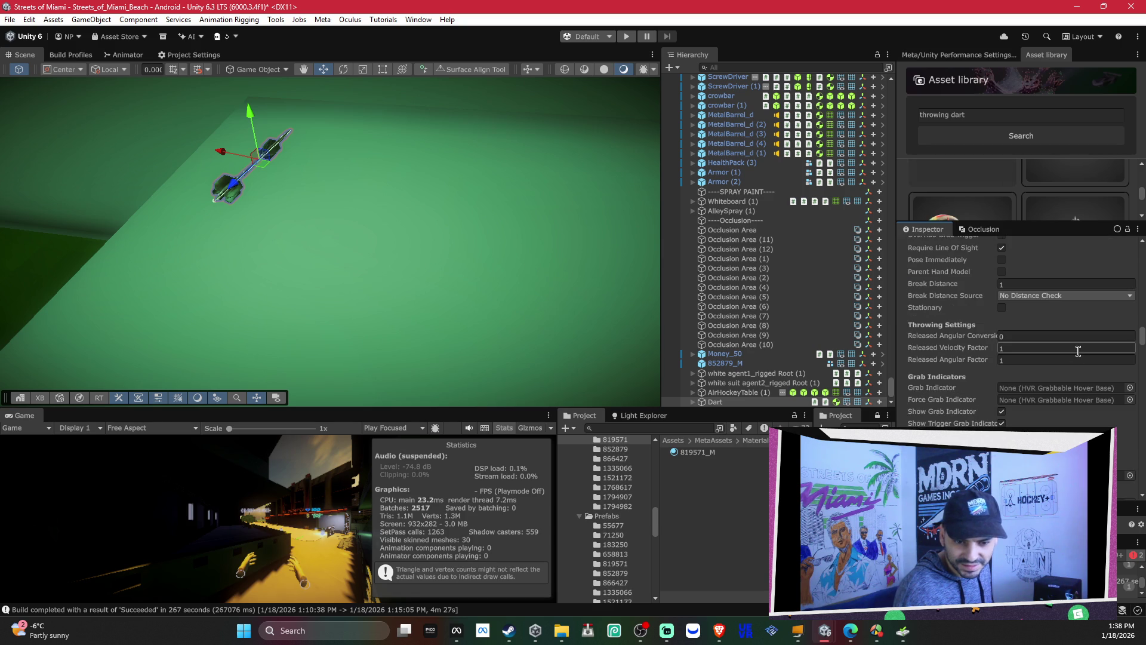
scroll(1078, 357, "down", 3)
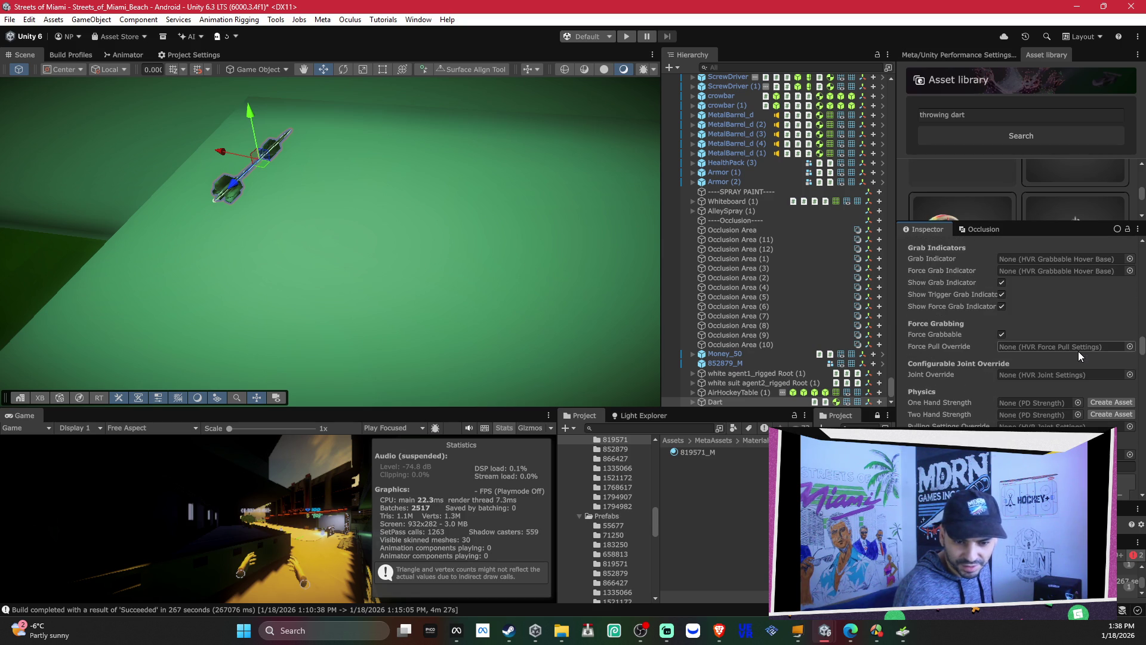
scroll(1078, 356, "down", 2)
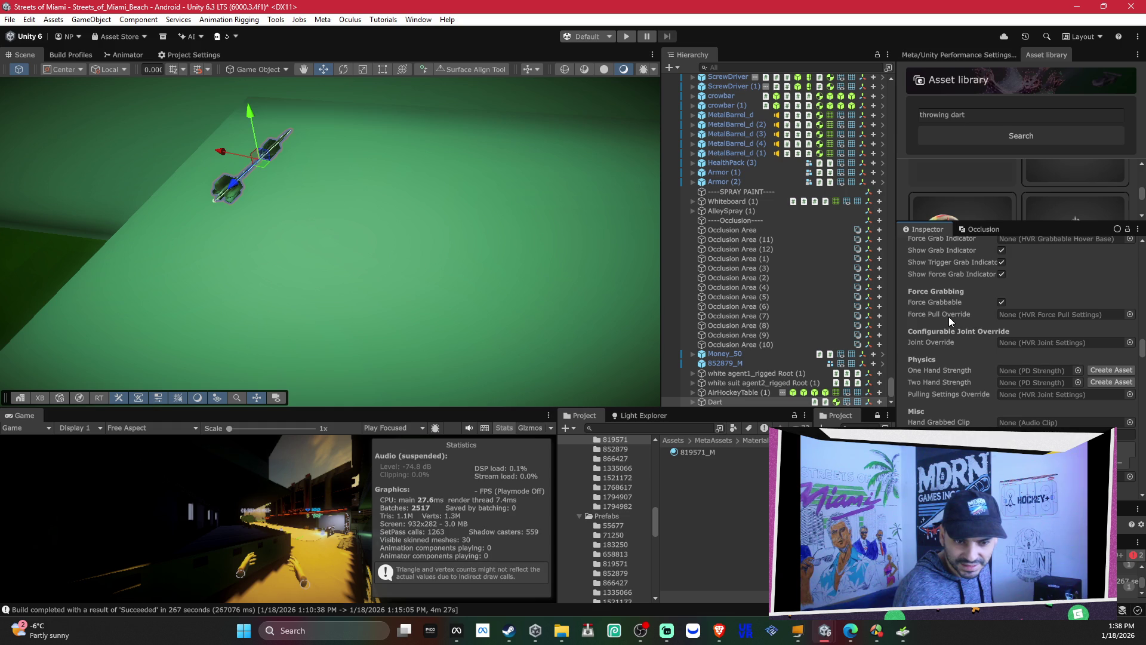
Step: Uncheck Force Grabbable and review the remaining grab settings
left_click(1001, 303)
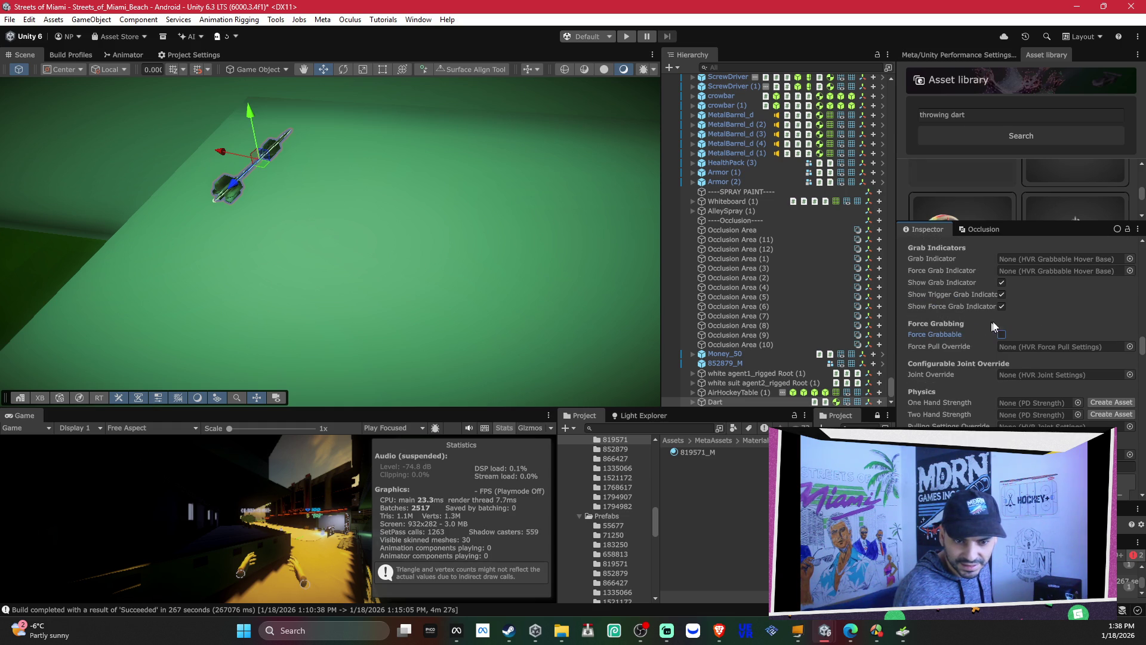
scroll(996, 317, "up", 1)
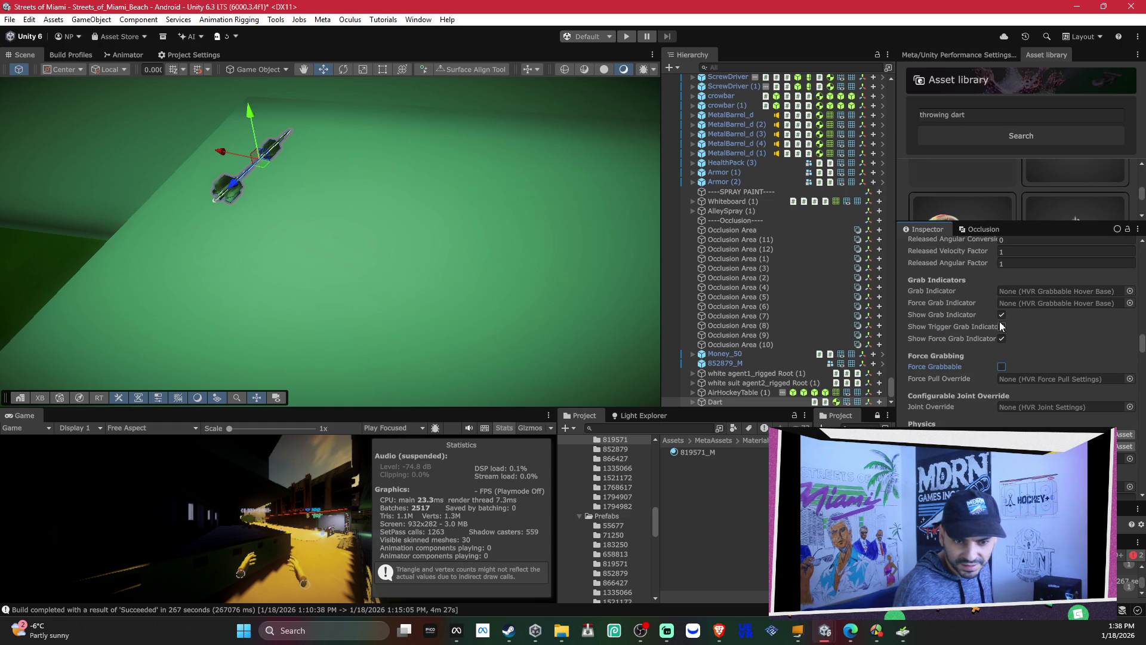
scroll(1015, 323, "up", 2)
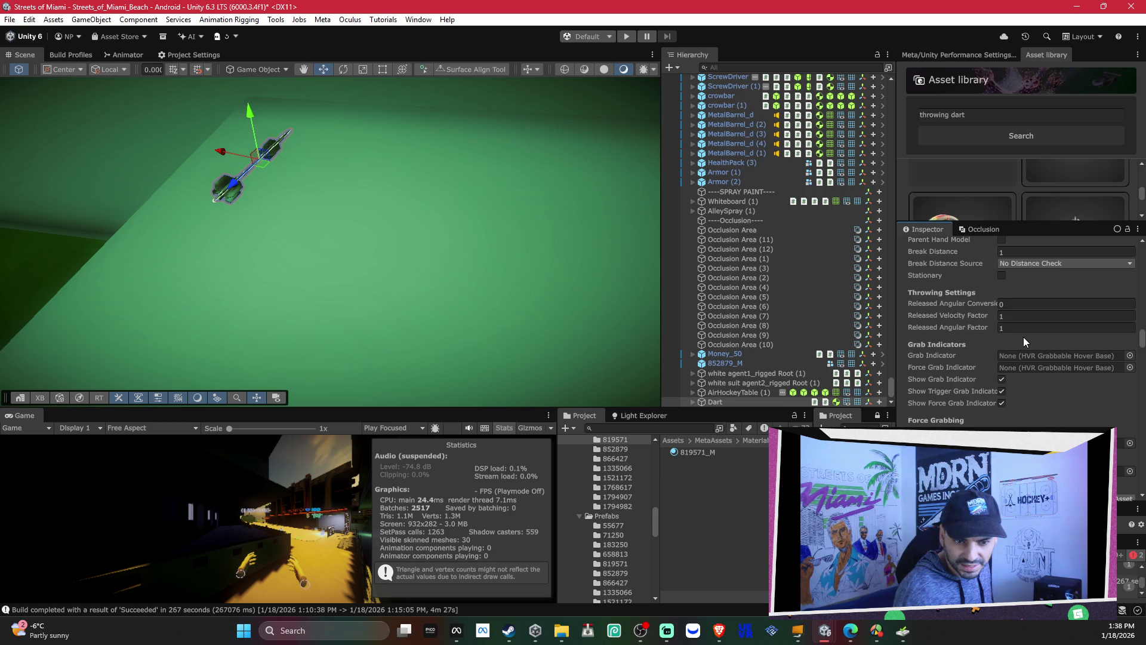
scroll(1023, 337, "up", 1)
scroll(1050, 327, "up", 2)
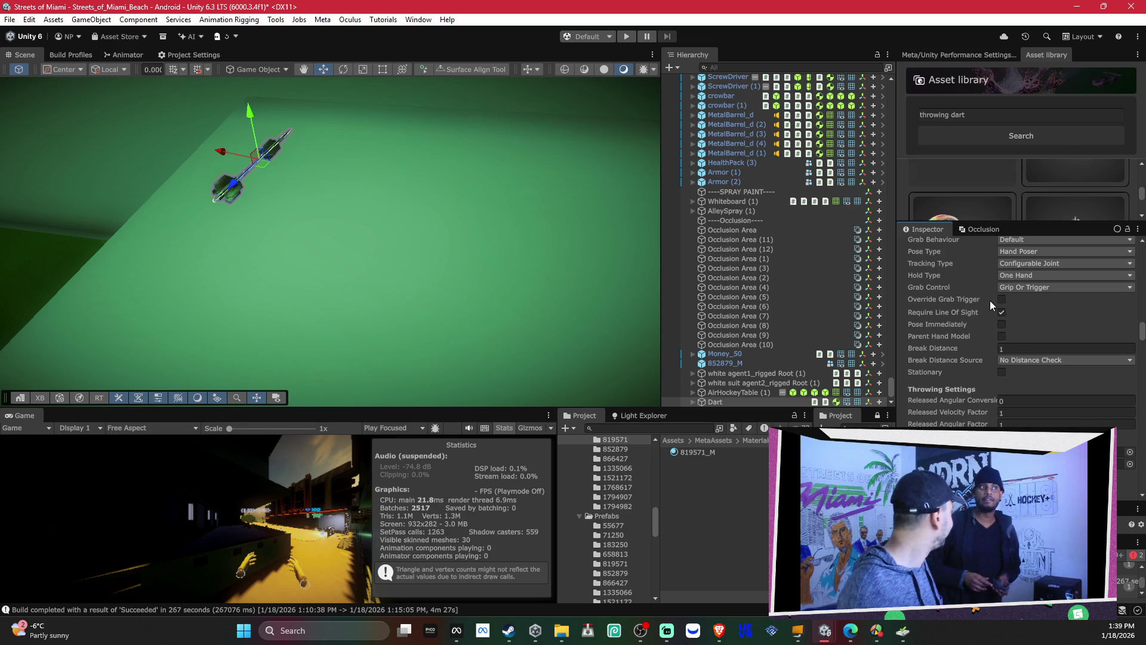
mouse_move(990, 299)
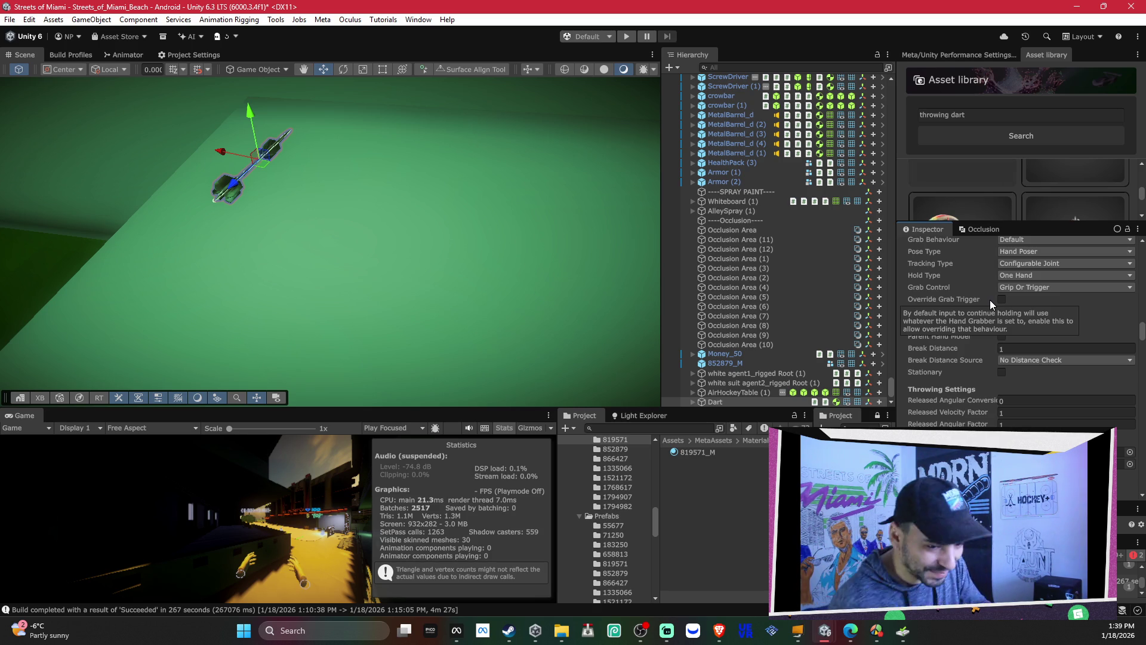
scroll(1058, 399, "up", 1)
scroll(1078, 375, "up", 1)
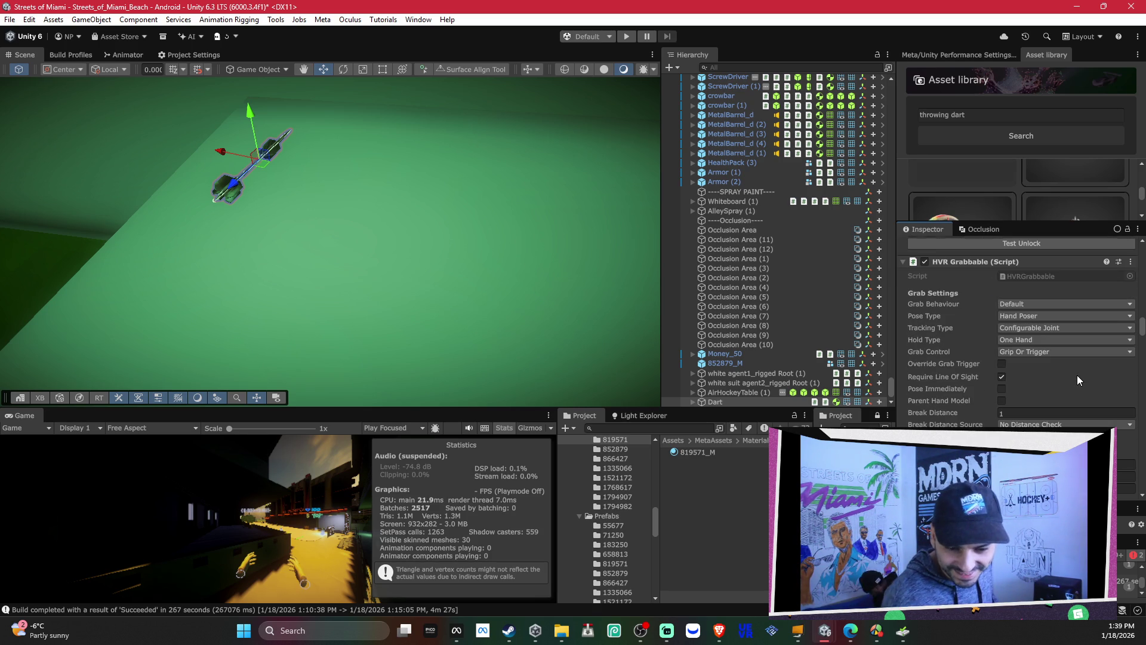
scroll(984, 285, "down", 8)
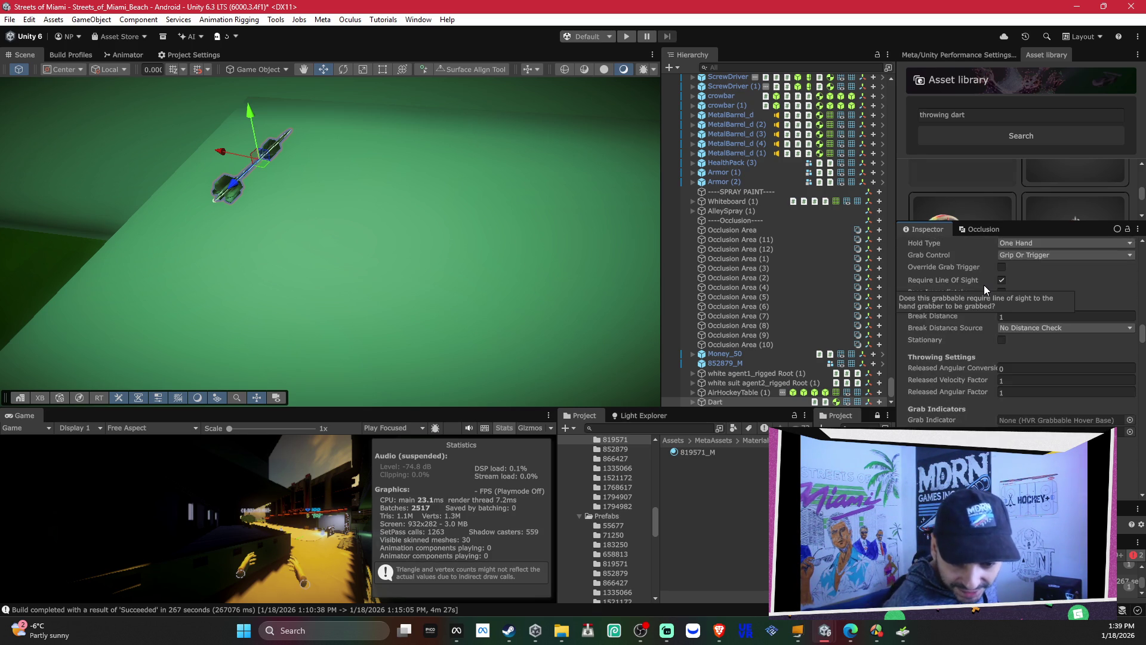
scroll(984, 285, "down", 3)
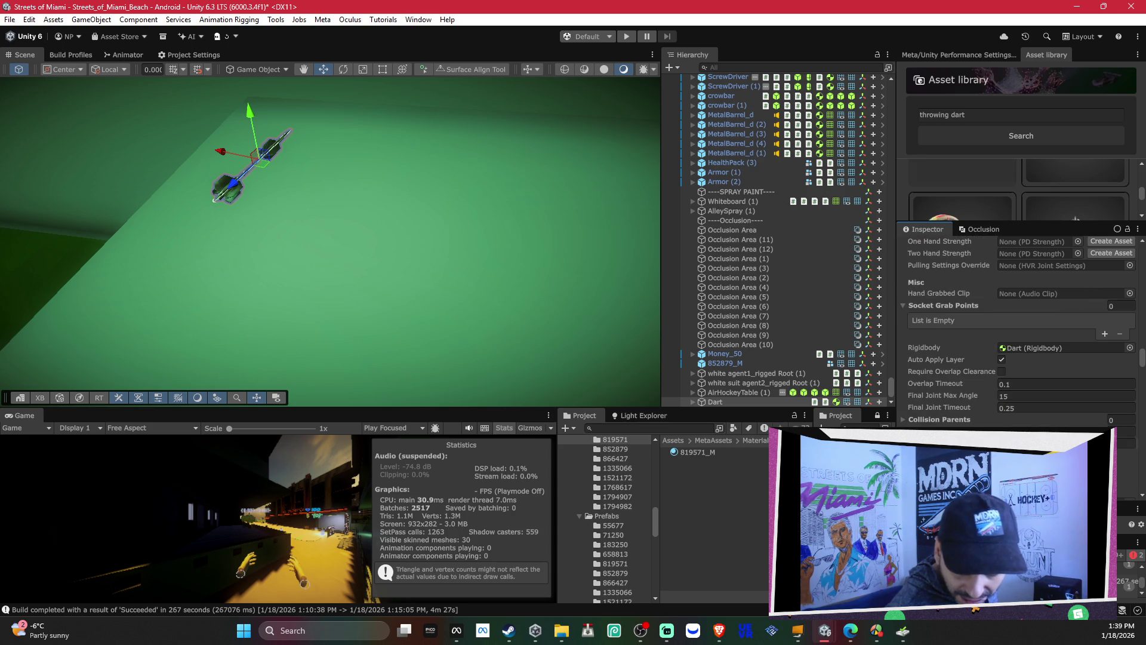
scroll(984, 285, "down", 2)
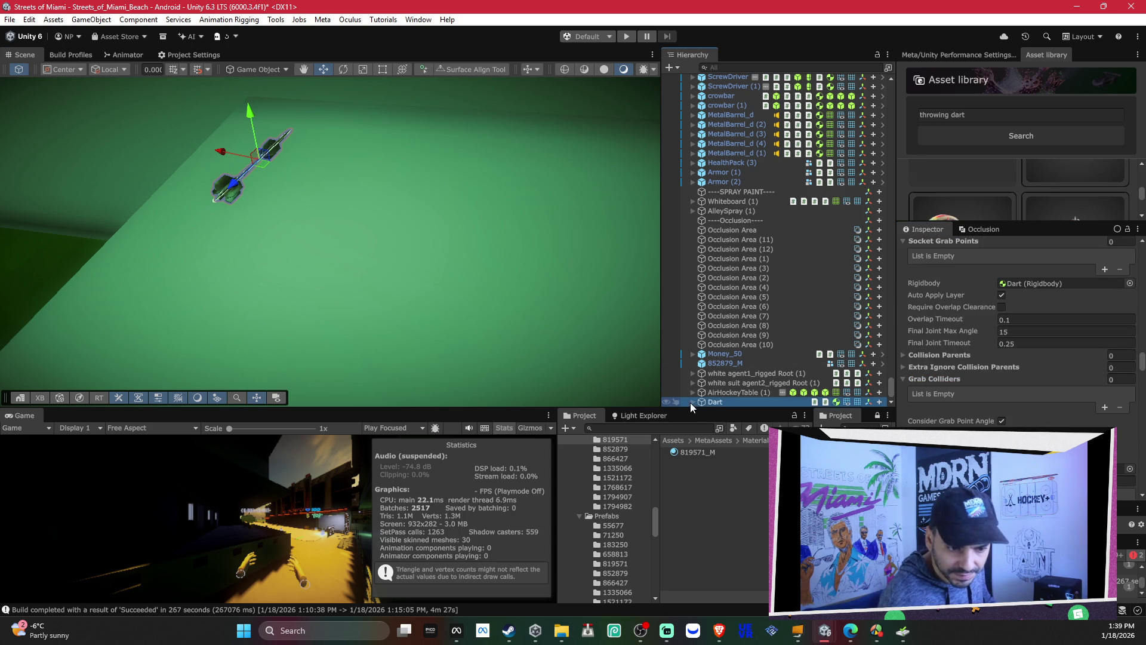
Step: Add the Dart's collider child to its Grab Colliders list
left_click(692, 403)
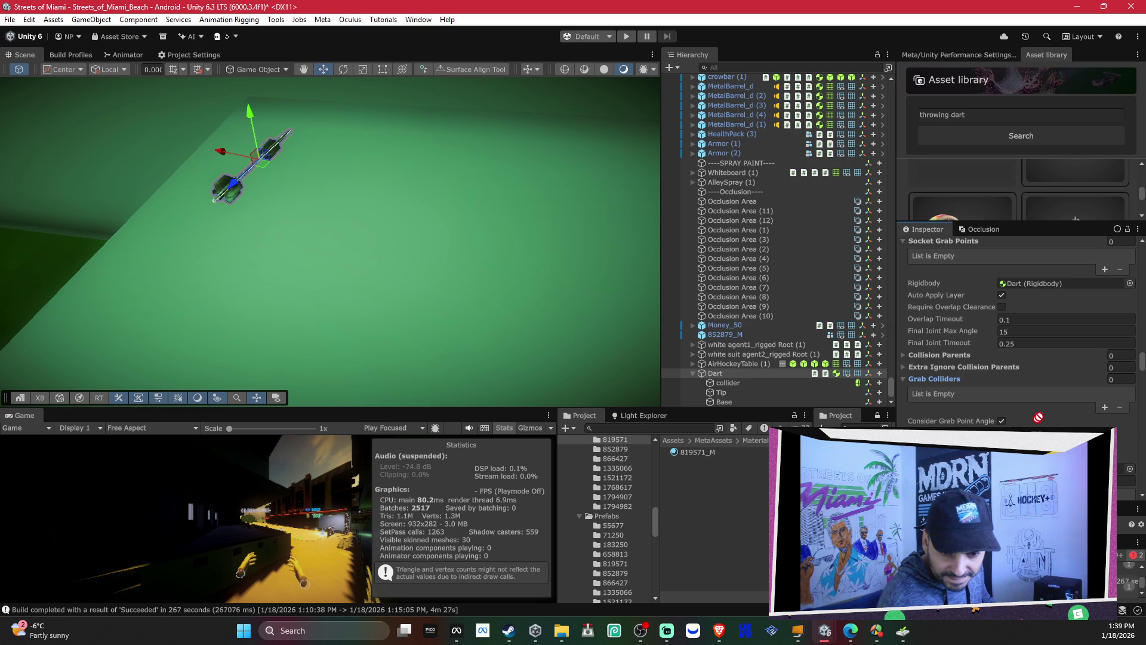
left_click_drag(977, 375, 957, 374)
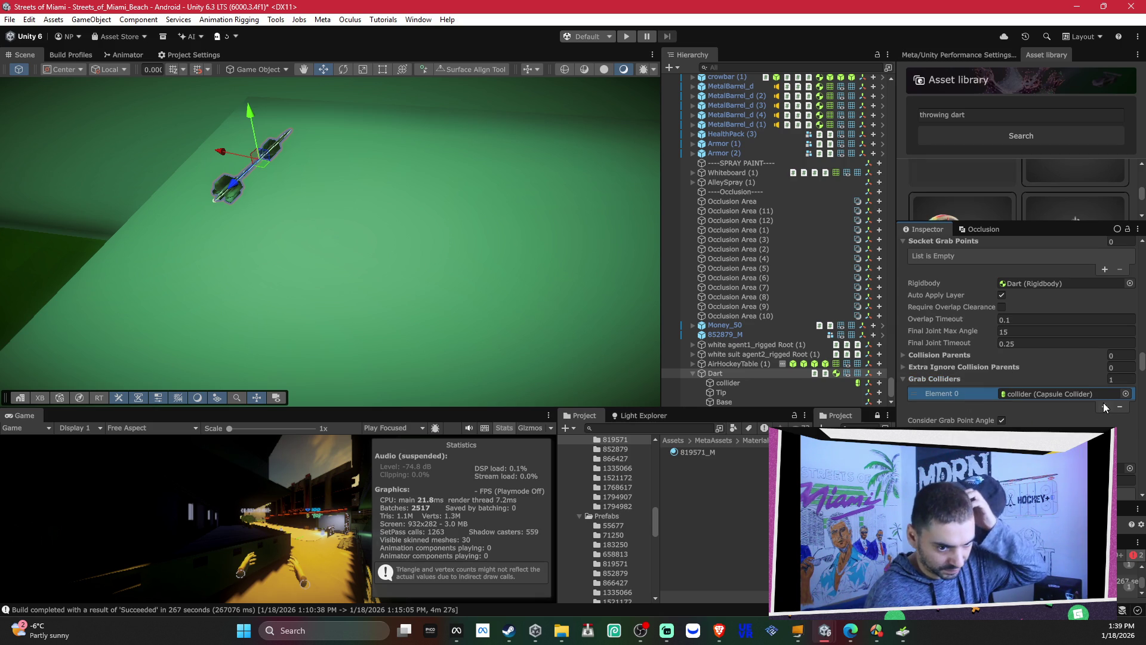
left_click(776, 382)
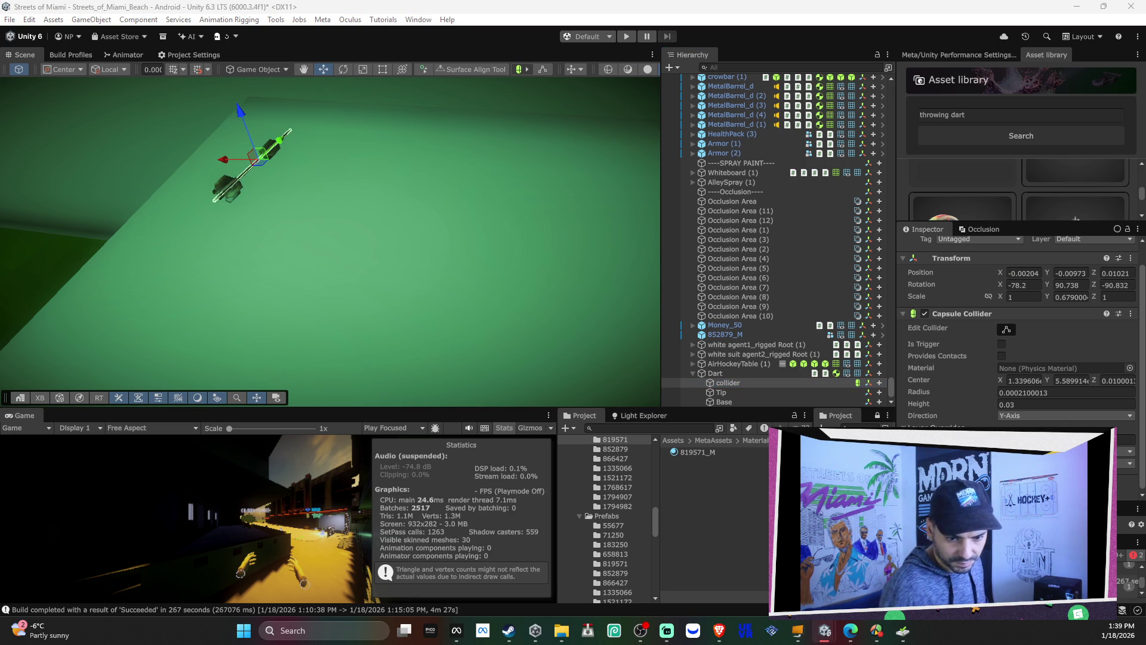
left_click(749, 375)
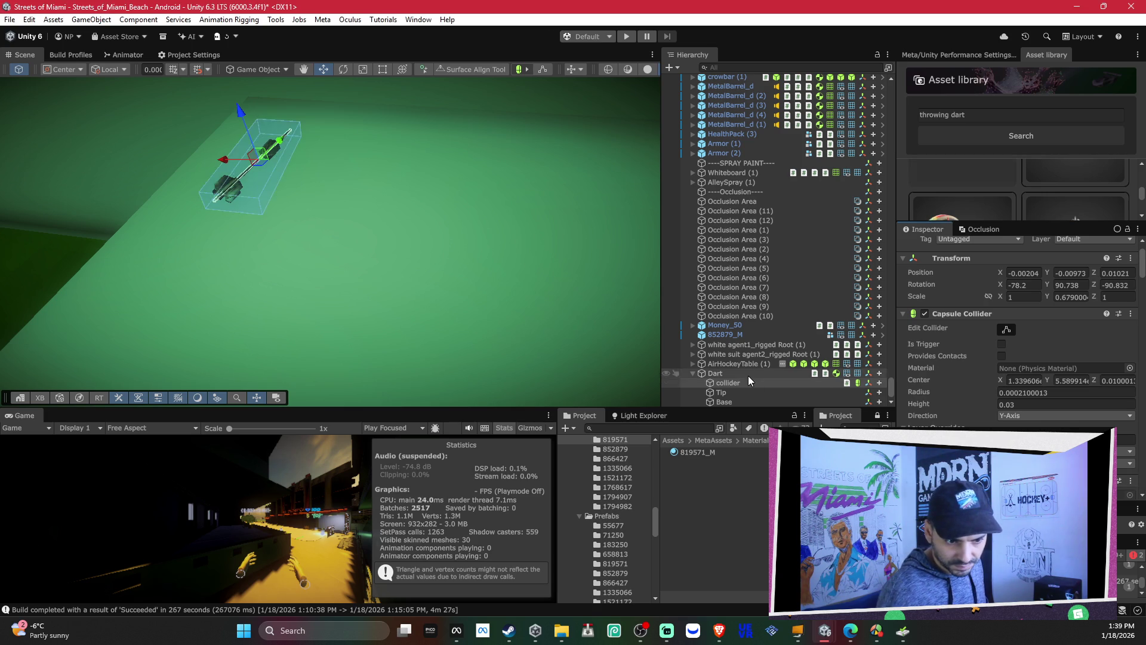
Step: Add the collider child to the Dart's Linked Grabbables list
scroll(1013, 364, "down", 10)
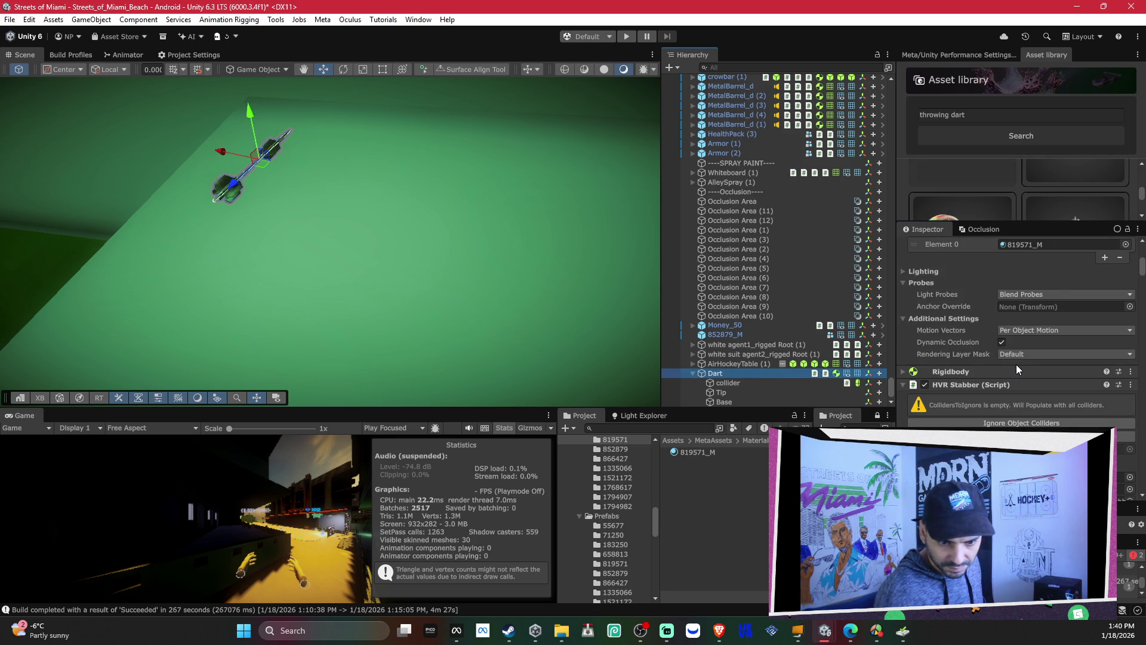
scroll(1069, 384, "down", 15)
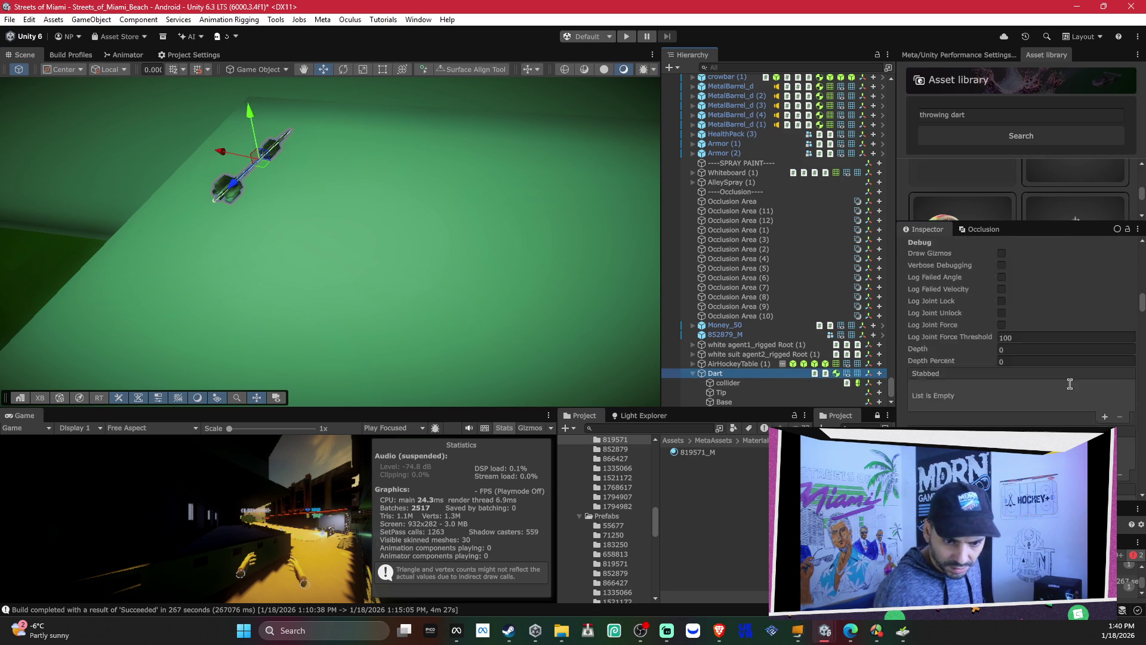
scroll(1073, 387, "down", 15)
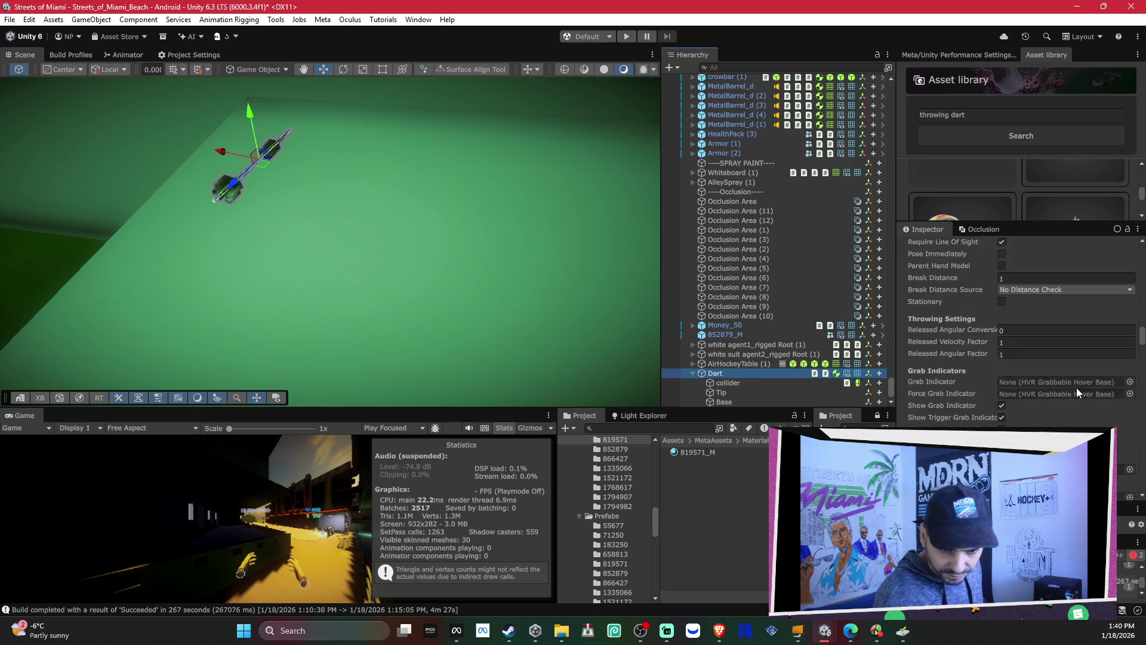
scroll(1078, 393, "down", 15)
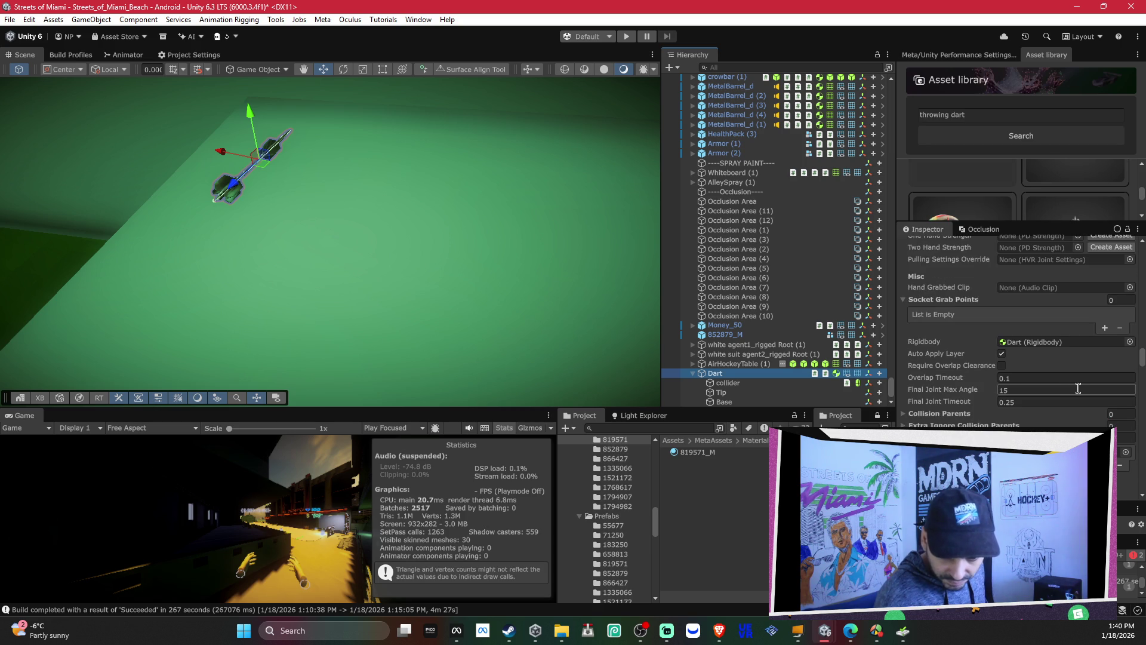
scroll(1021, 334, "down", 6)
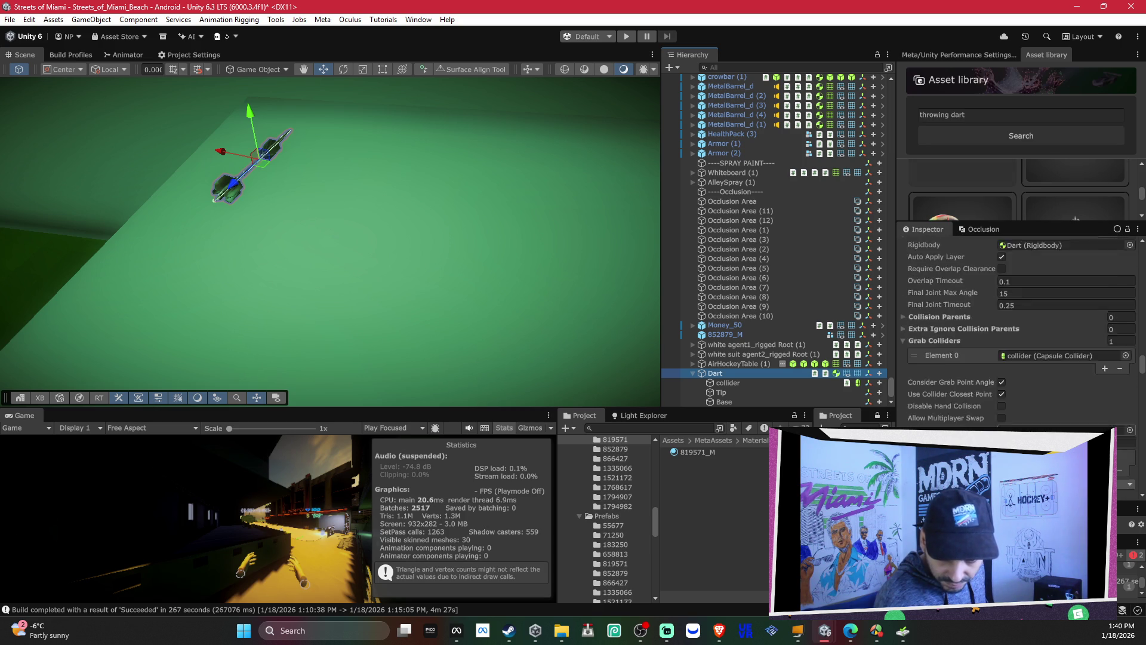
left_click(1104, 406)
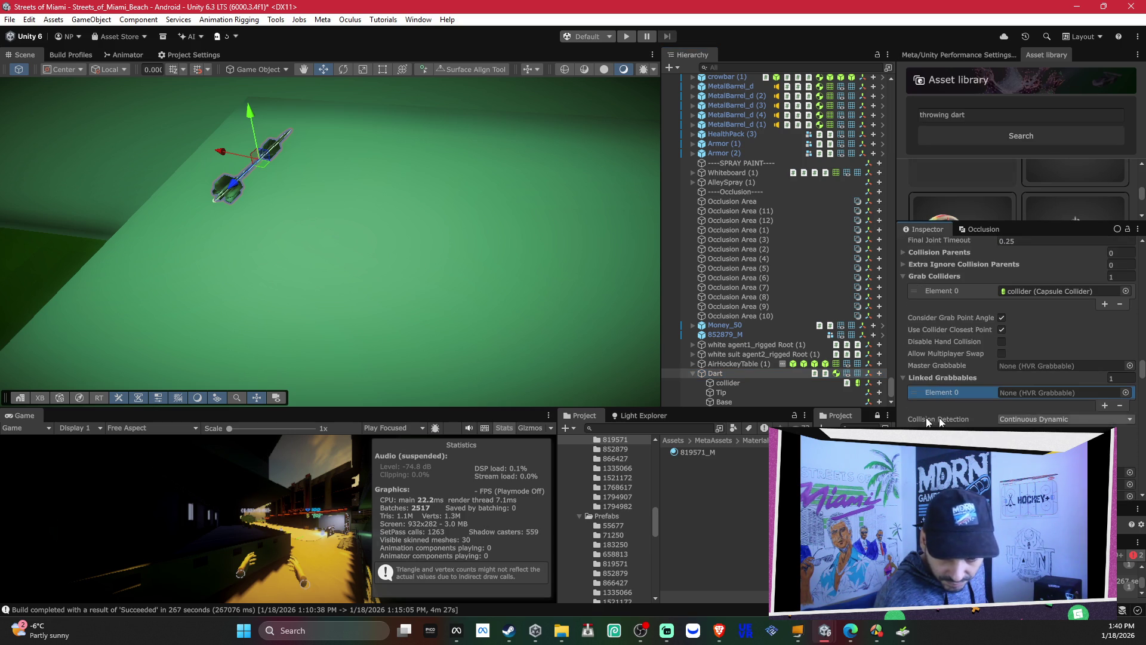
left_click_drag(736, 384, 915, 380)
left_click_drag(1000, 390, 1019, 392)
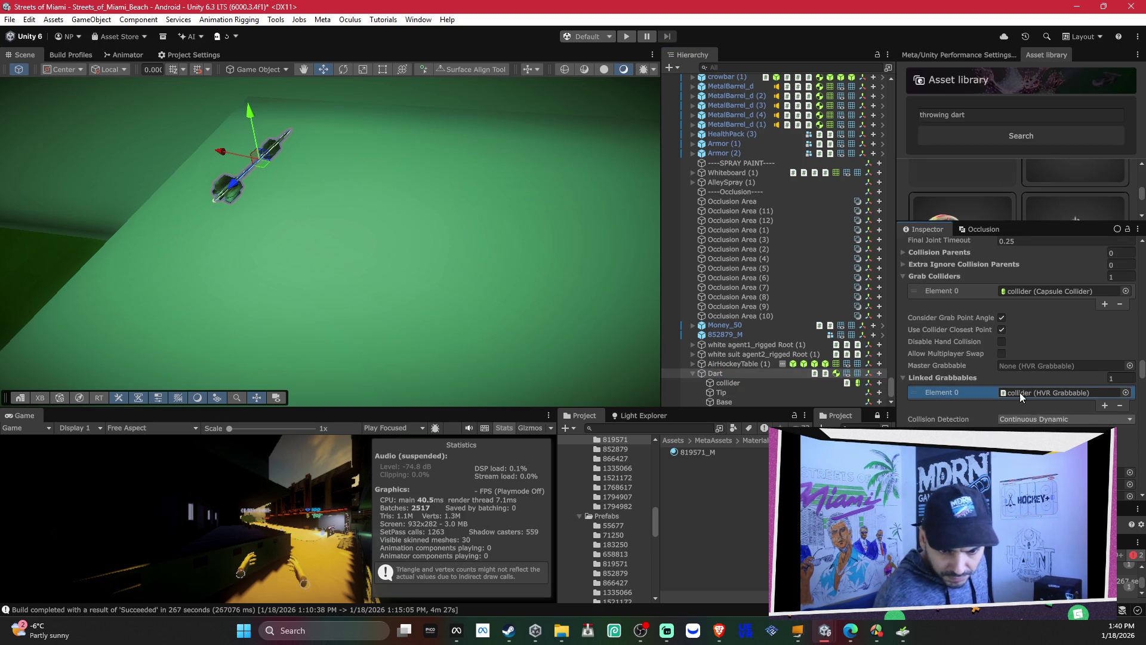
Step: Set the collider child's HVR Grabbable hold type to One Hand, then collapse Dart
left_click(738, 385)
scroll(1063, 345, "up", 10)
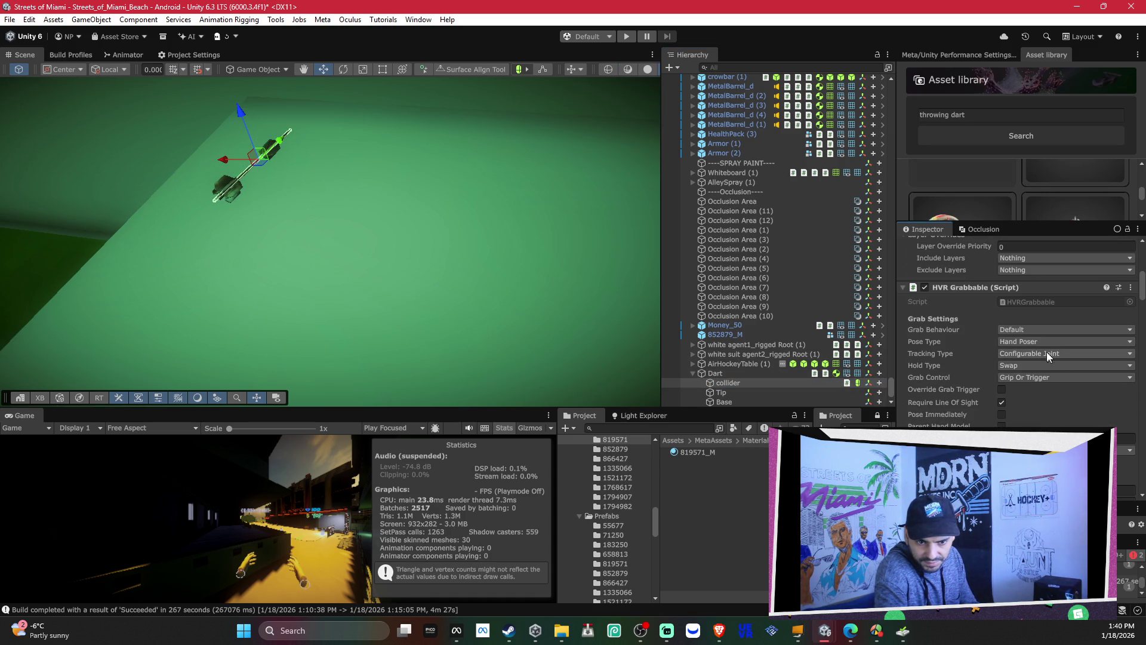
left_click(1041, 366)
left_click(1041, 378)
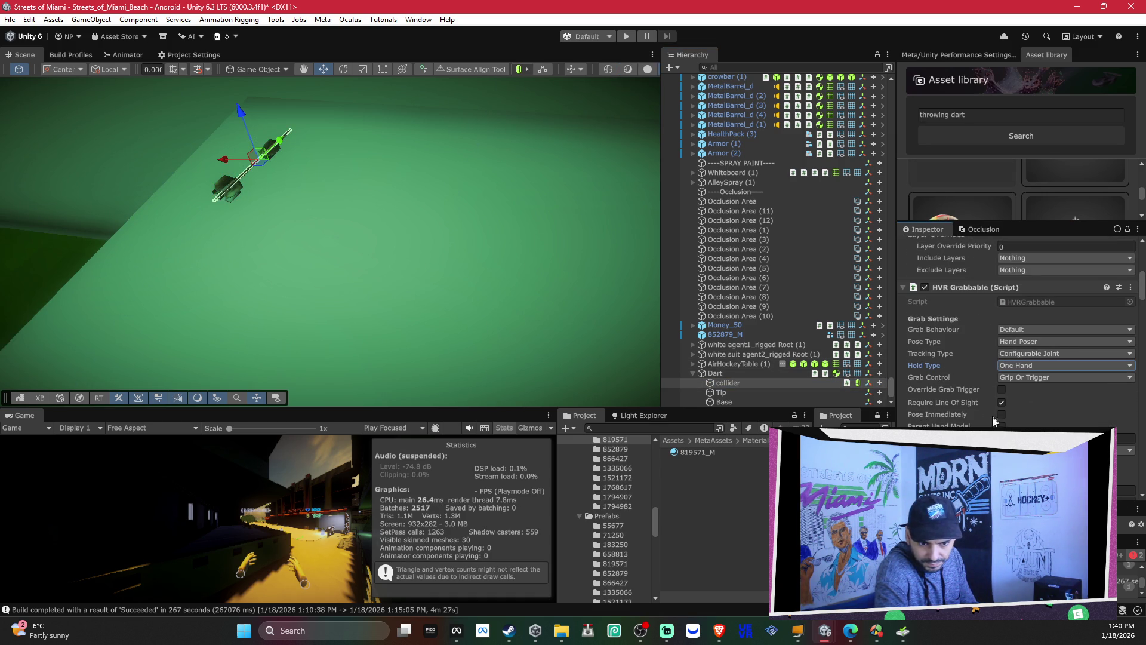
scroll(990, 410, "down", 3)
scroll(1021, 328, "down", 4)
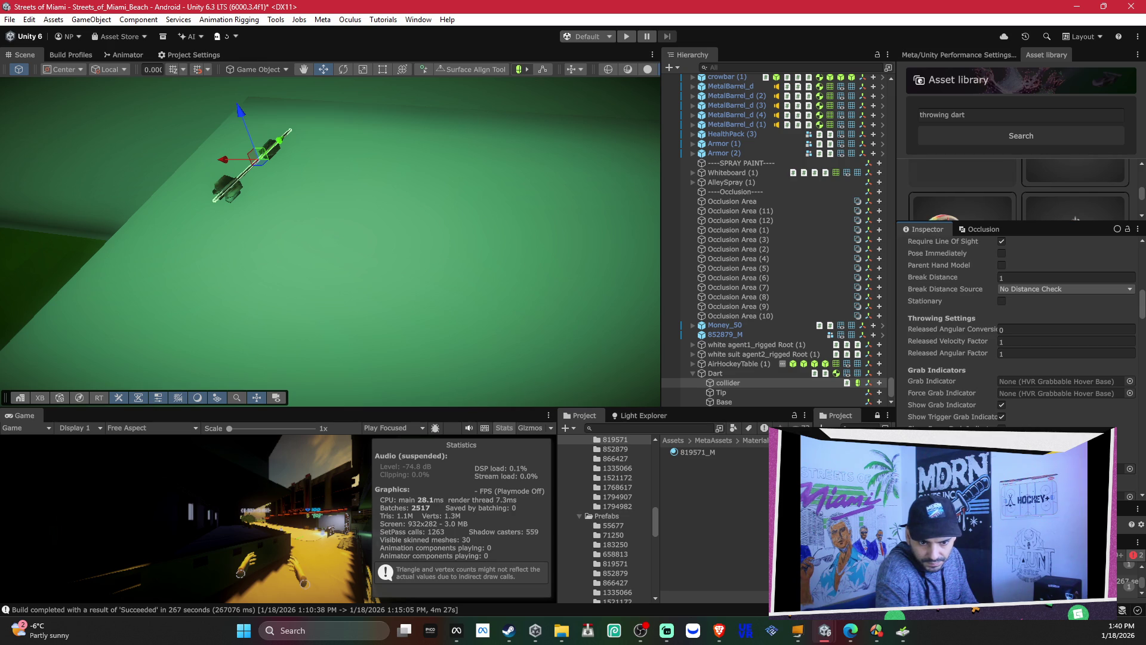
left_click(722, 373)
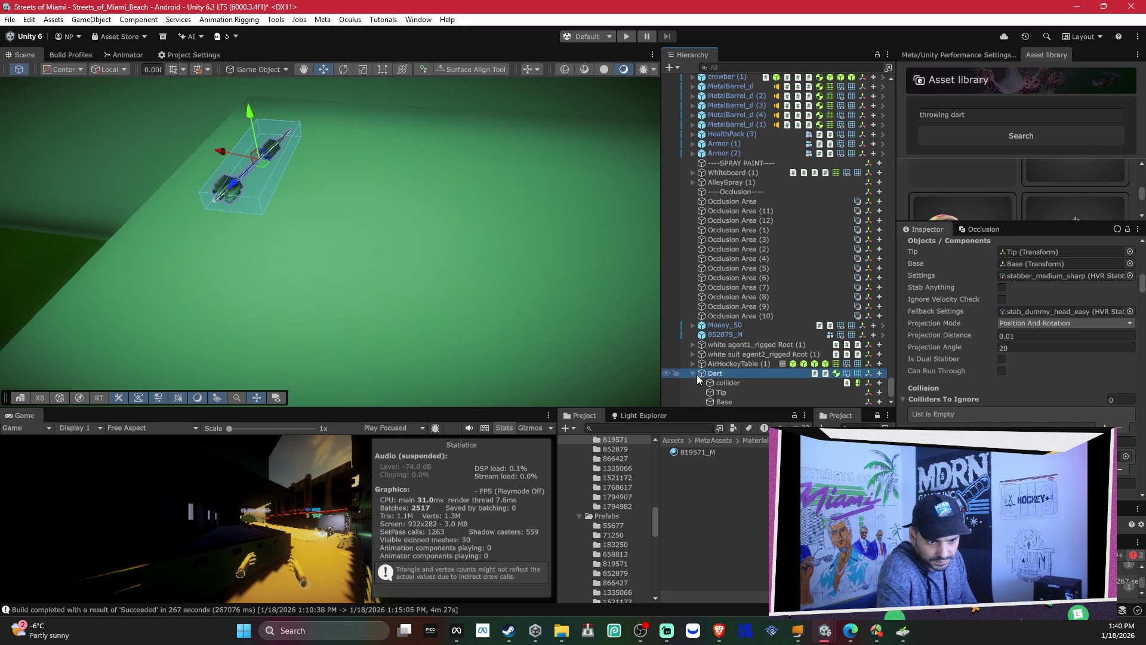
left_click(694, 374)
left_click(735, 393)
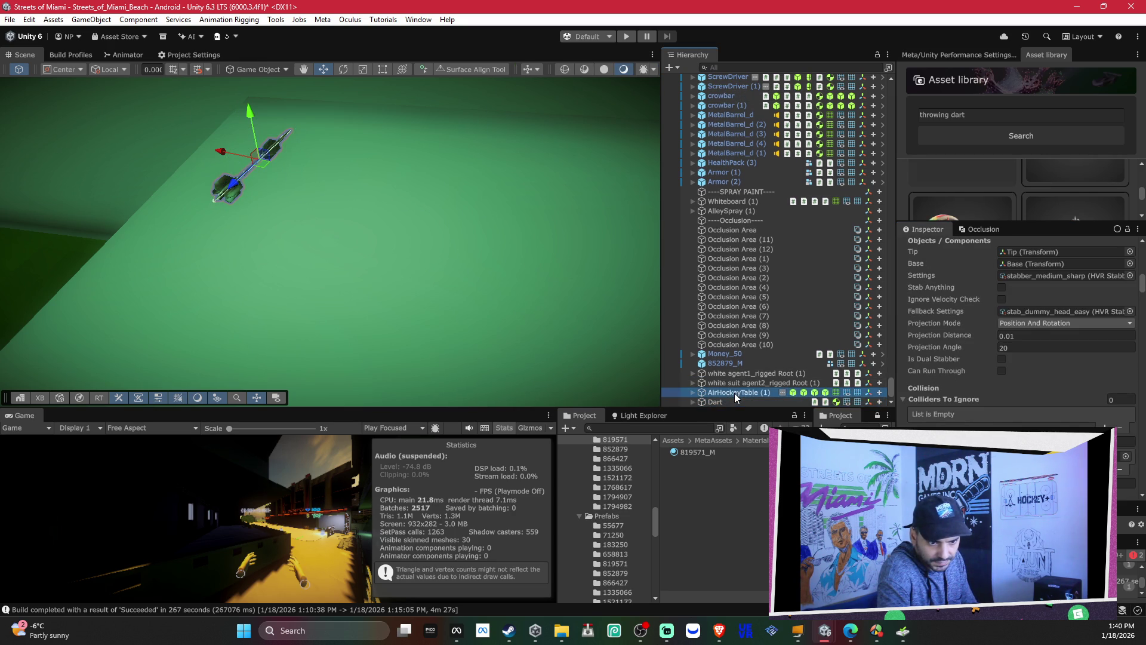
Step: Select the Dart and duplicate it twice with Ctrl+D
left_click(729, 400)
right_click(386, 234)
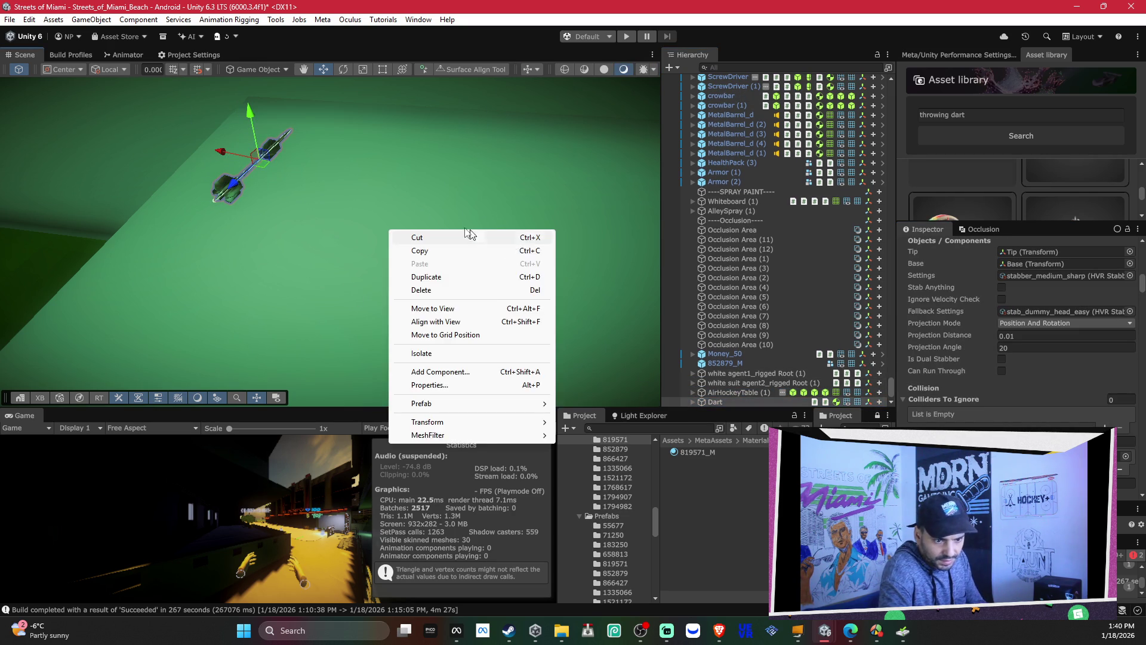
right_click(330, 225)
mouse_move(346, 209)
left_mouse_down()
mouse_move(307, 180)
mouse_move(413, 220)
mouse_move(382, 198)
mouse_move(300, 325)
mouse_move(486, 264)
mouse_move(532, 195)
mouse_move(511, 191)
mouse_move(548, 209)
mouse_move(536, 362)
mouse_move(559, 371)
left_mouse_up()
key("ctrl+d")
key("ctrl+d")
key("ctrl+d")
left_click(726, 366, "shift")
key("ctrl+d")
key("ctrl+d")
Step: Undo the extra dart copies so only the original Dart remains, then collapse it
scroll(406, 260, "down", 5)
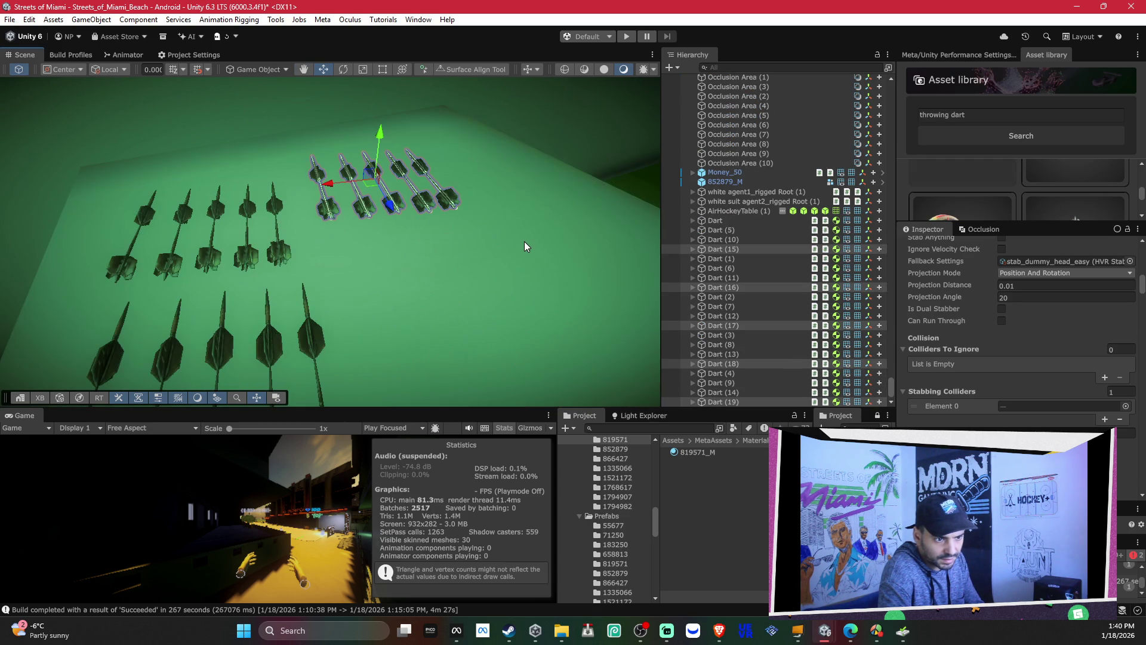
key("ctrl+z")
key("ctrl+z")
key("ctrl+z")
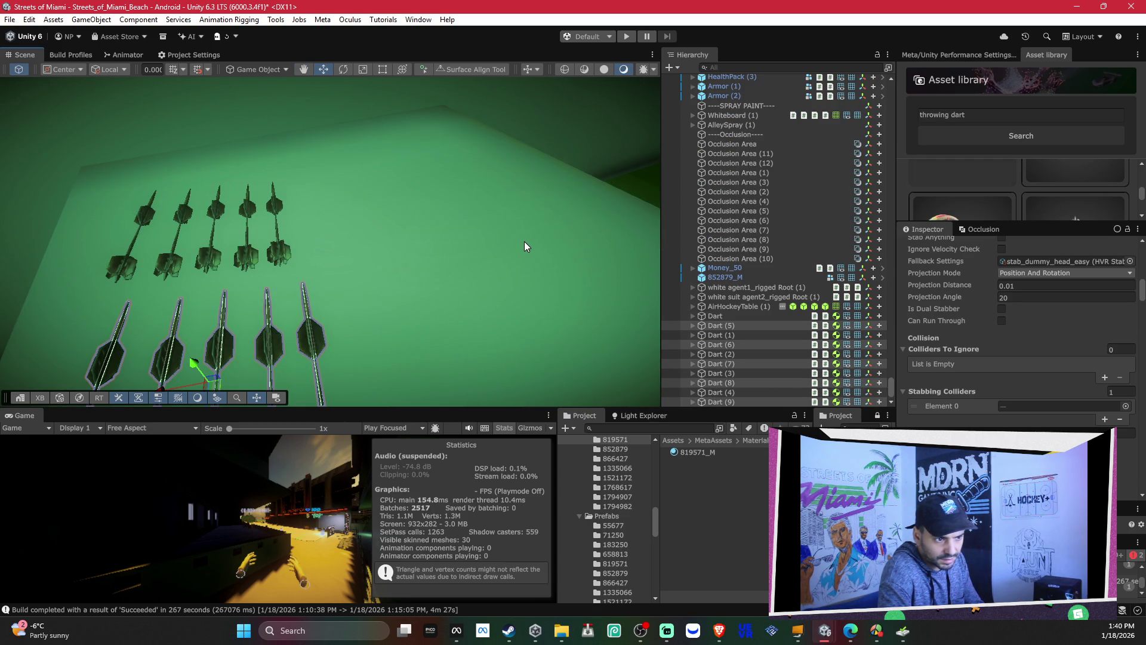
key("ctrl+z")
key("ctrl+z")
key("ctrl+z")
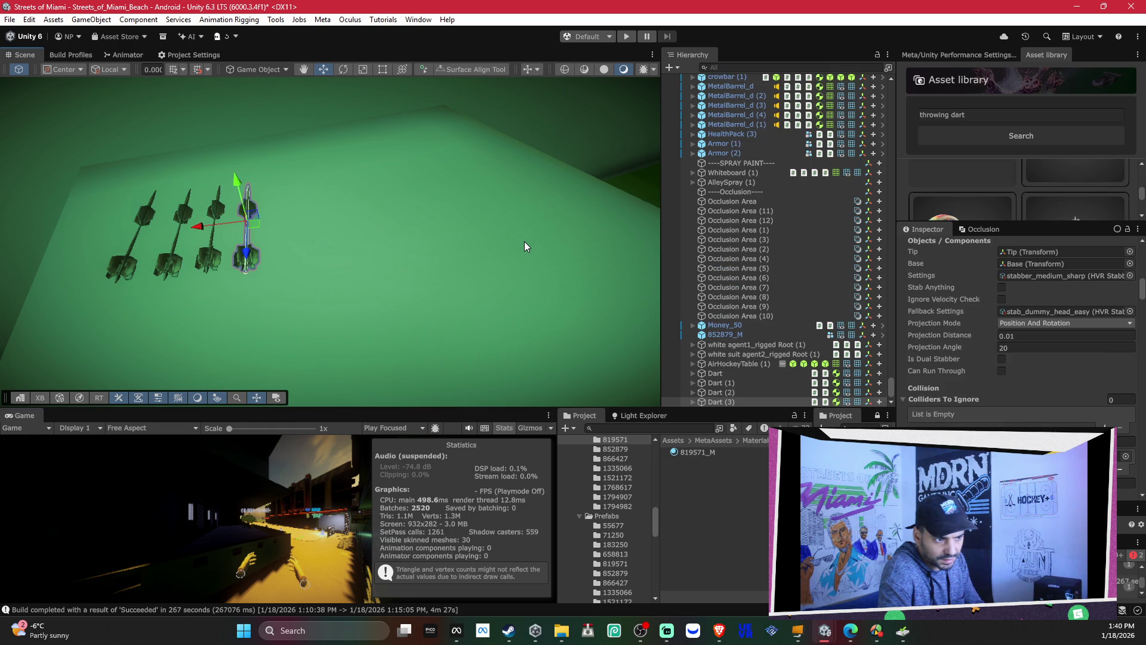
key("ctrl+z")
key("ctrl+z")
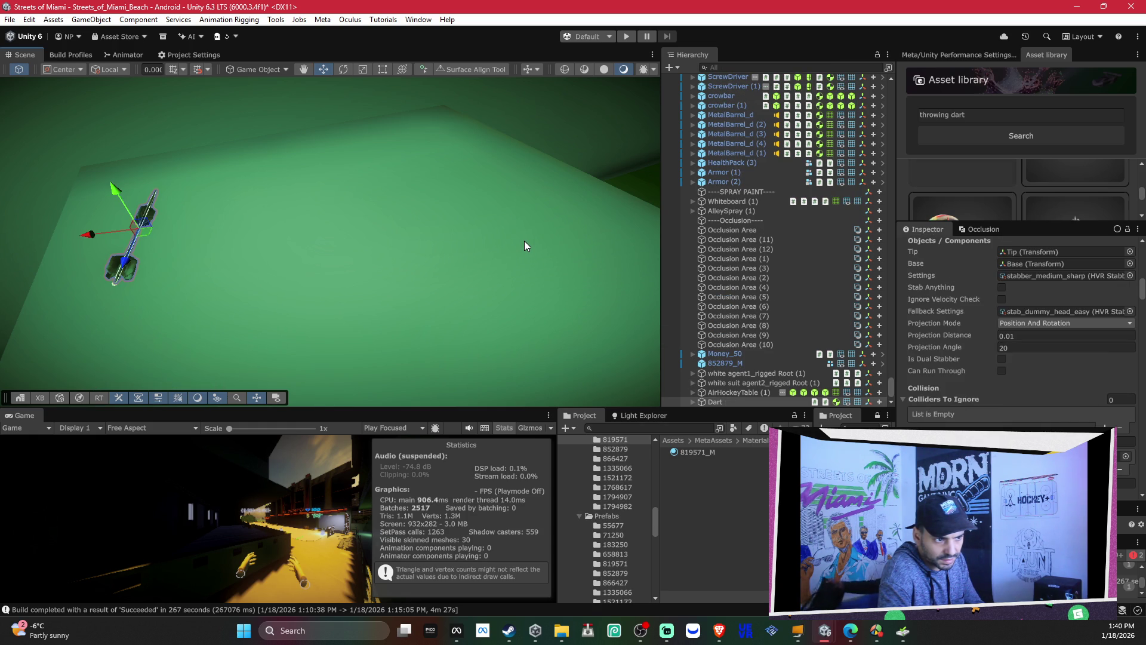
left_click(782, 389)
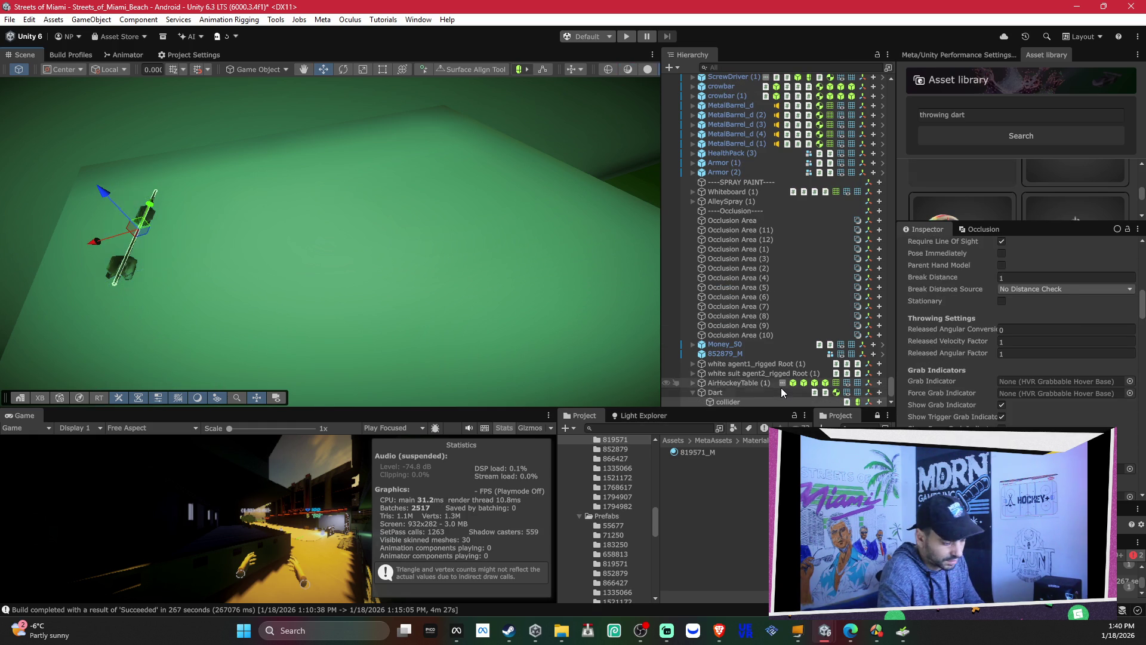
left_click(782, 384)
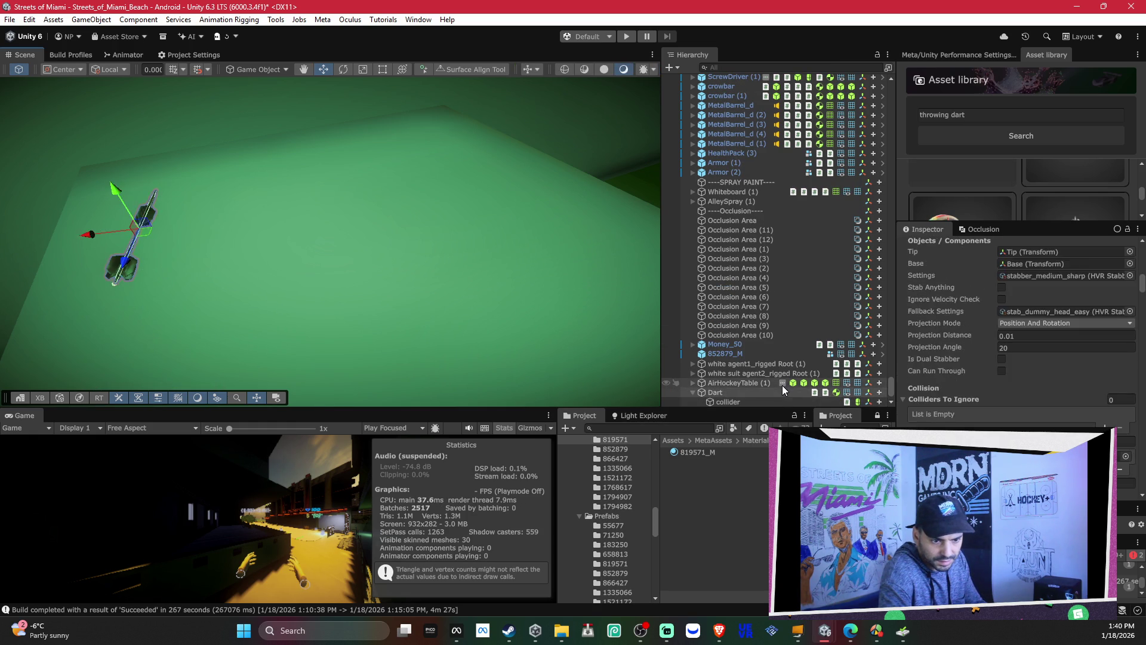
key("ctrl+y")
key("ctrl+y")
key("ctrl+y")
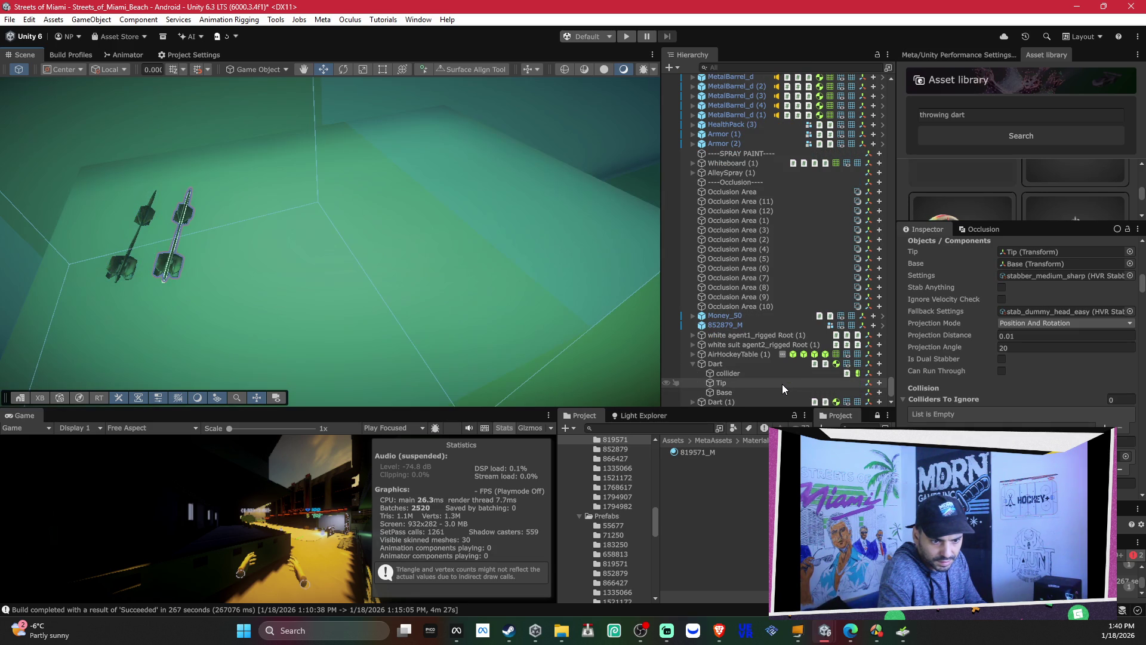
key("ctrl+z")
key("ctrl+z")
key("ctrl+z")
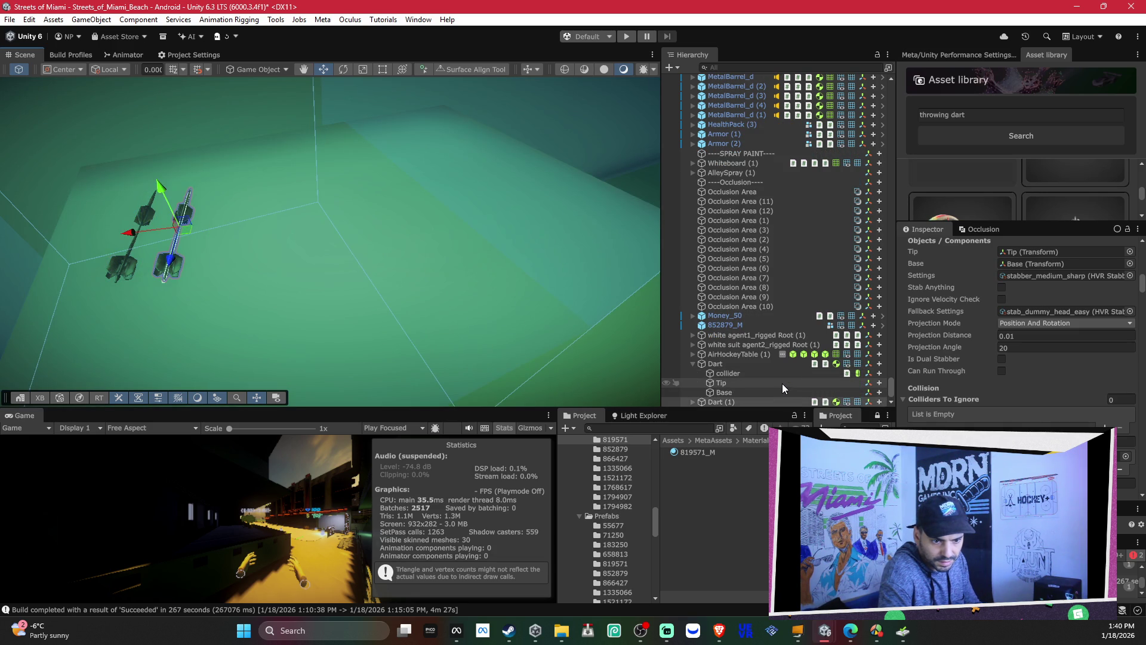
key("f")
left_click(692, 373)
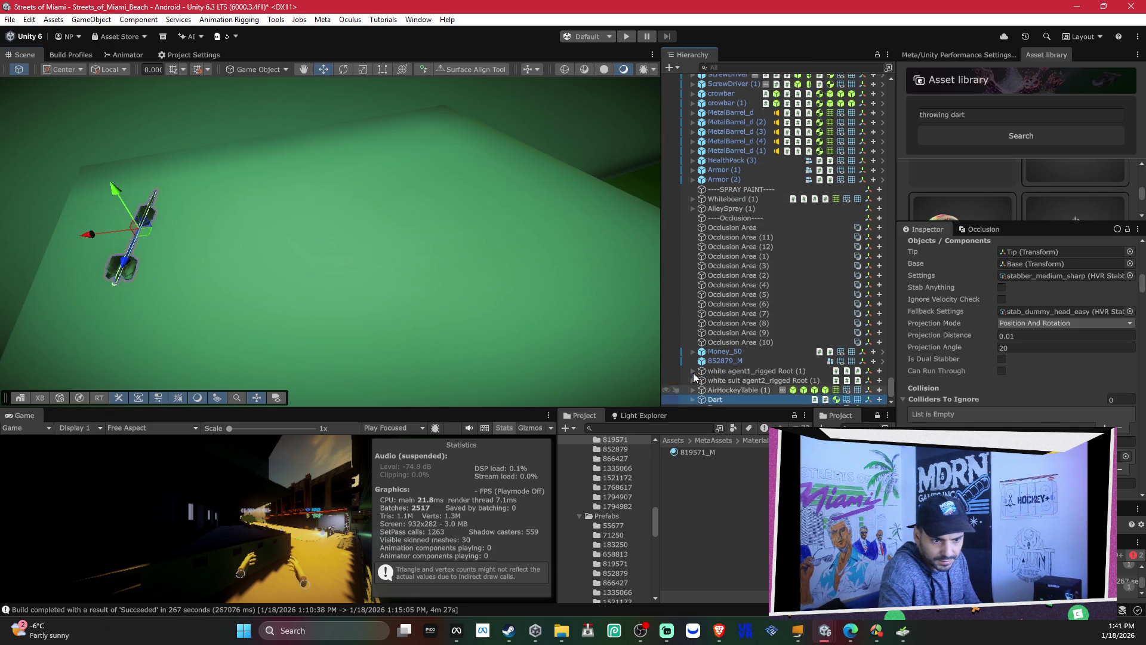
scroll(1006, 396, "down", 15)
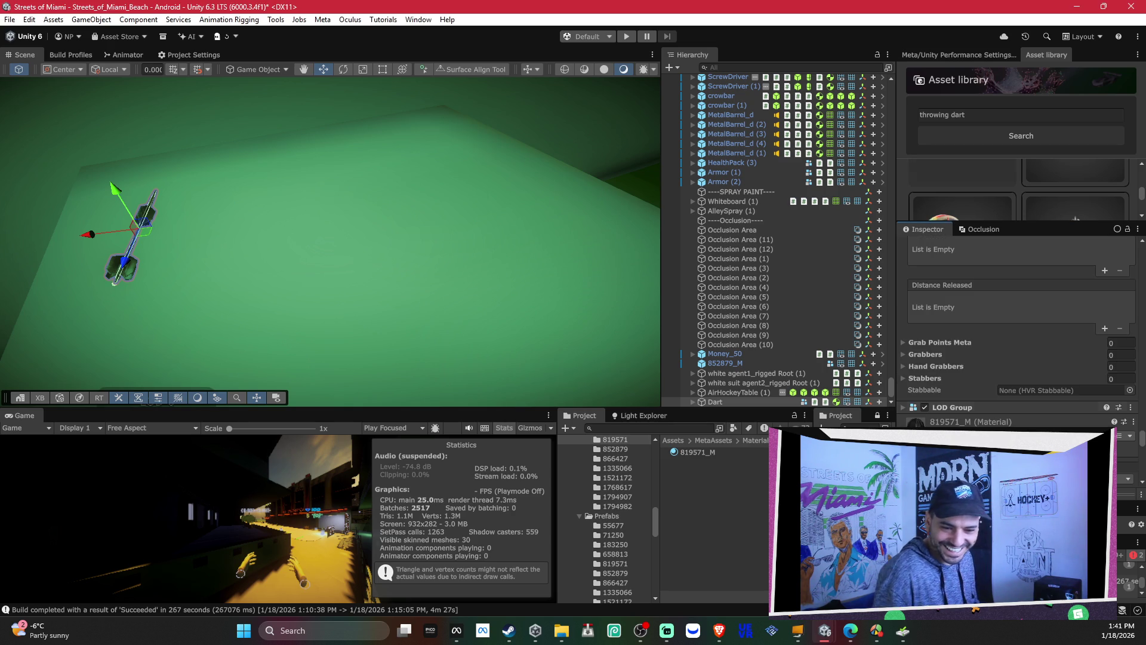
Step: Expand the dart's LOD Group and delete LOD 1 and LOD 2, leaving only LOD 0
left_click(984, 406)
scroll(988, 378, "down", 3)
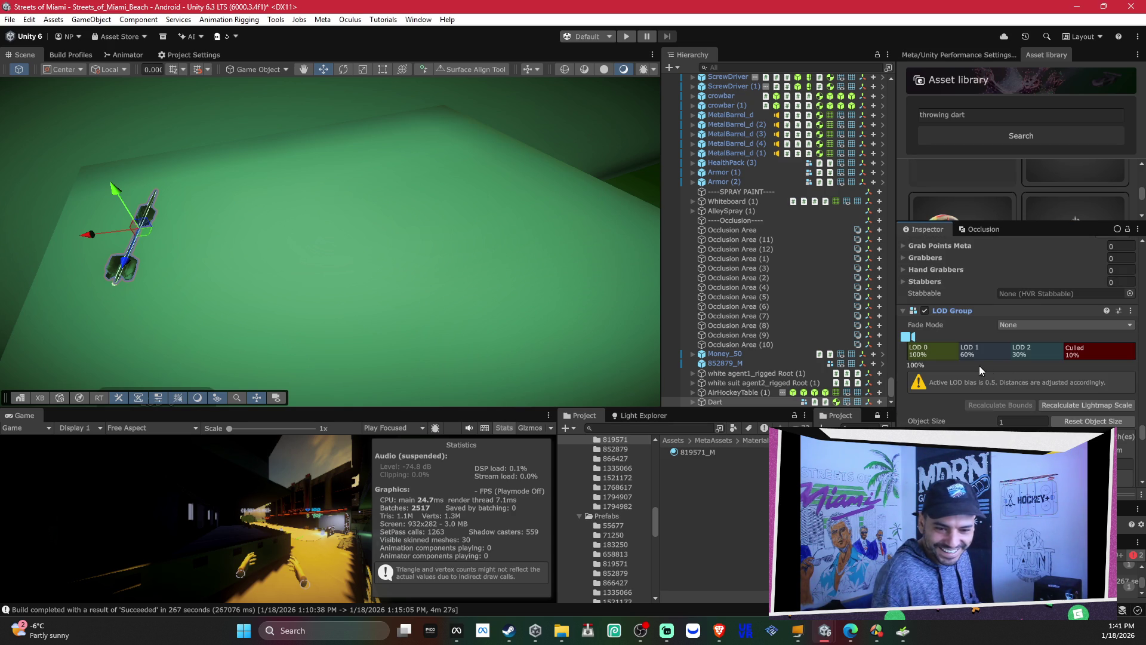
right_click(986, 356)
left_click(994, 374)
right_click(985, 356)
left_click(993, 372)
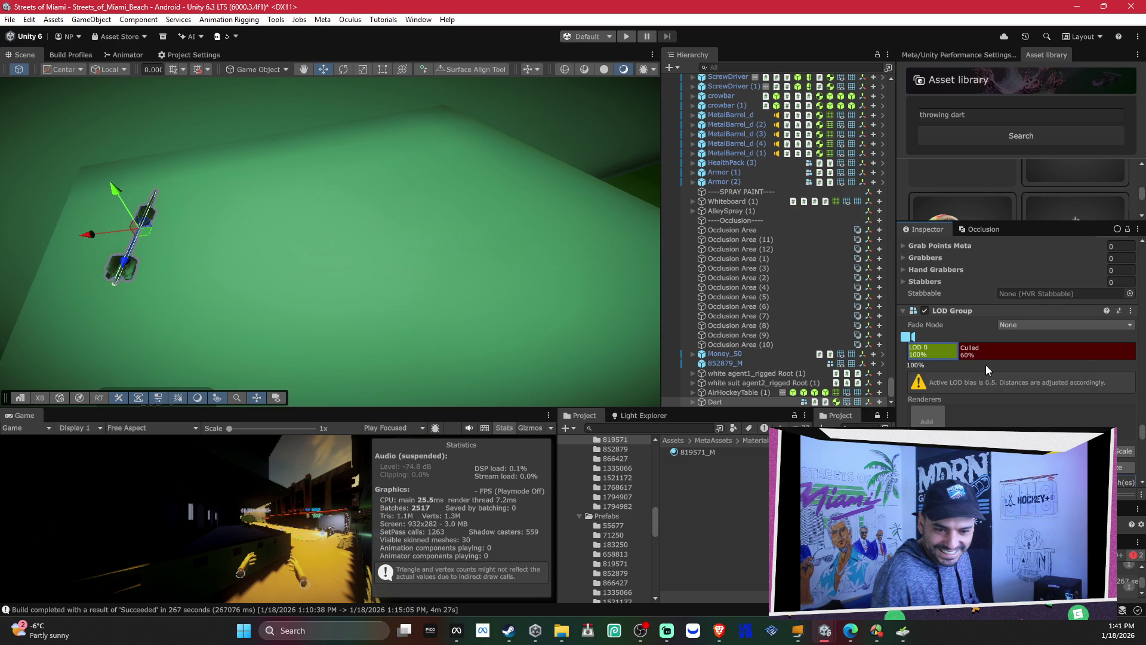
Step: Drag the LOD Group's Culled boundary down toward about 2%
left_click_drag(952, 355, 1066, 358)
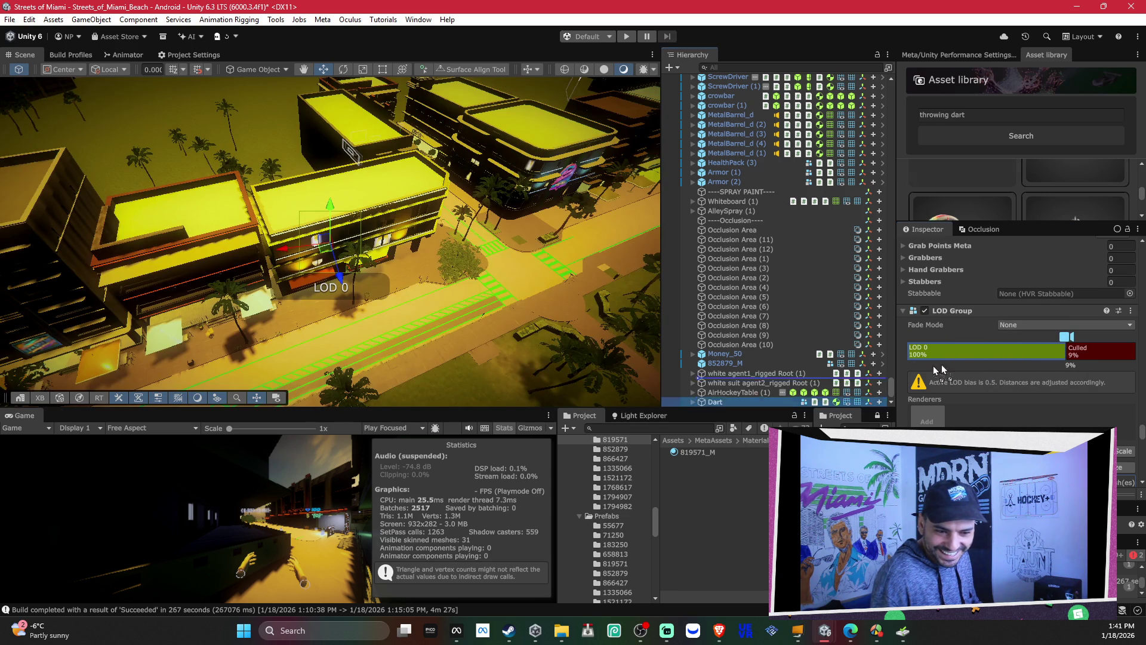
left_click(976, 357)
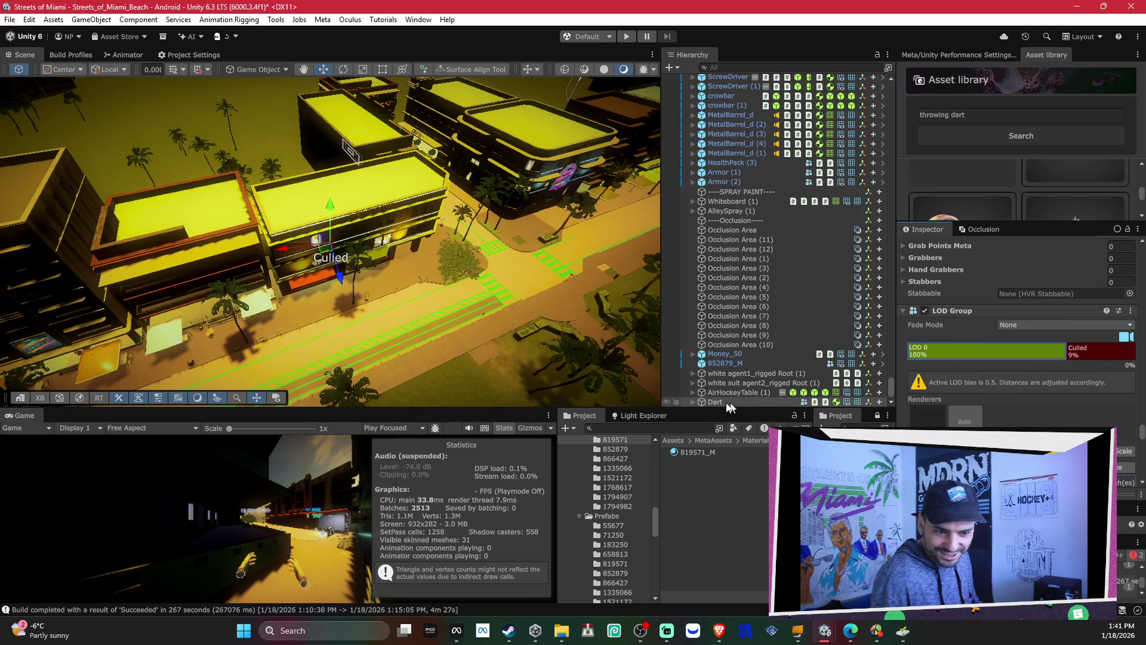
left_click(692, 402)
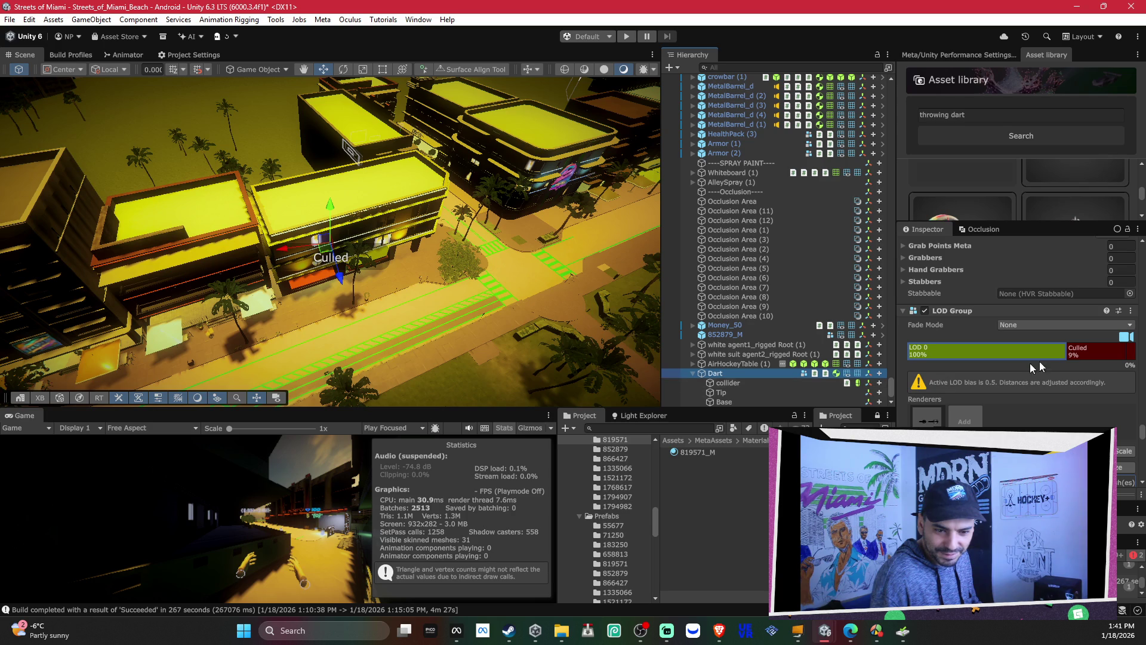
left_click_drag(1067, 356, 1106, 364)
Step: Set the LOD Group's Fade Mode to Cross Fade and frame the dart
left_click(1014, 325)
left_click(1027, 351)
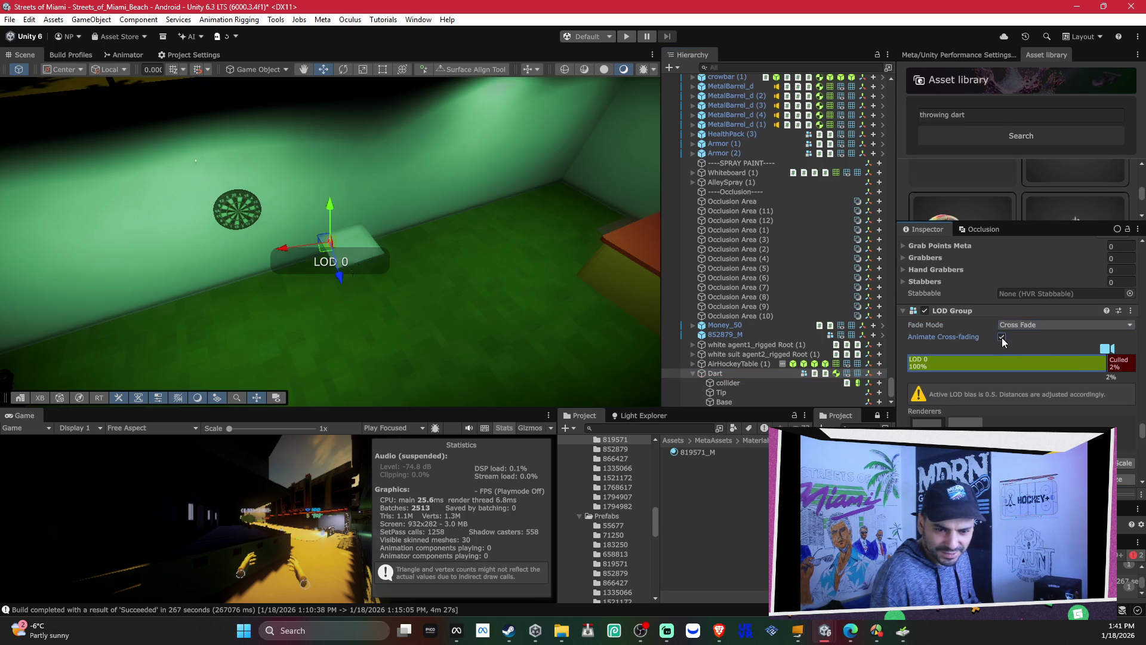
right_click(958, 311)
mouse_move(996, 336)
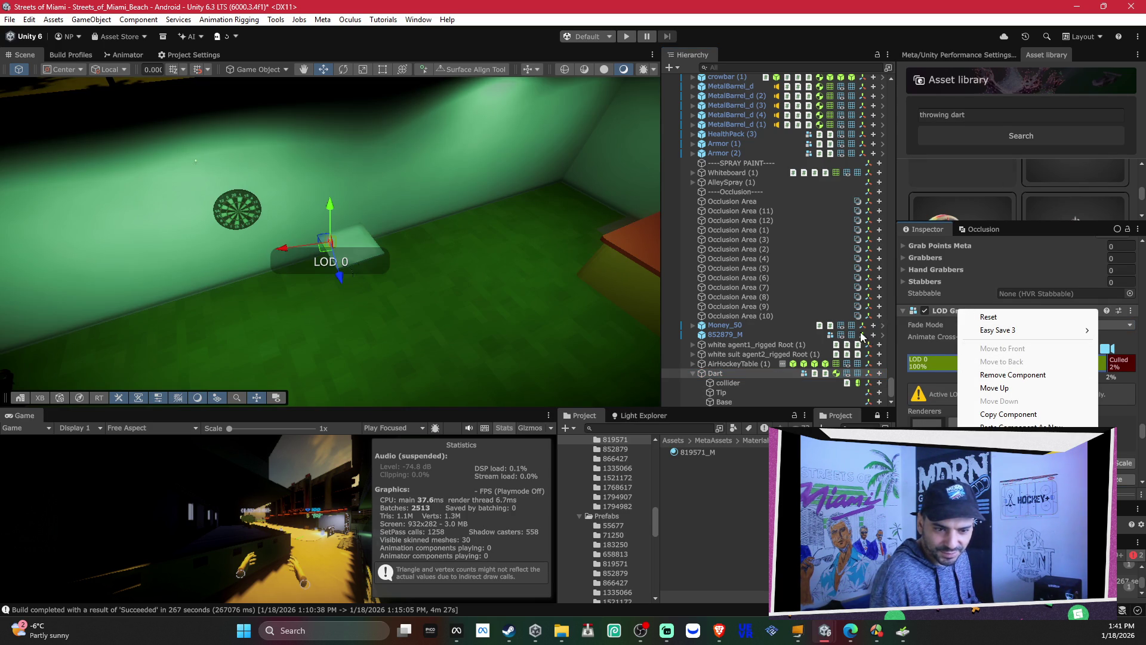
left_click(763, 371)
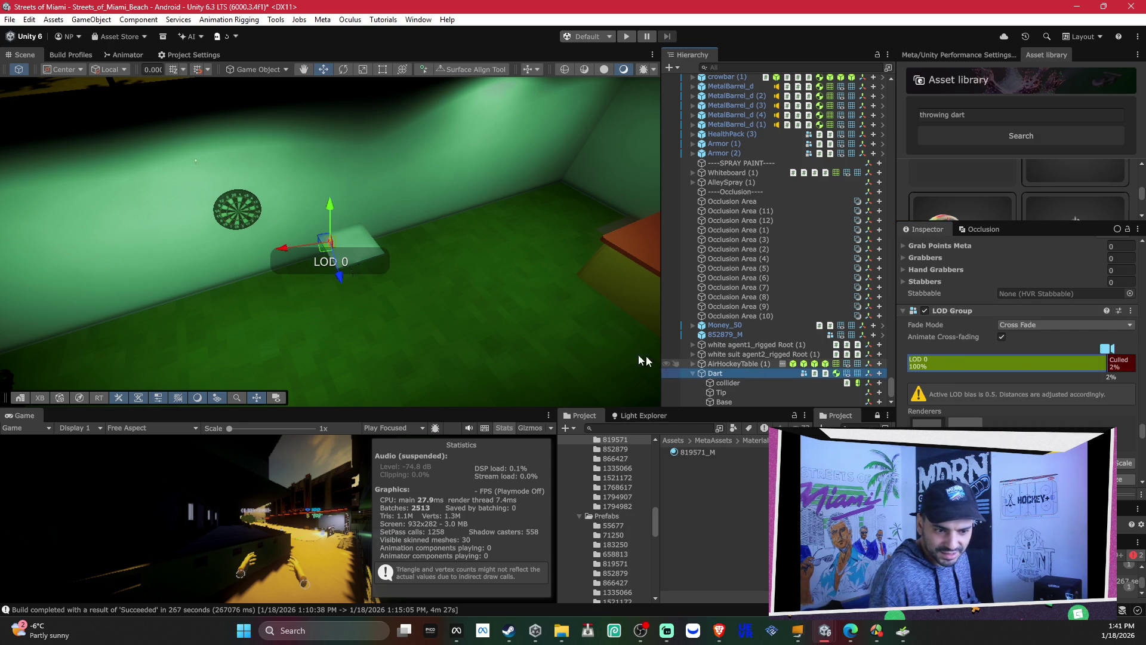
key("f")
scroll(270, 296, "up", 2)
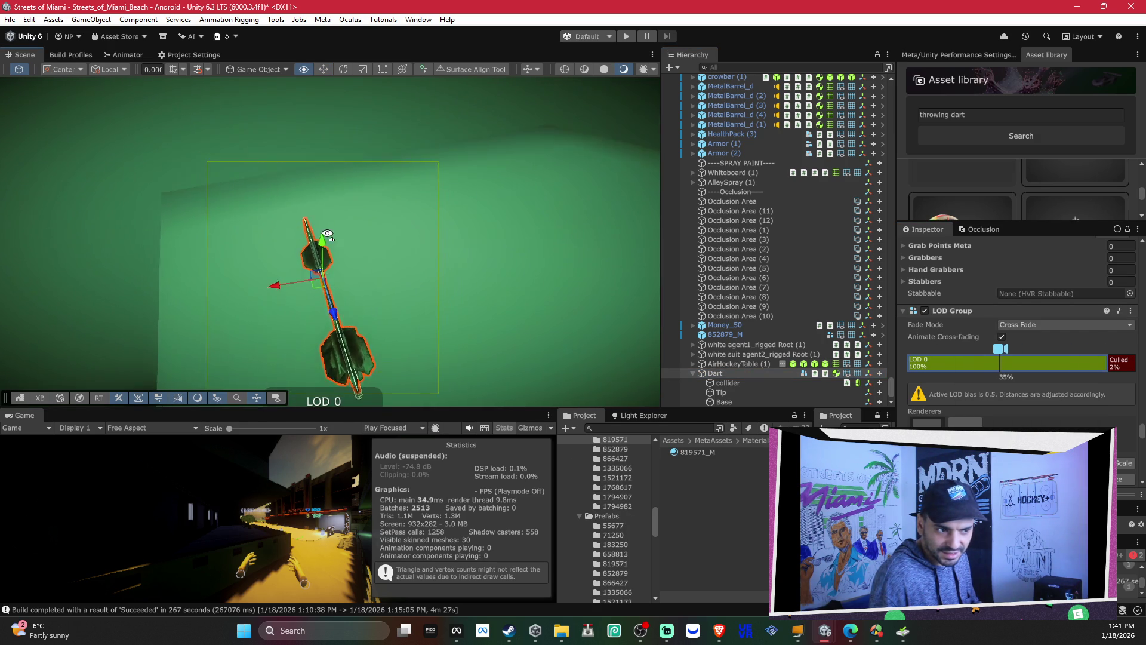
Step: Duplicate the darts with Ctrl+D and slide the copies sideways to extend the row
left_click_drag(270, 291, 336, 280)
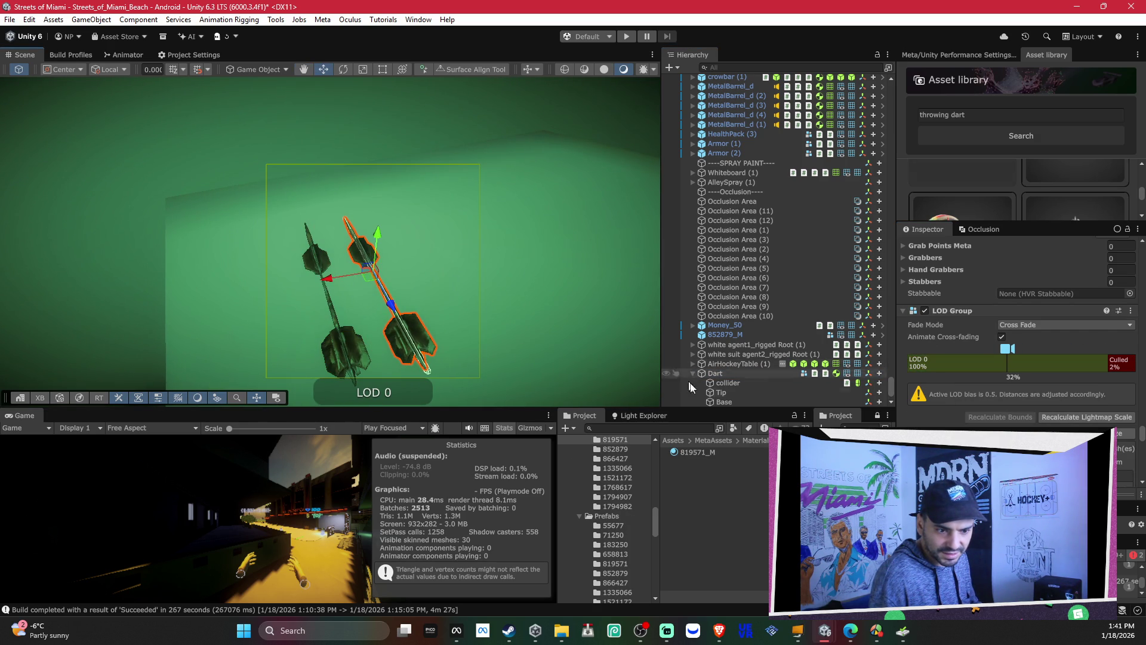
left_click(694, 373)
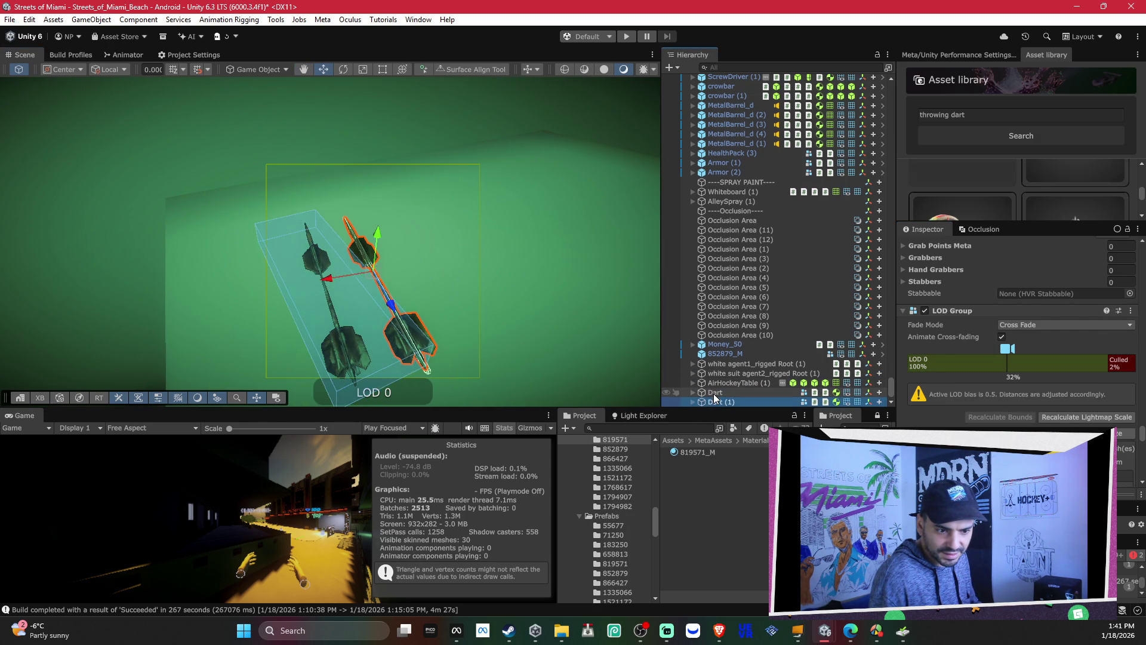
left_click(310, 280, "shift")
key("ctrl+d")
left_click_drag(309, 280, 513, 258)
key("ctrl+d")
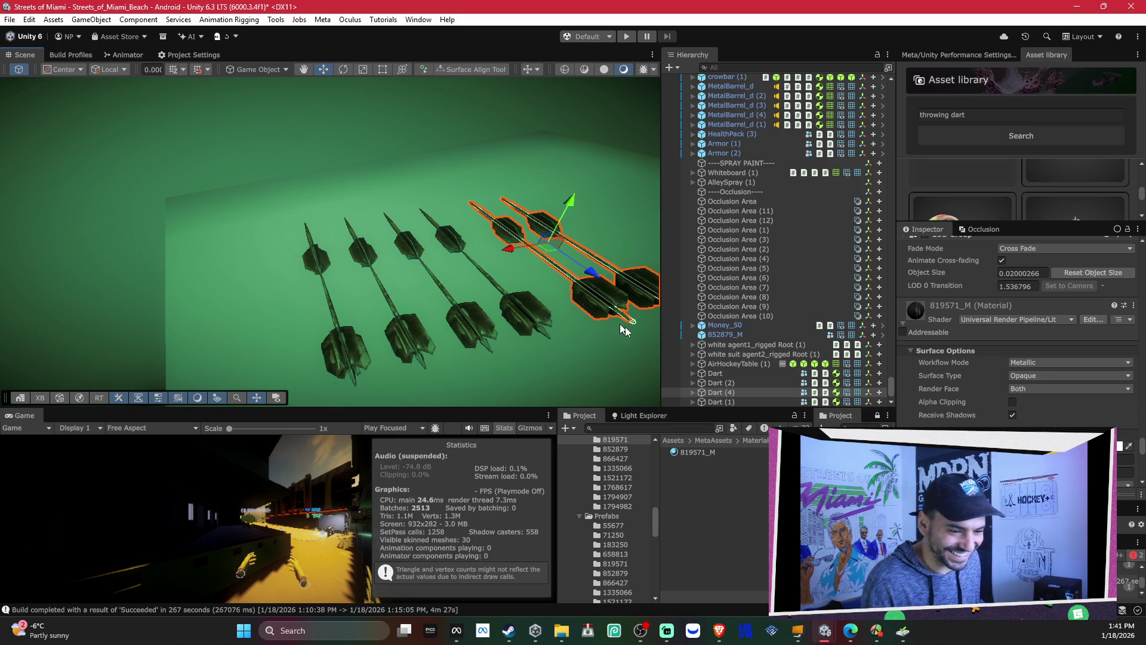
Step: Select Dart through Dart (5) together and orbit the view around the row
left_click(735, 374)
double_click(732, 395)
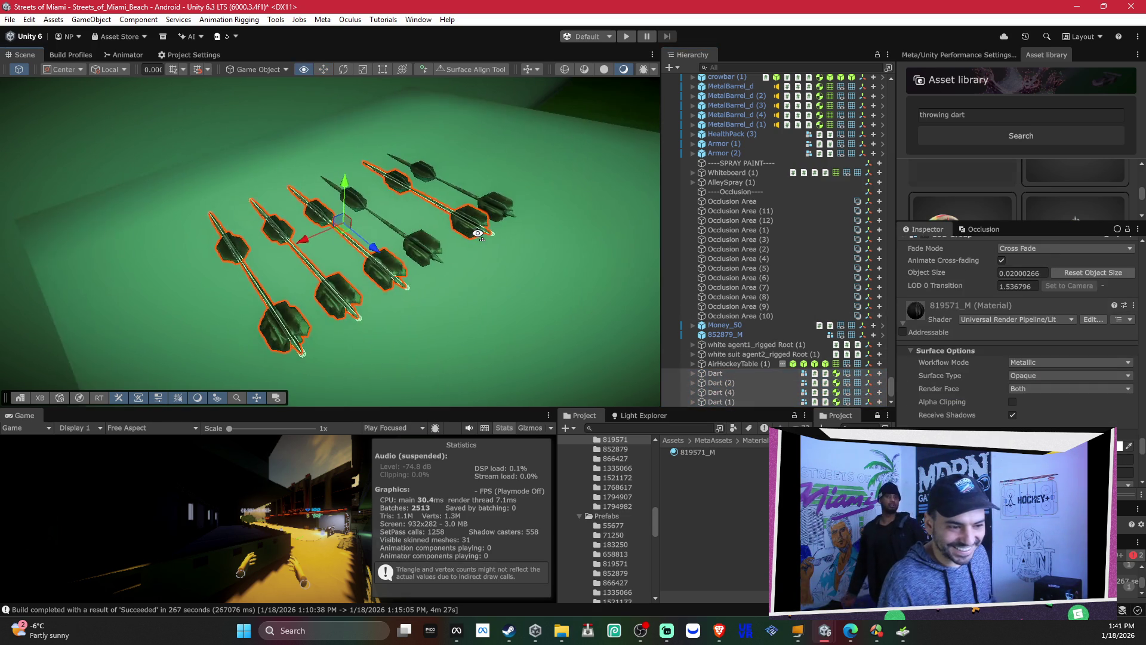
scroll(743, 397, "down", 1)
left_click(744, 398)
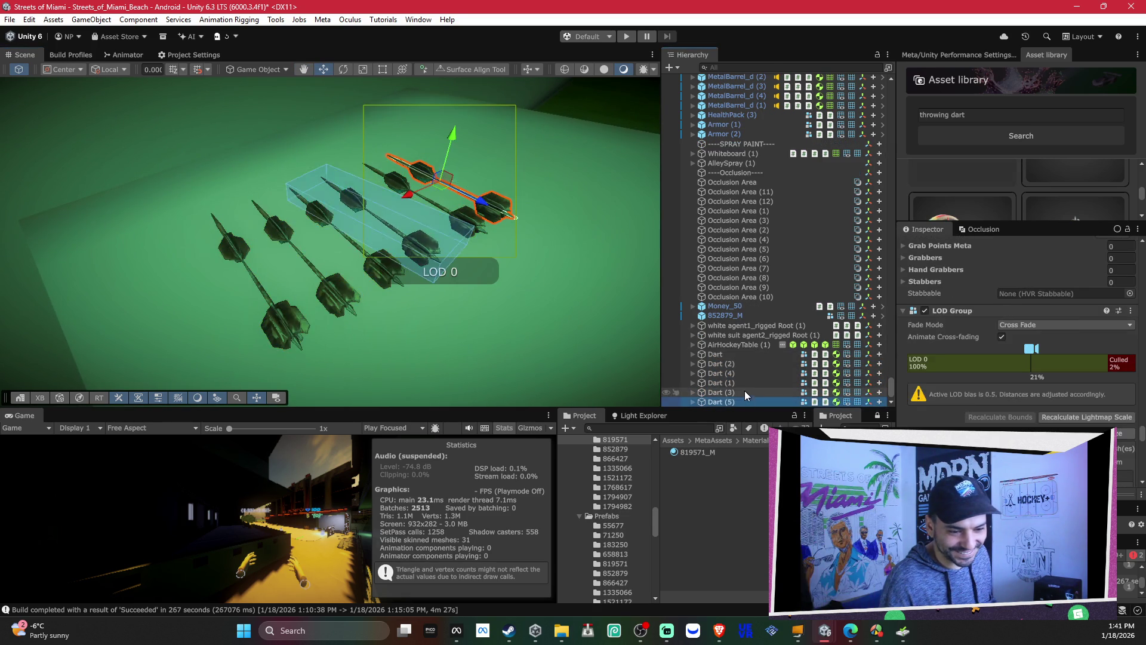
left_click(748, 355, "shift")
mouse_move(401, 202)
left_mouse_down()
mouse_move(355, 254)
mouse_move(257, 202)
mouse_move(283, 190)
mouse_move(264, 185)
mouse_move(383, 169)
mouse_move(565, 209)
mouse_move(540, 220)
mouse_move(412, 188)
mouse_move(420, 211)
mouse_move(332, 209)
mouse_move(437, 237)
mouse_move(353, 177)
mouse_move(269, 189)
mouse_move(233, 162)
mouse_move(250, 184)
left_mouse_up()
scroll(436, 237, "down", 3)
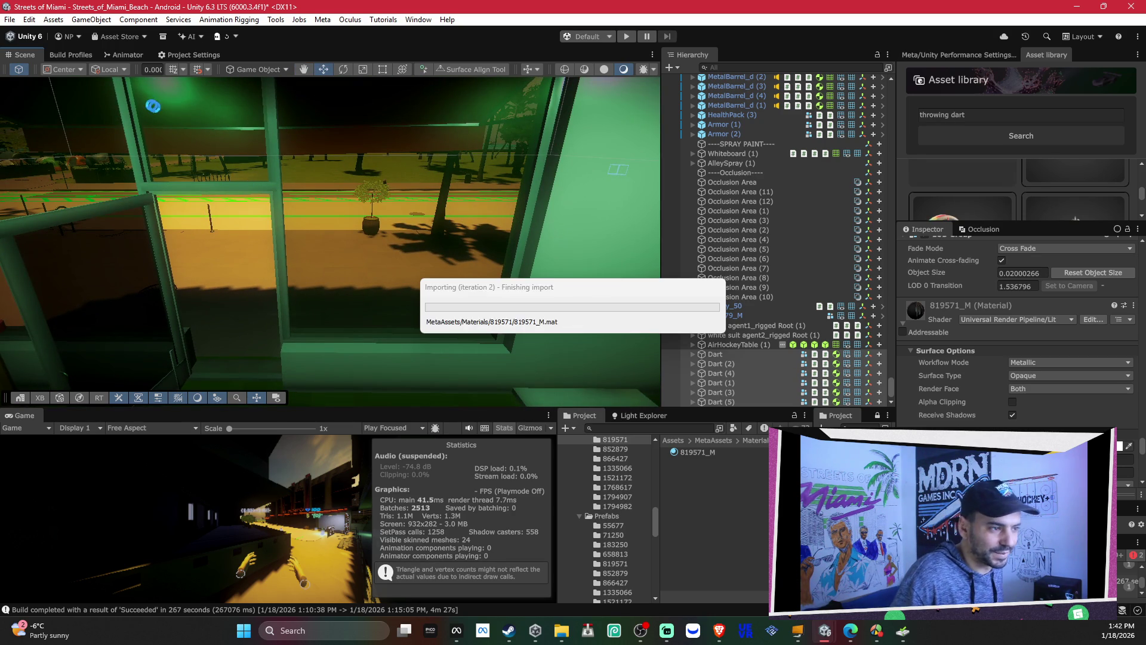
Step: Start an Android build from the build profile, then back out at the replace prompt
left_click(82, 55)
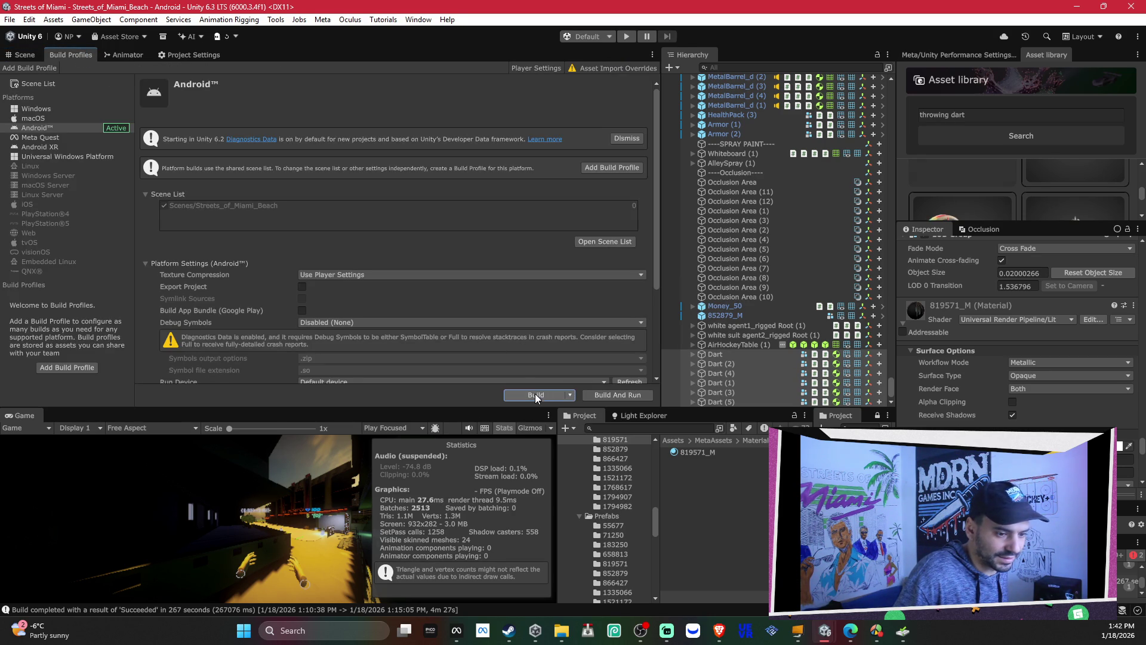
left_click(535, 395)
left_click(604, 456)
left_click(664, 315)
left_click(657, 448)
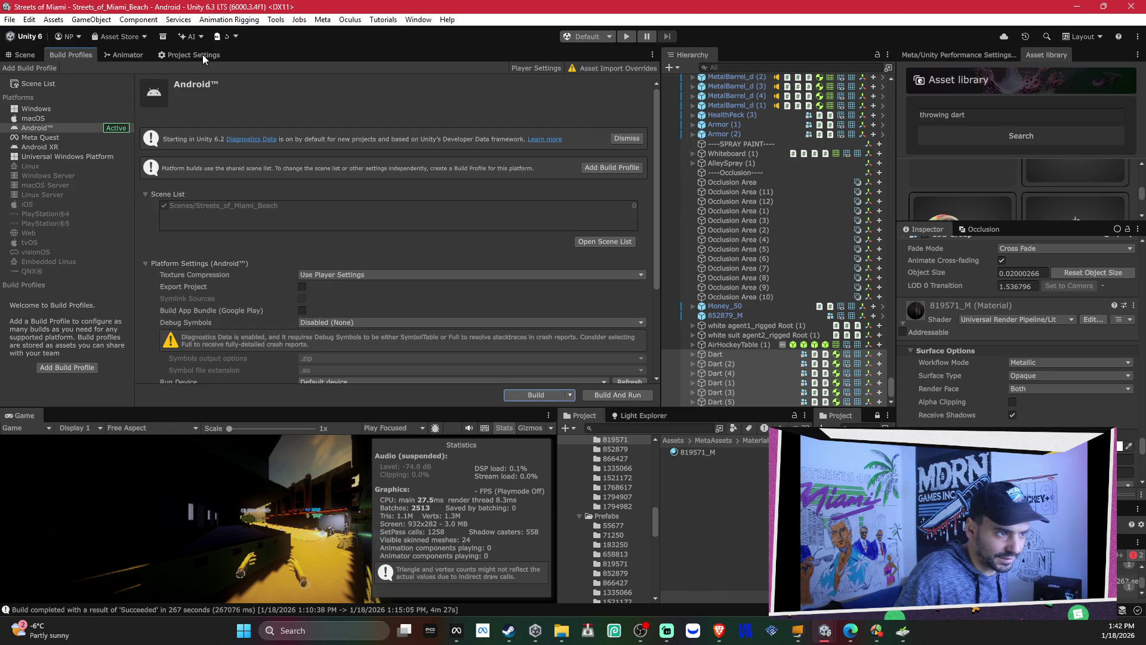
Step: Rebuild the Android APK, replacing the existing Streets of Miami_alpha_test_DONOTRELEASE.apk on the Desktop
left_click(202, 55)
left_click(89, 55)
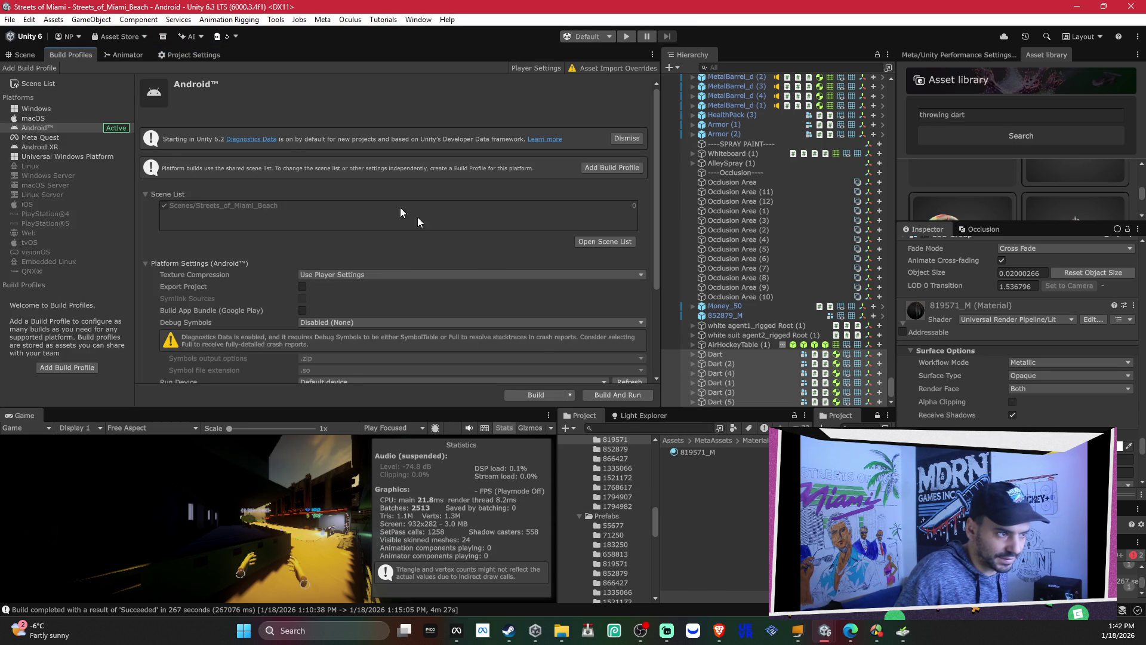
left_click(528, 390)
left_click(604, 454)
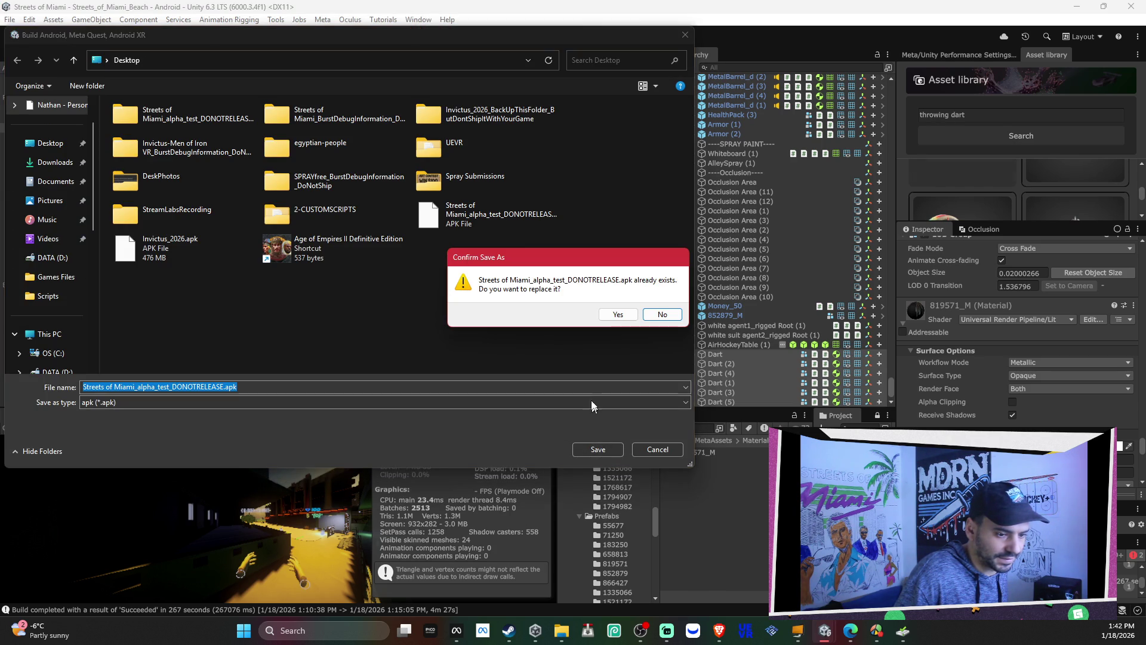
left_click(606, 317)
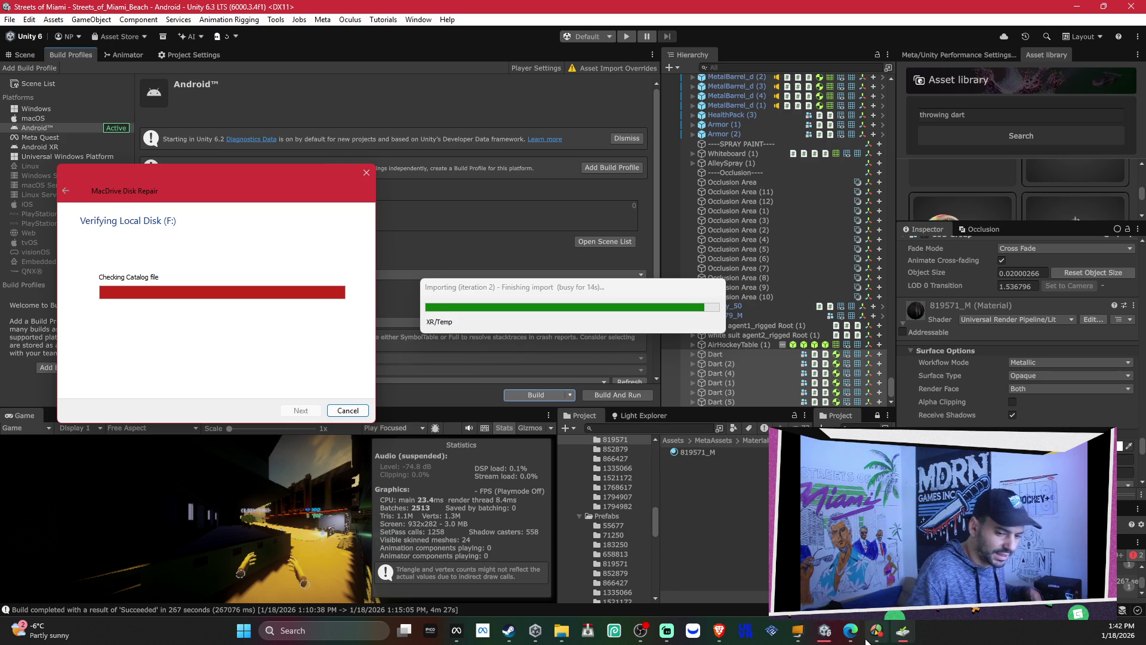
mouse_move(825, 631)
left_click(671, 566)
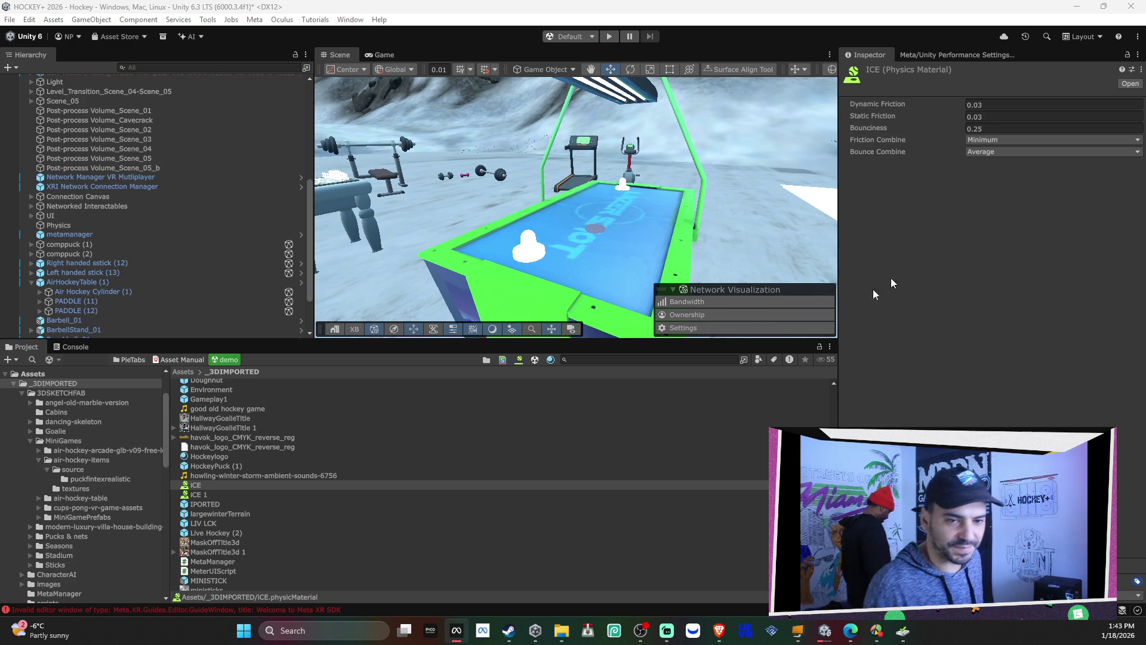
Step: Focus the scene view of the HOCKEY+ 2026 air-hockey project
left_click(537, 532)
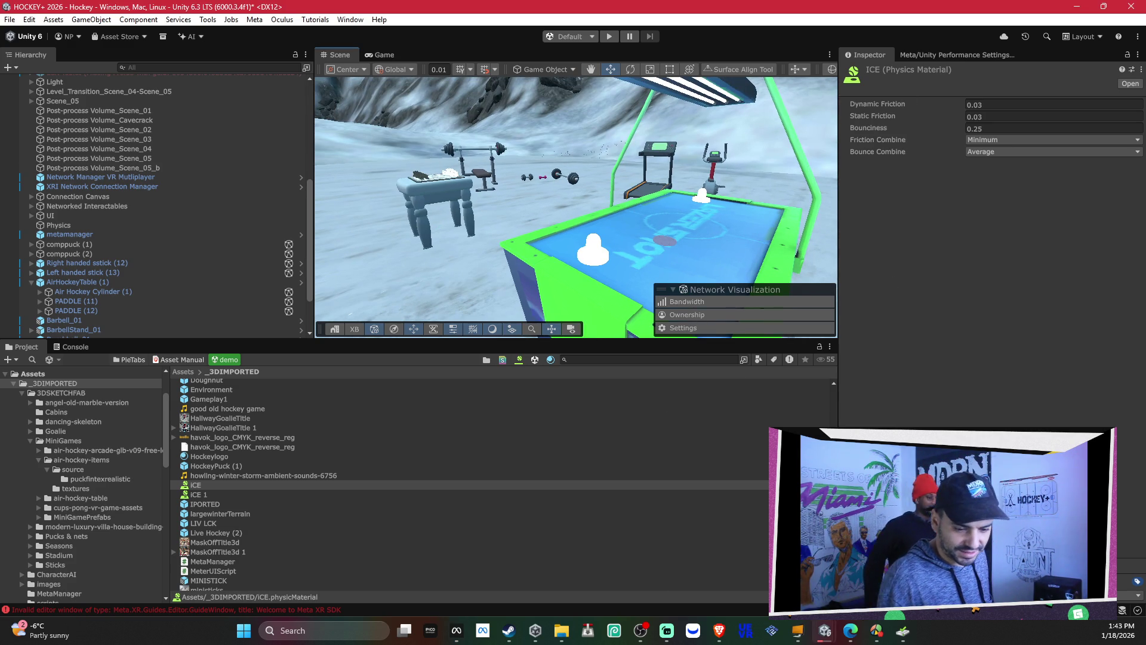
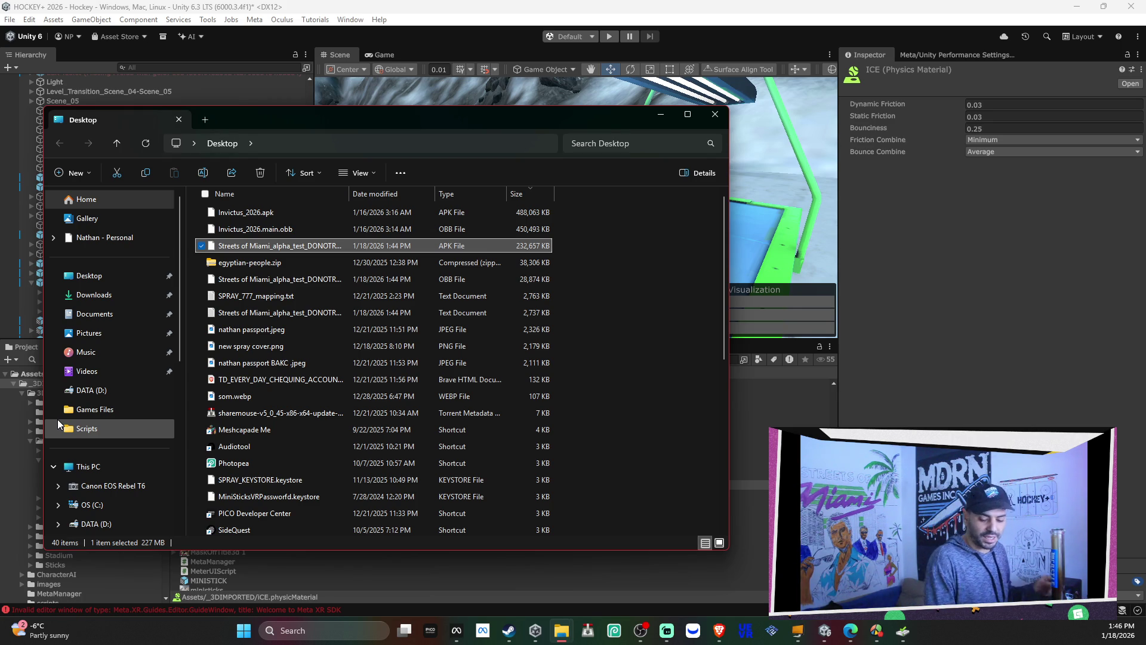
Step: Open the Streets of Miami app page and start an APK upload on its ALPHA channel
left_click(457, 631)
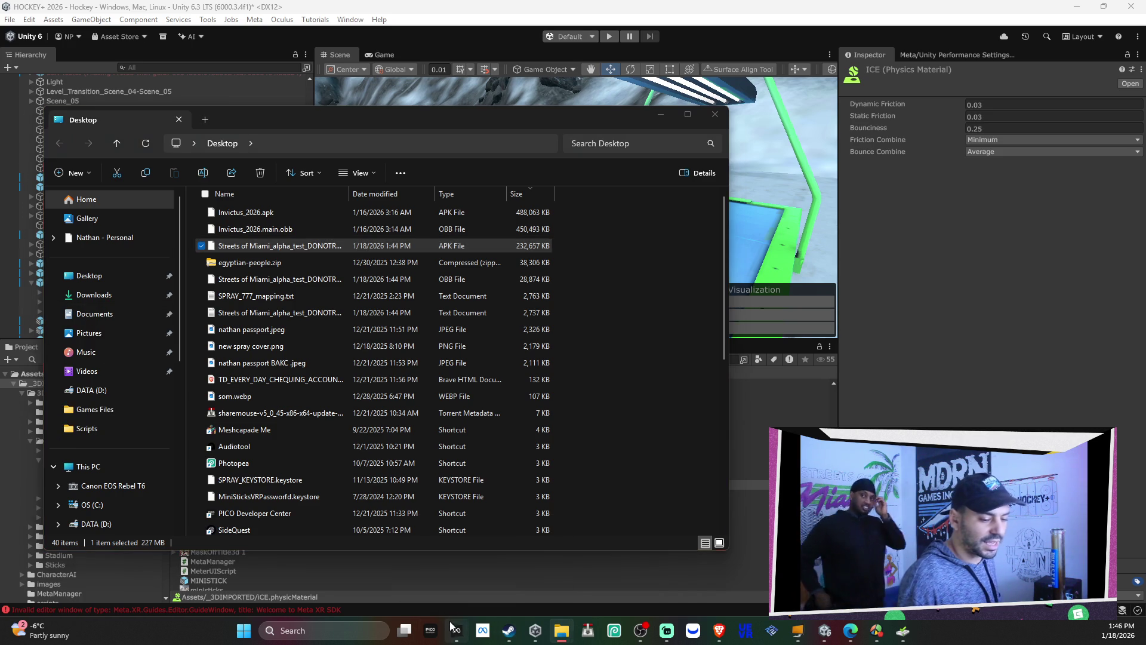
left_click(460, 637)
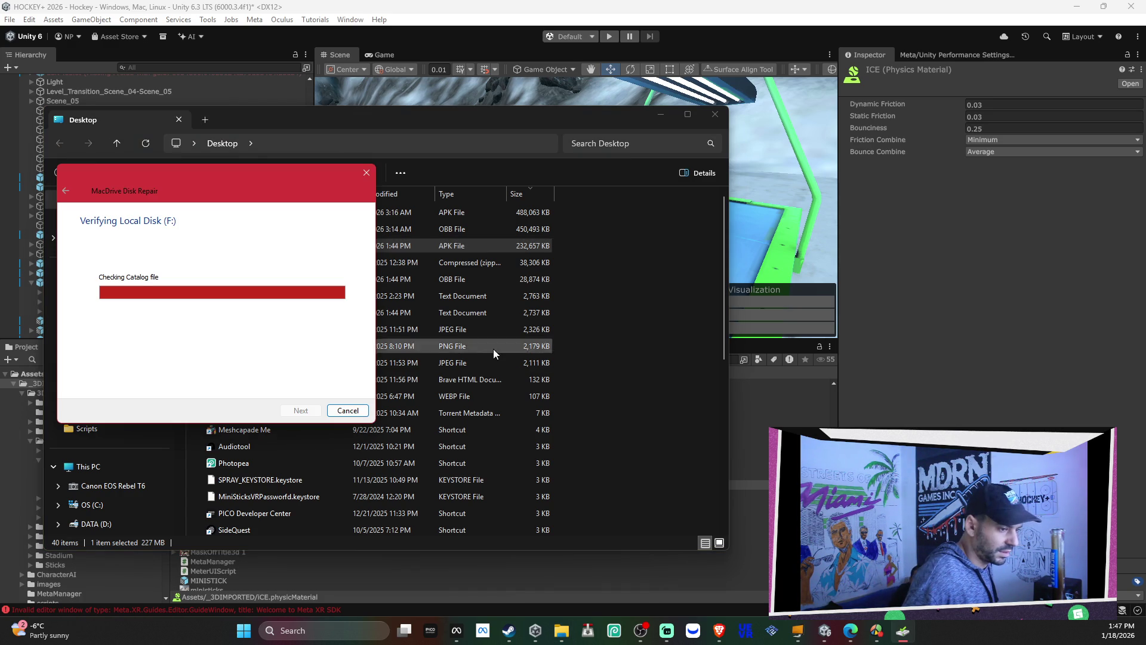
left_click(457, 630)
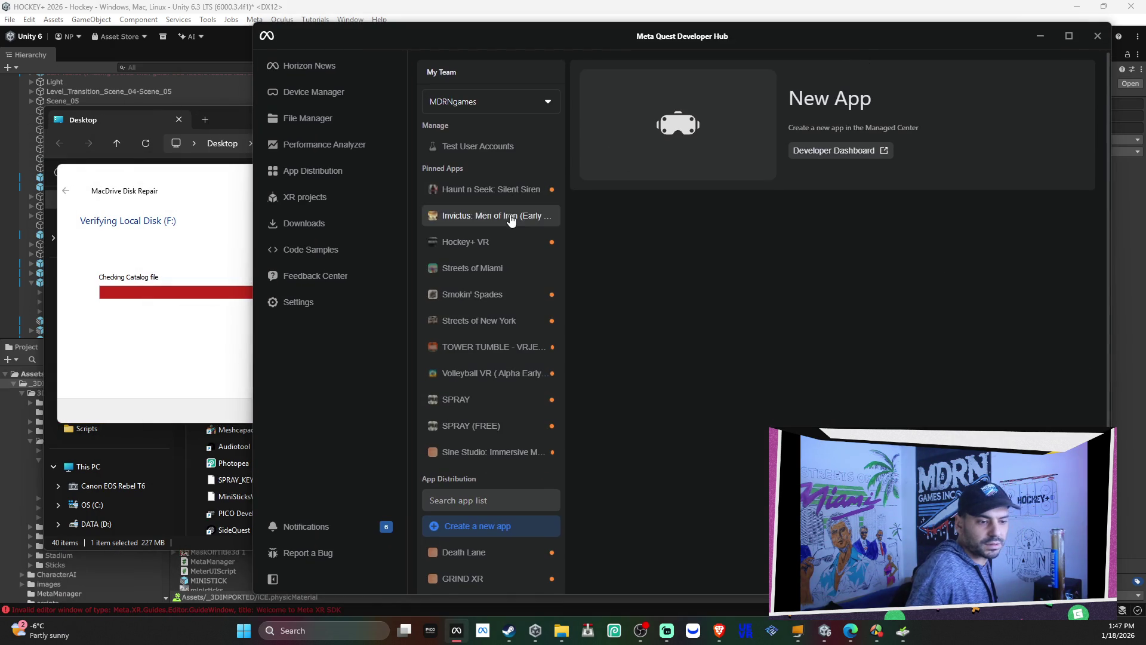
left_click(474, 268)
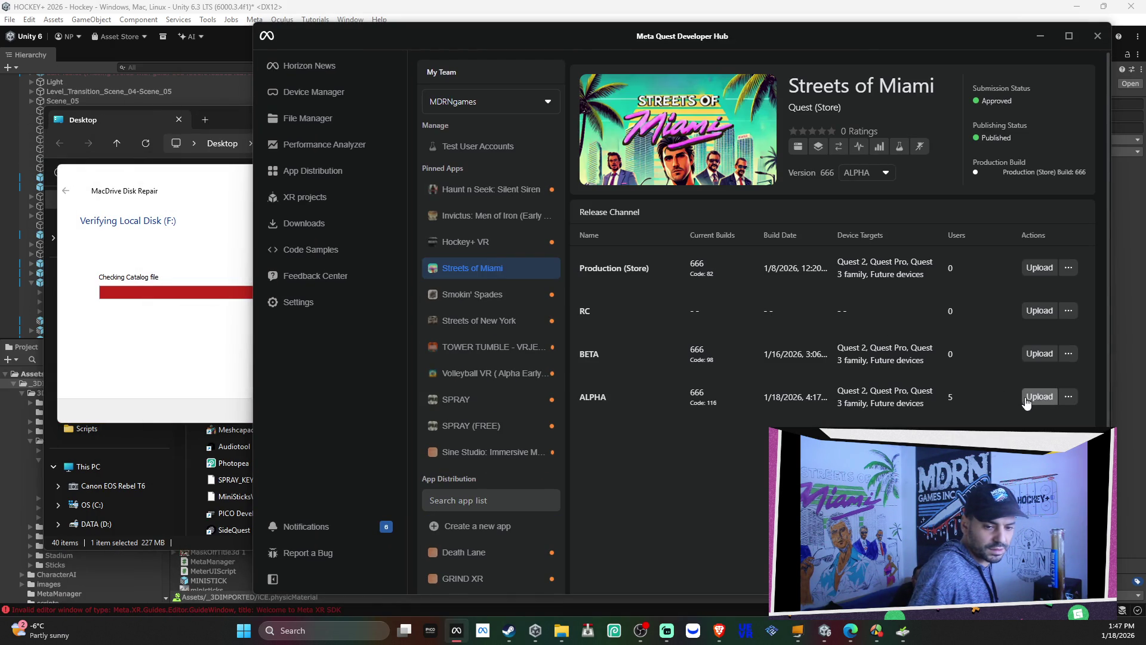
left_click(1039, 398)
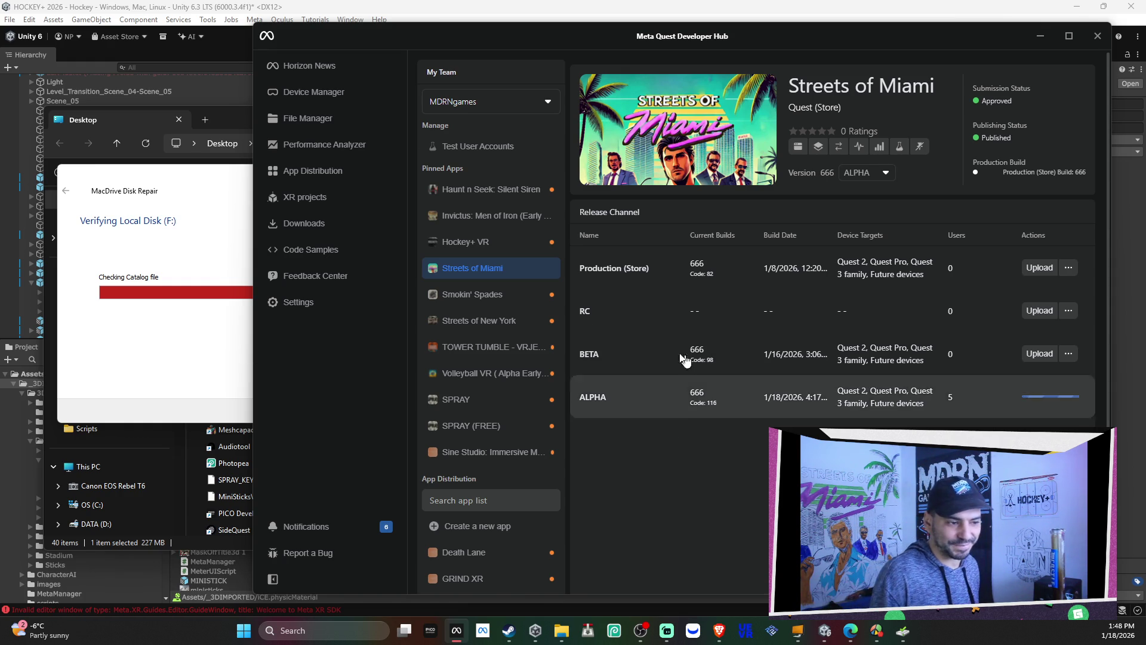
left_click(157, 221)
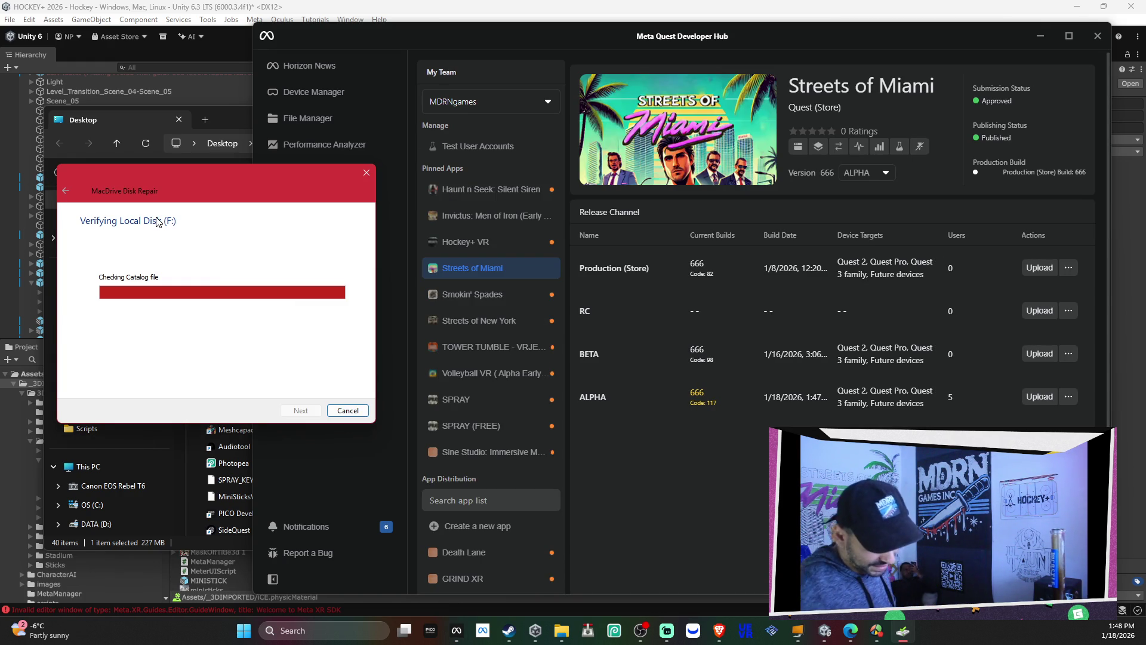